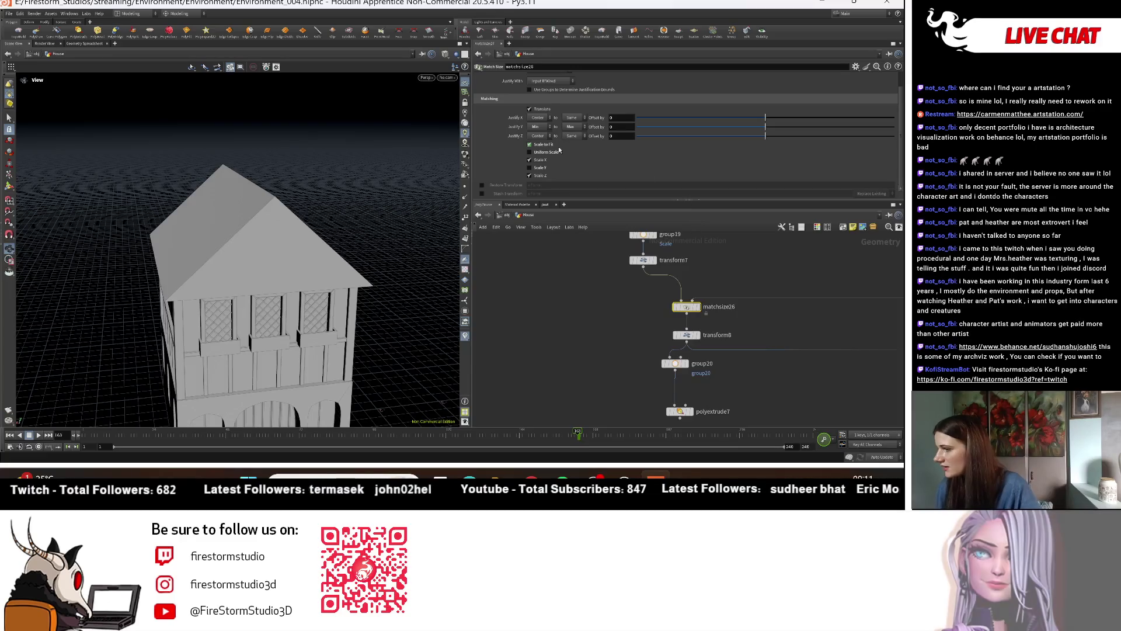
Step: Undo the Y size match, and restore transform8 after deleting it
{"action": "left_click", "coordinate": [539, 168]}
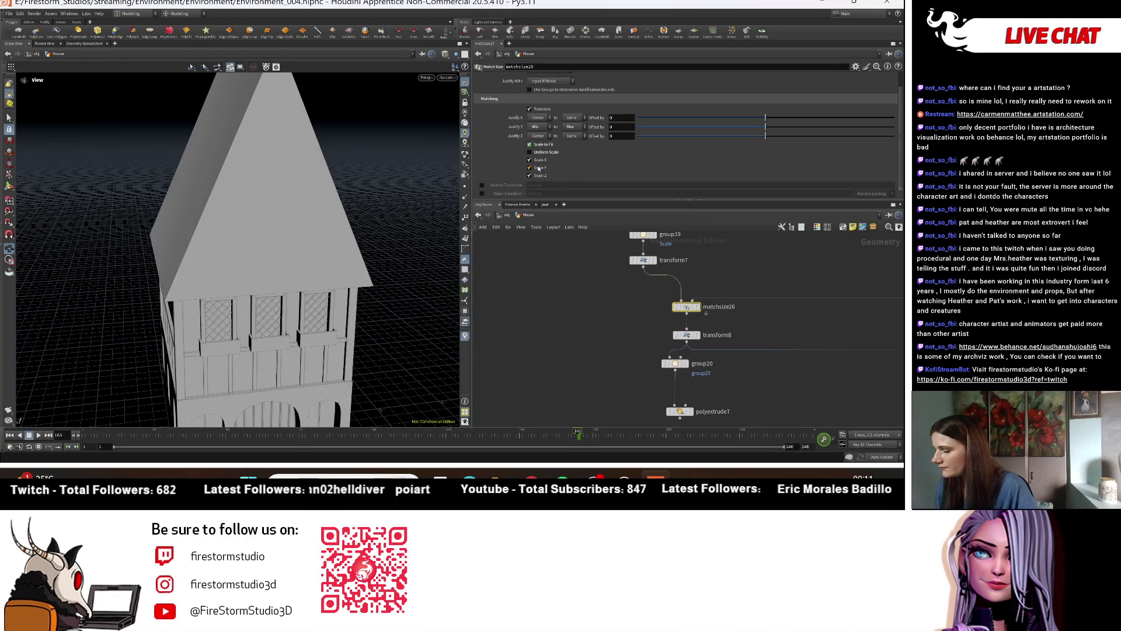
{"action": "key", "text": "ctrl+z"}
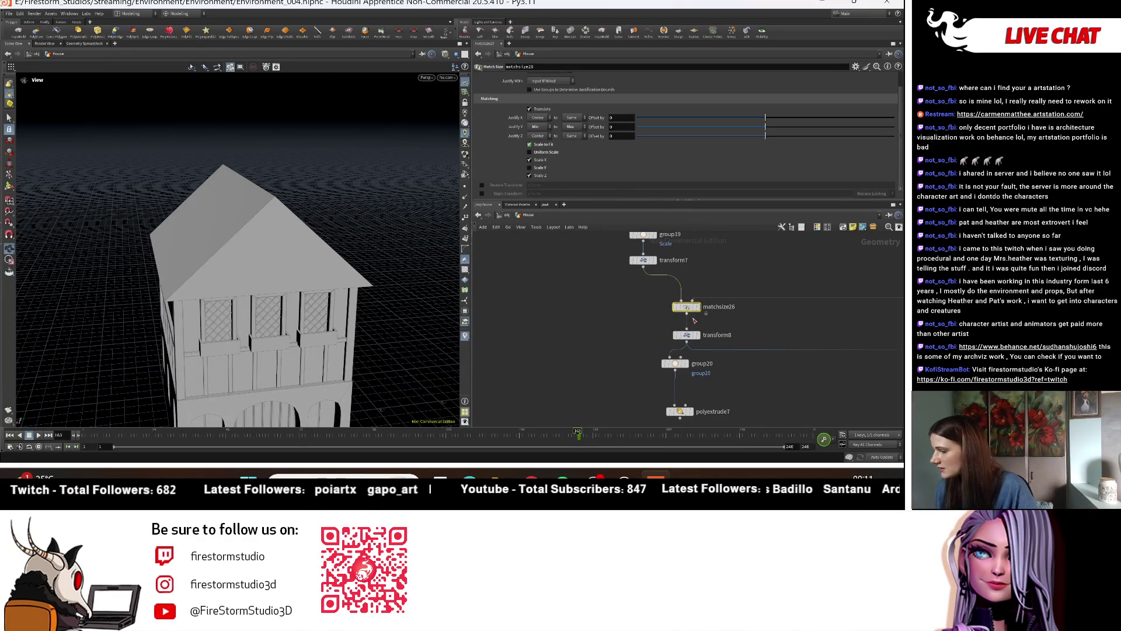
{"action": "left_click", "coordinate": [687, 336]}
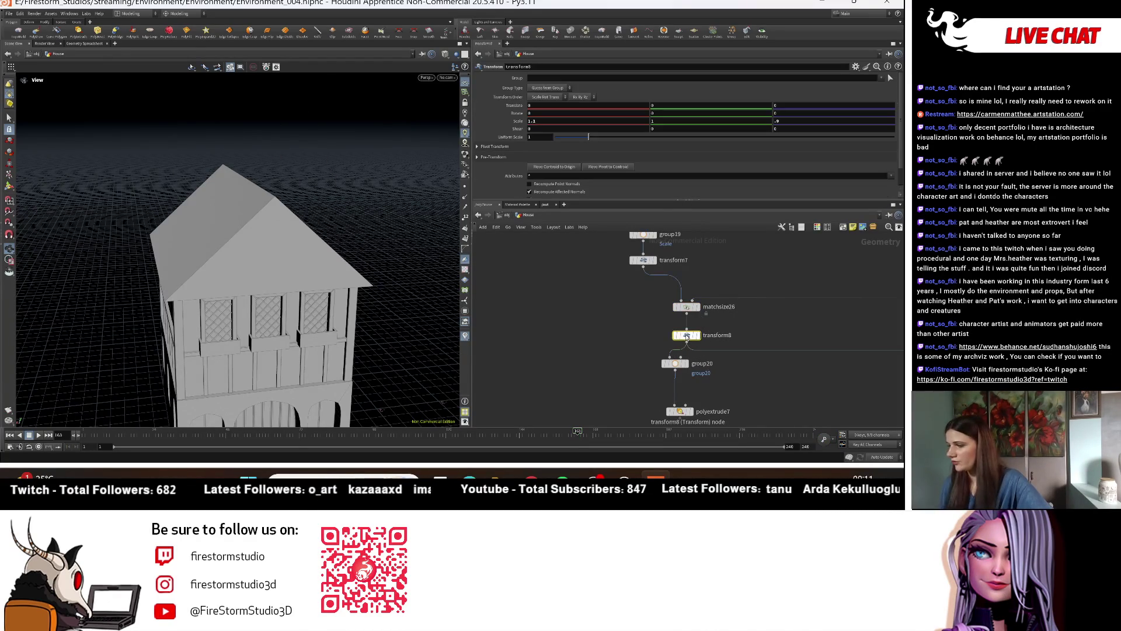
{"action": "key", "text": "Delete"}
{"action": "mouse_move", "coordinate": [281, 254]}
{"action": "left_mouse_down"}
{"action": "mouse_move", "coordinate": [362, 286]}
{"action": "mouse_move", "coordinate": [341, 247]}
{"action": "mouse_move", "coordinate": [208, 230]}
{"action": "mouse_move", "coordinate": [218, 243]}
{"action": "left_mouse_up"}
{"action": "key", "text": "ctrl+v"}
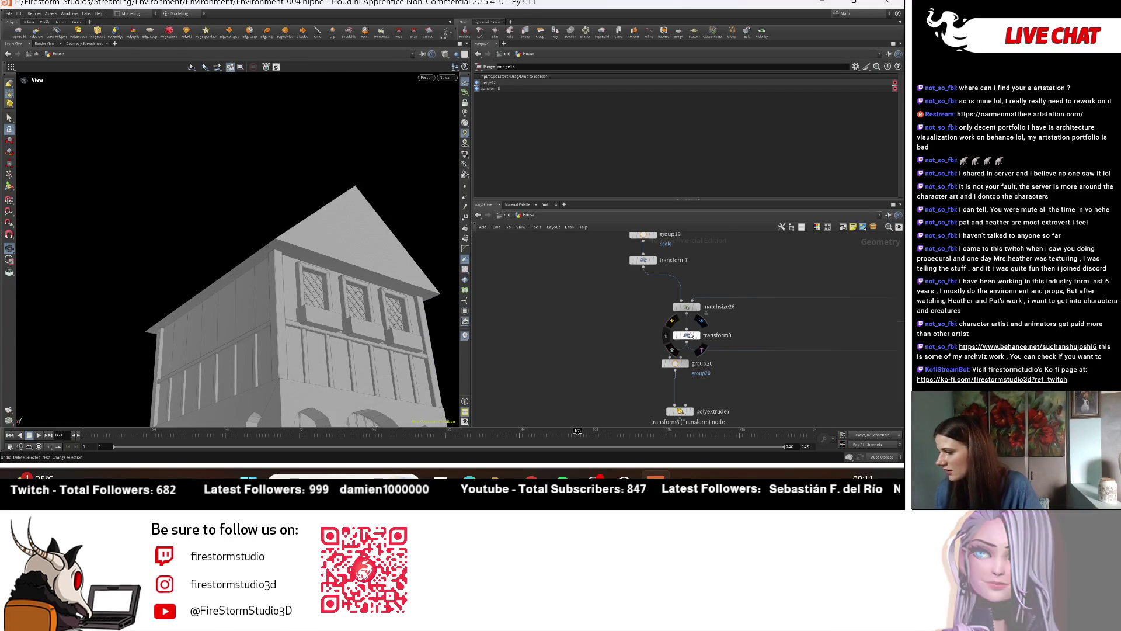
{"action": "left_click", "coordinate": [686, 334]}
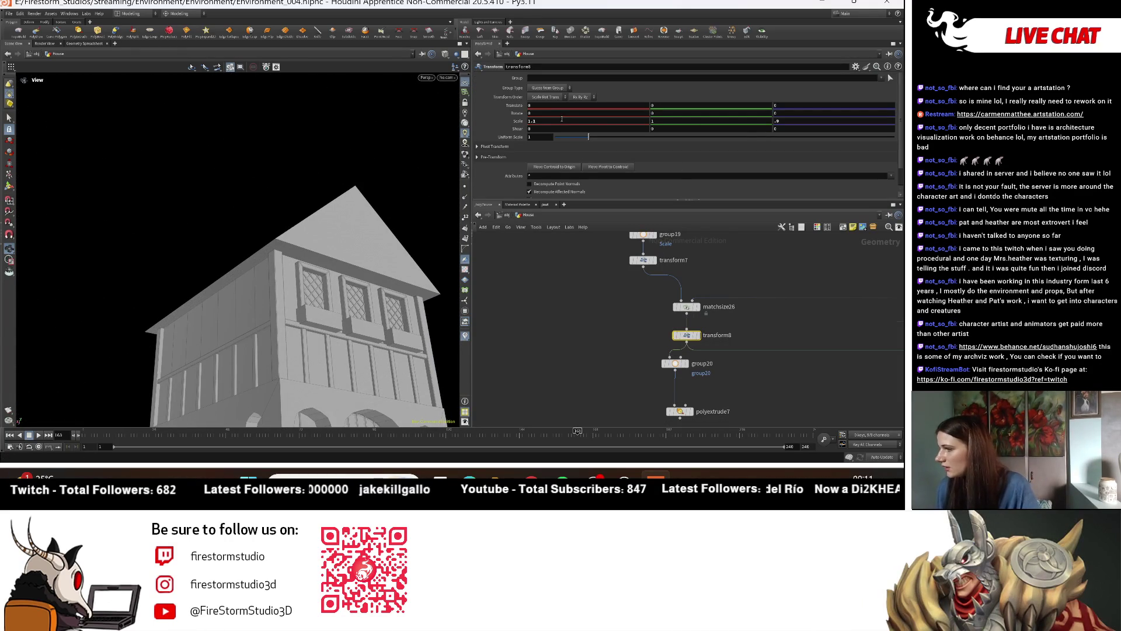
Step: Set transform8's X scale to 1 and its Z scale to .8
{"action": "type", "text": "1"}
{"action": "key", "text": "Return"}
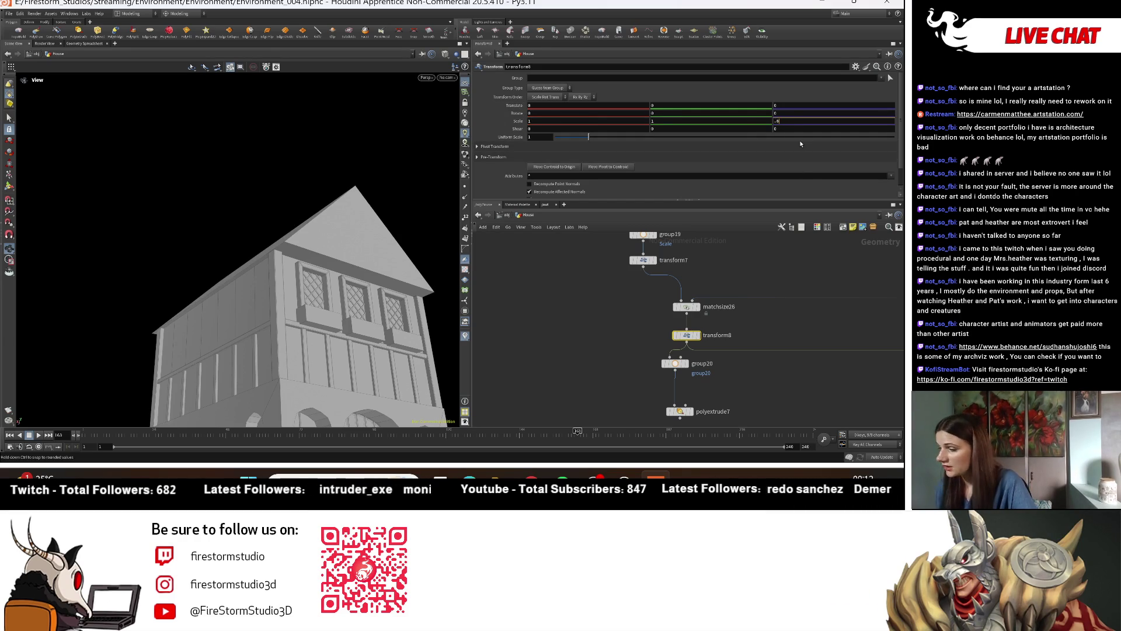
{"action": "type", "text": ".8"}
{"action": "key", "text": "Return"}
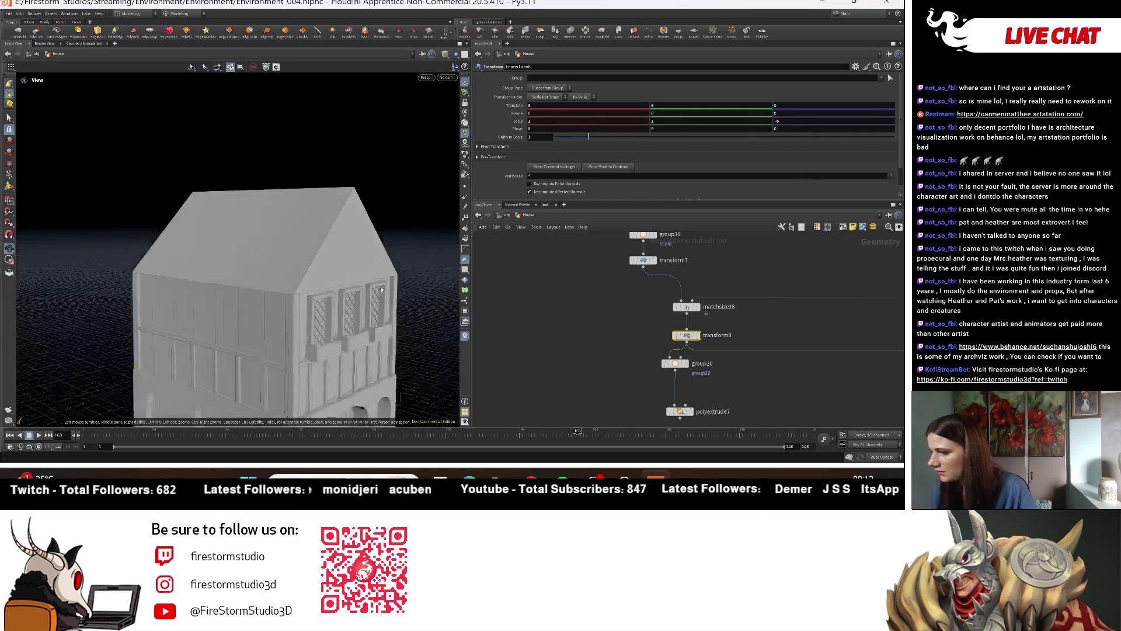
{"action": "left_click_drag", "start_coordinate": [304, 245], "coordinate": [198, 249]}
{"action": "right_click_drag", "start_coordinate": [198, 249], "coordinate": [371, 180]}
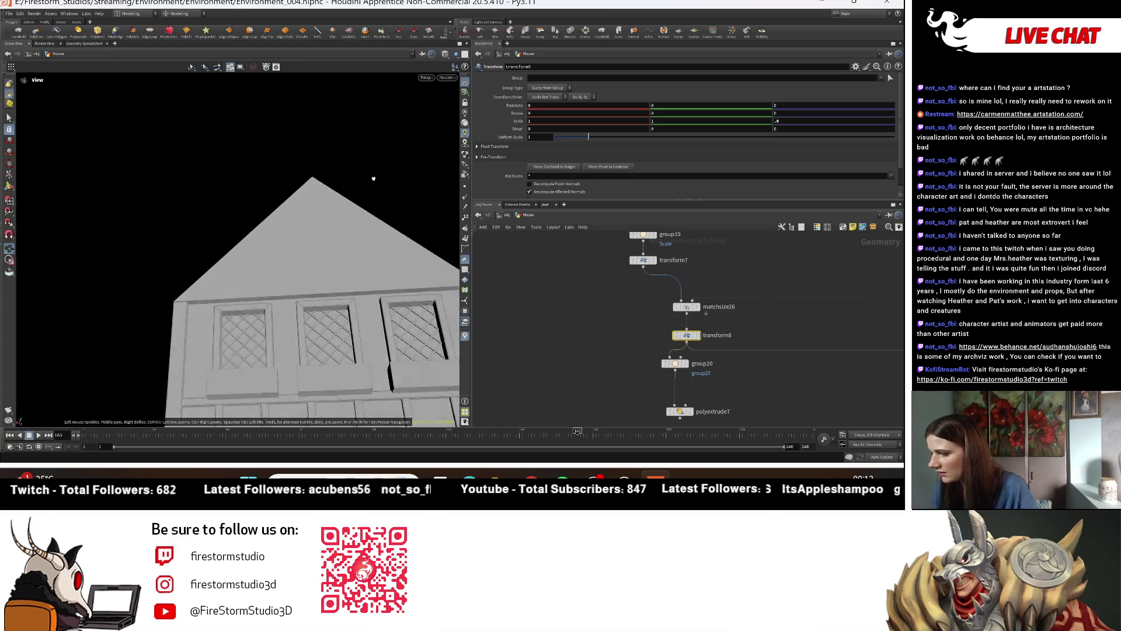
Step: Refine transform8's Z scale to .75, then settle on .76
{"action": "left_click", "coordinate": [779, 113]}
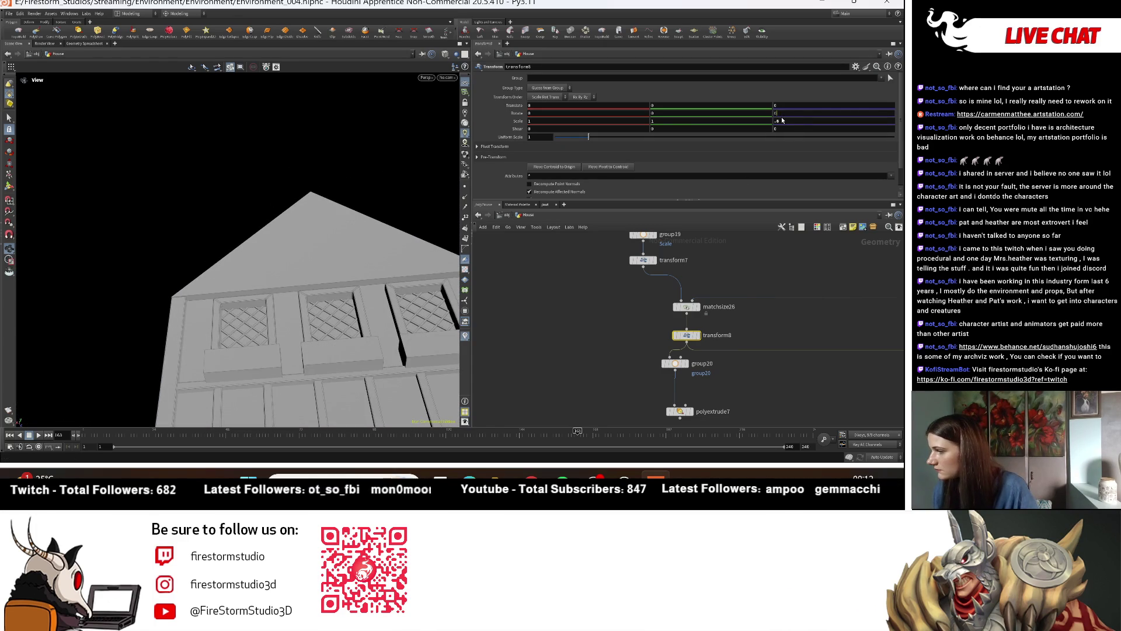
{"action": "type", "text": "1"}
{"action": "key", "text": "Return"}
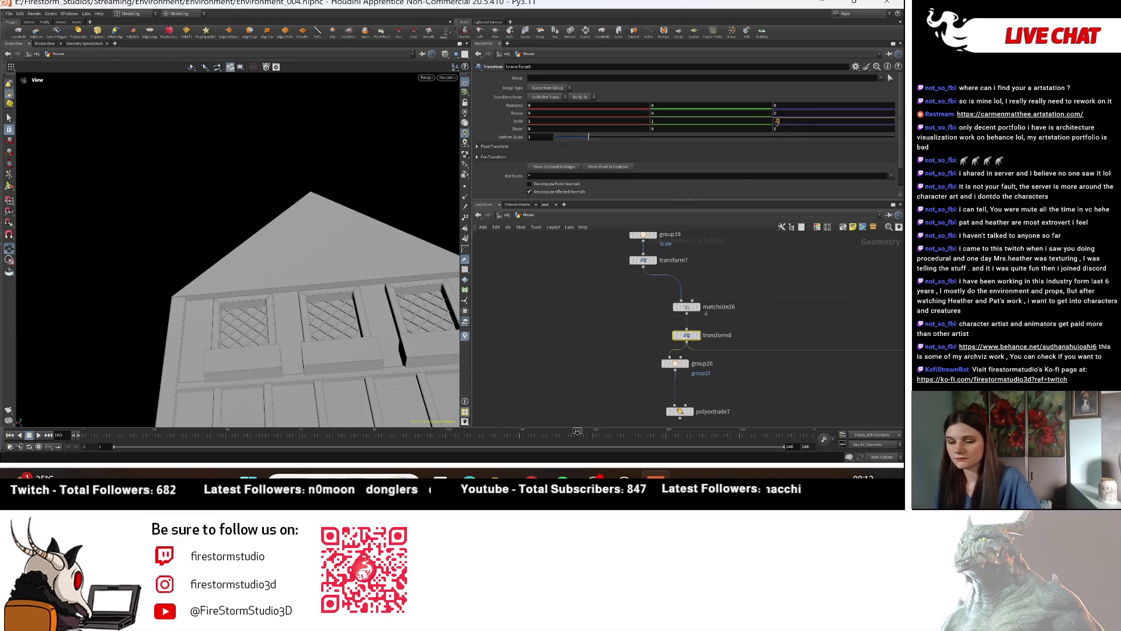
{"action": "left_click_drag", "start_coordinate": [396, 216], "coordinate": [356, 363]}
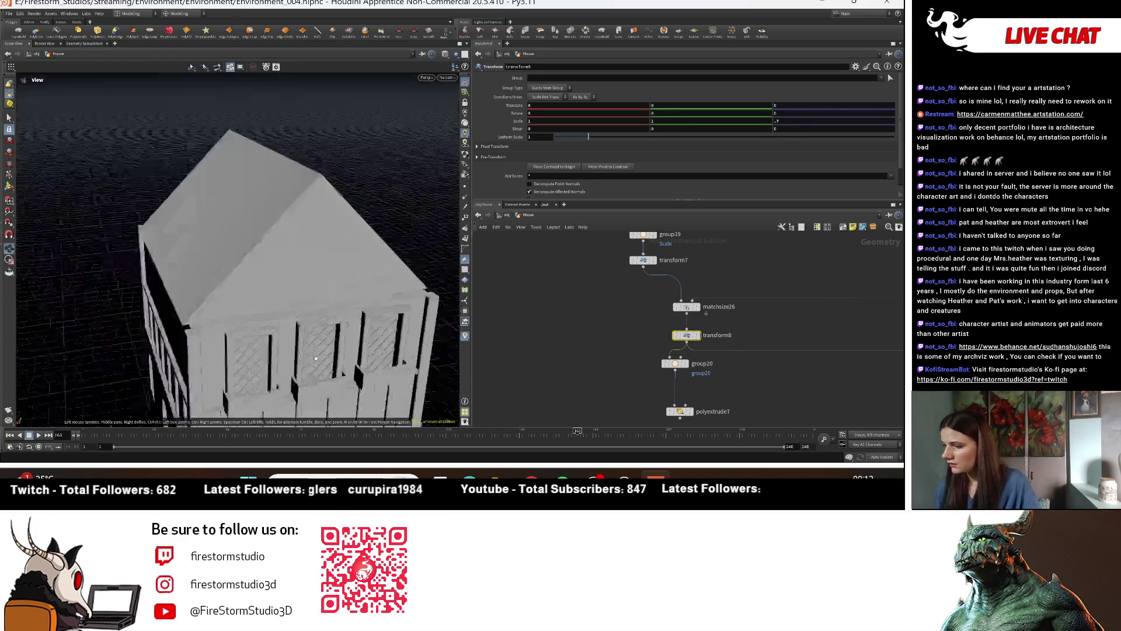
{"action": "left_click", "coordinate": [802, 124]}
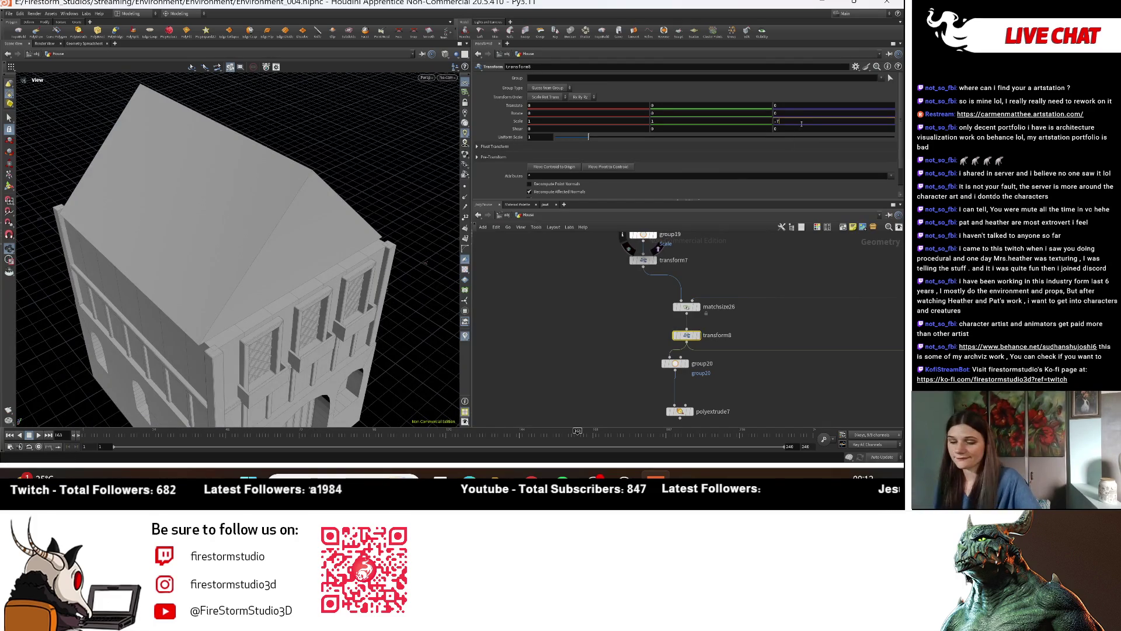
{"action": "type", "text": "5\\6"}
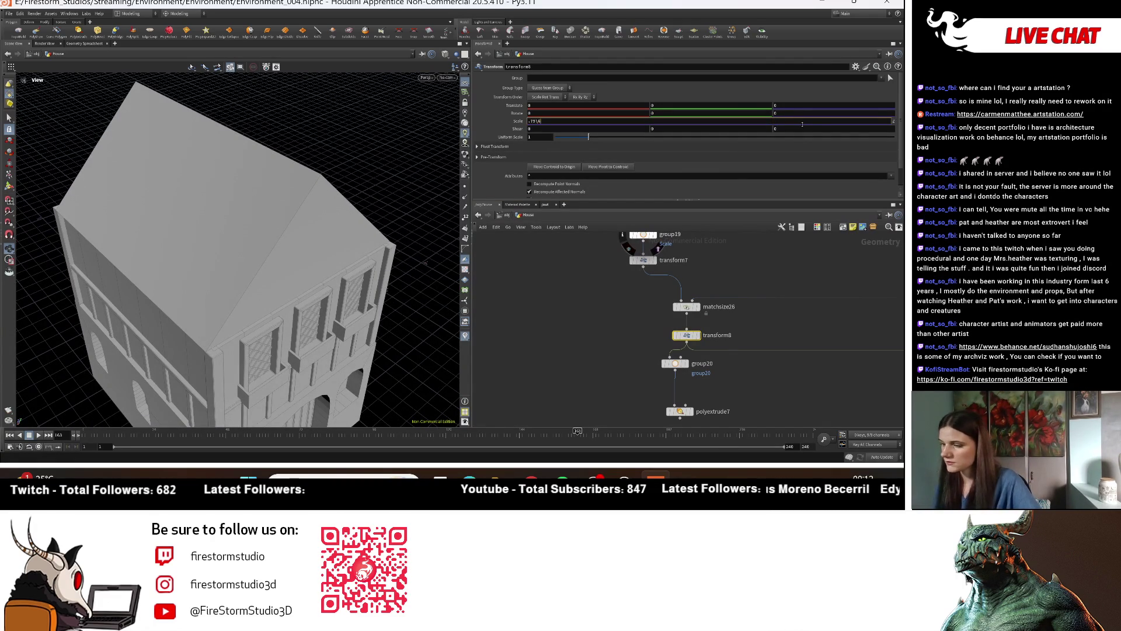
{"action": "key", "text": "Return"}
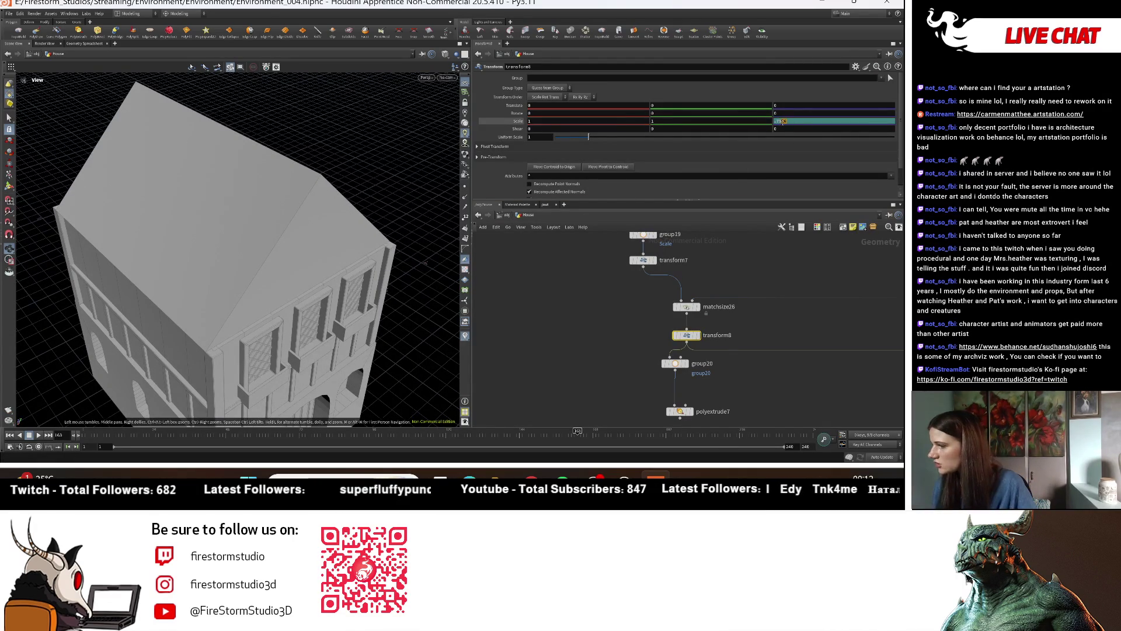
{"action": "left_click", "coordinate": [783, 121]}
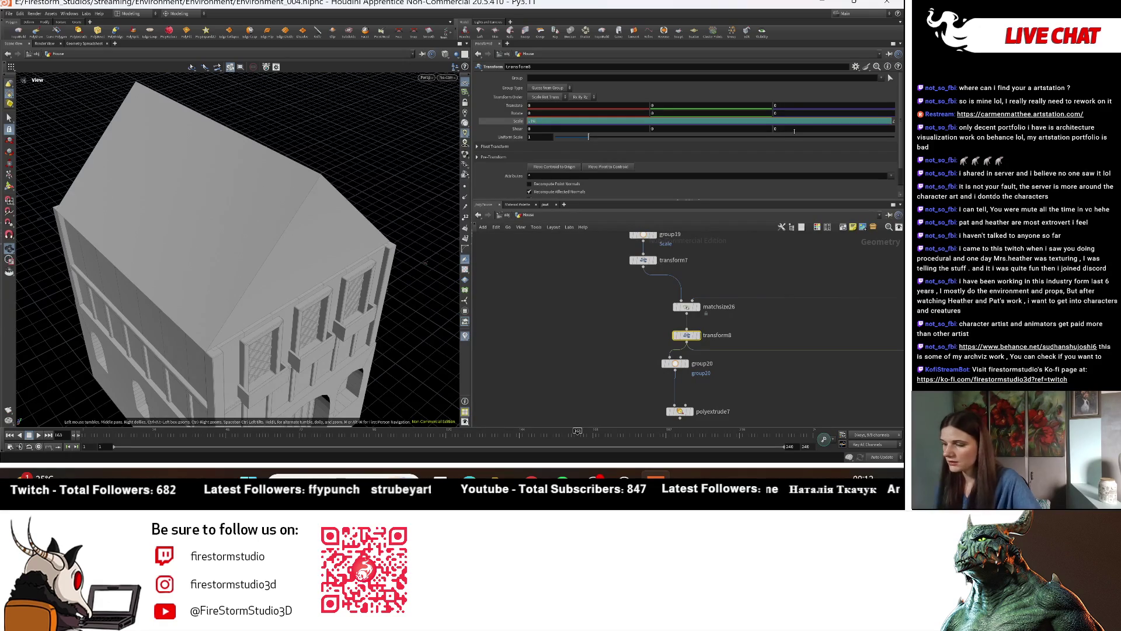
{"action": "key", "text": "Return"}
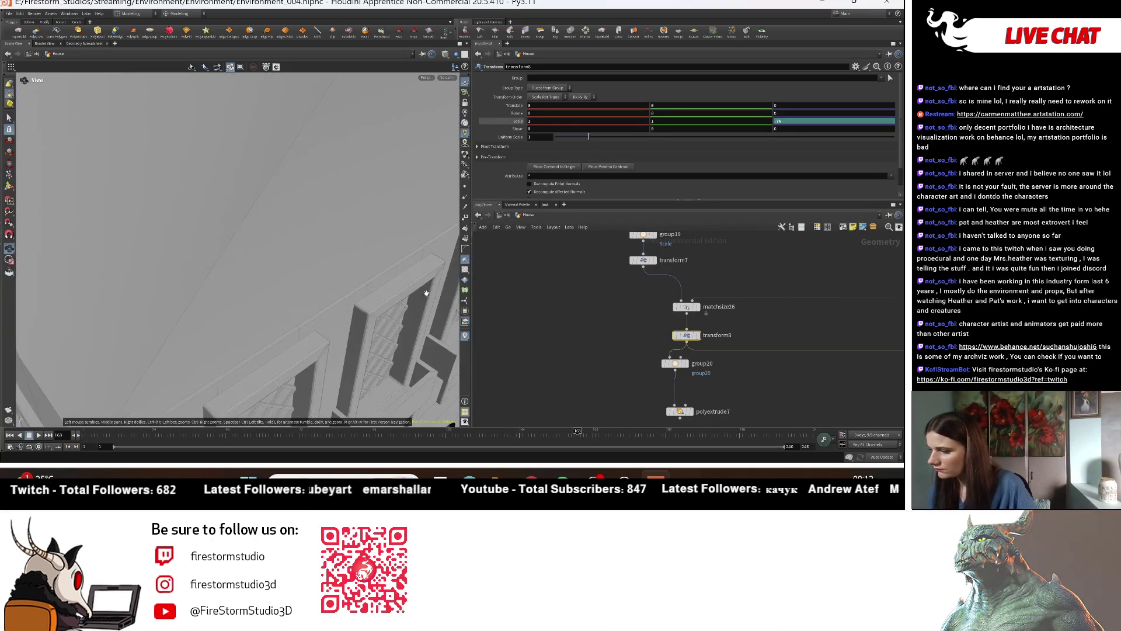
Step: Refine transform8's Z scale to .765, then to .77
{"action": "left_click", "coordinate": [791, 120]}
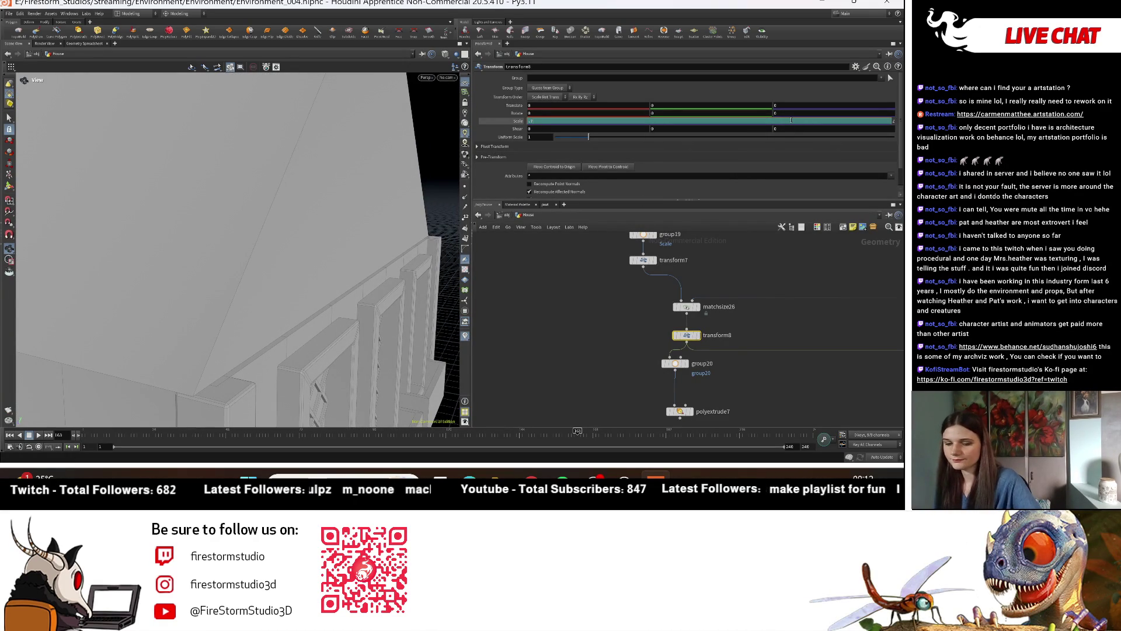
{"action": "key", "text": "Return"}
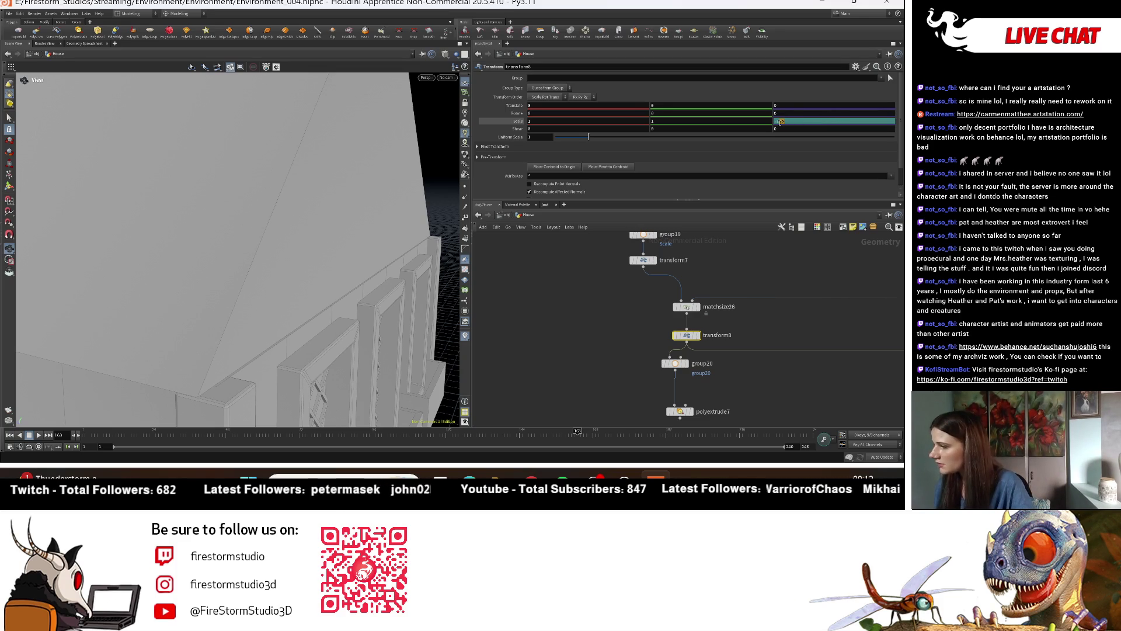
{"action": "left_click", "coordinate": [780, 121]}
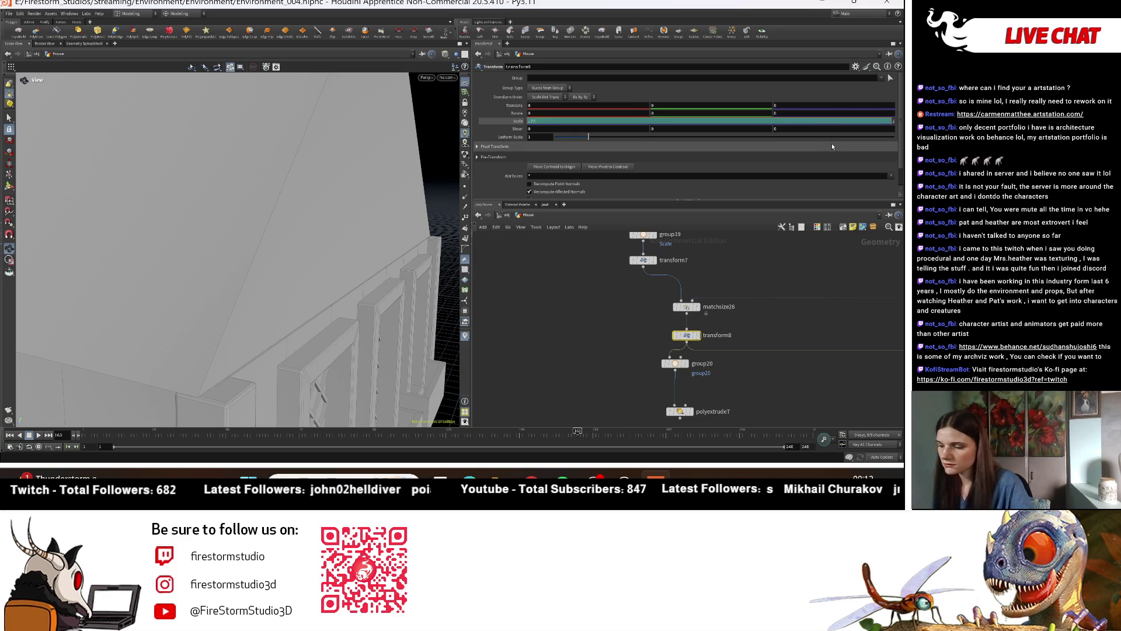
{"action": "key", "text": "Return"}
Step: Nudge transform8's X scale to about 0.85 with the value ladder
{"action": "mouse_move", "coordinate": [387, 231]}
{"action": "left_mouse_down"}
{"action": "mouse_move", "coordinate": [266, 257]}
{"action": "mouse_move", "coordinate": [545, 169]}
{"action": "left_mouse_up"}
{"action": "middle_click_drag", "start_coordinate": [553, 127], "coordinate": [556, 136]}
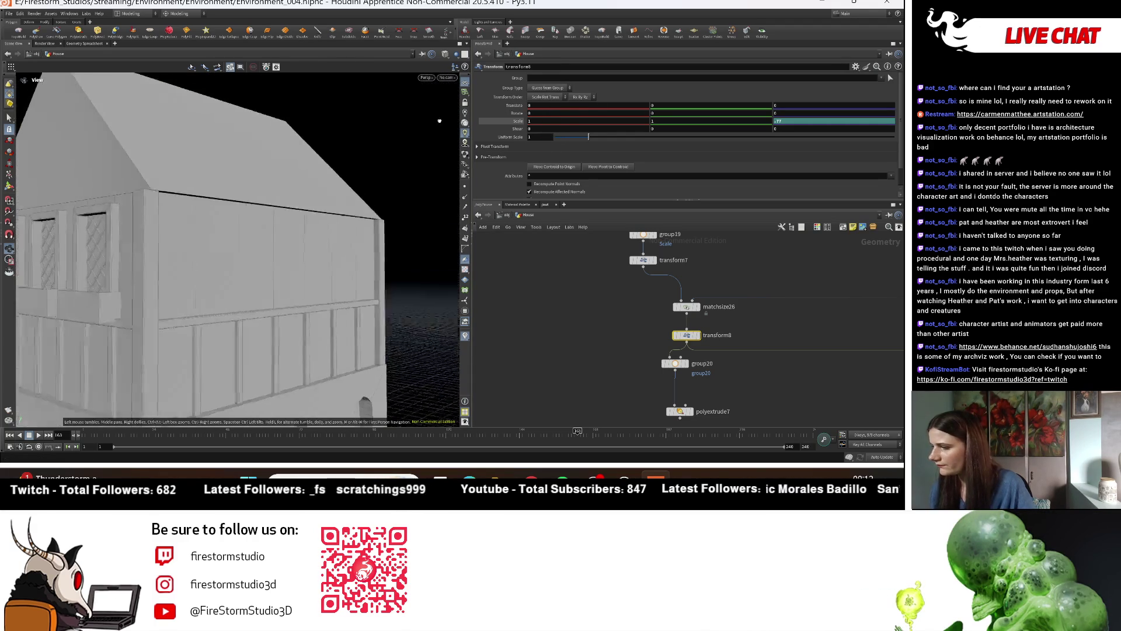
{"action": "middle_click_drag", "start_coordinate": [578, 124], "coordinate": [558, 134]}
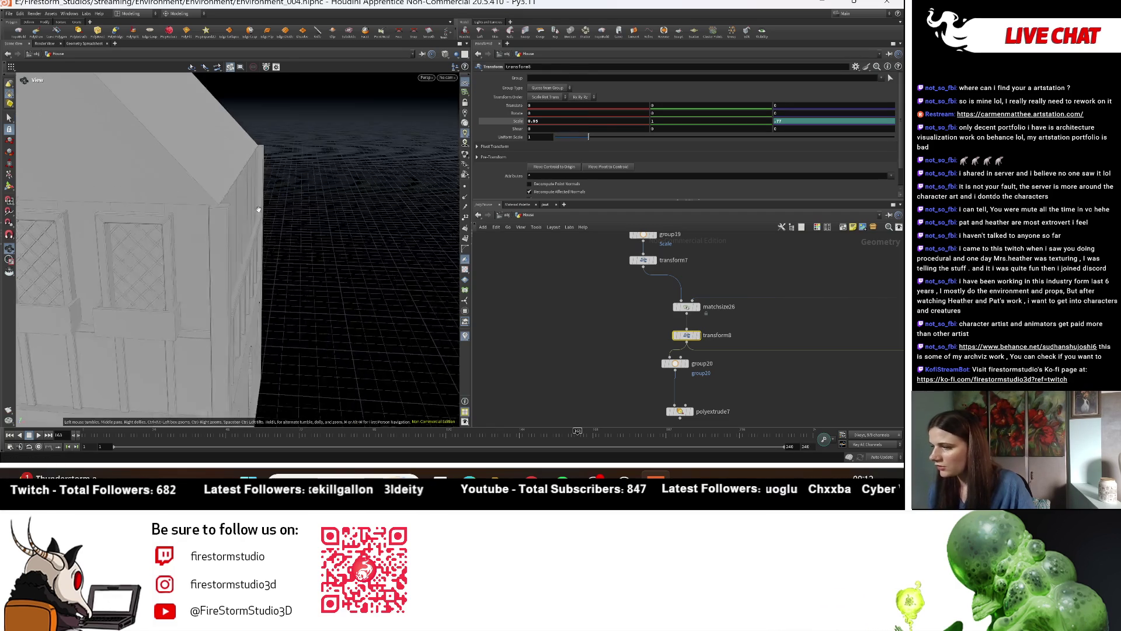
{"action": "middle_click_drag", "start_coordinate": [705, 301], "coordinate": [691, 261]}
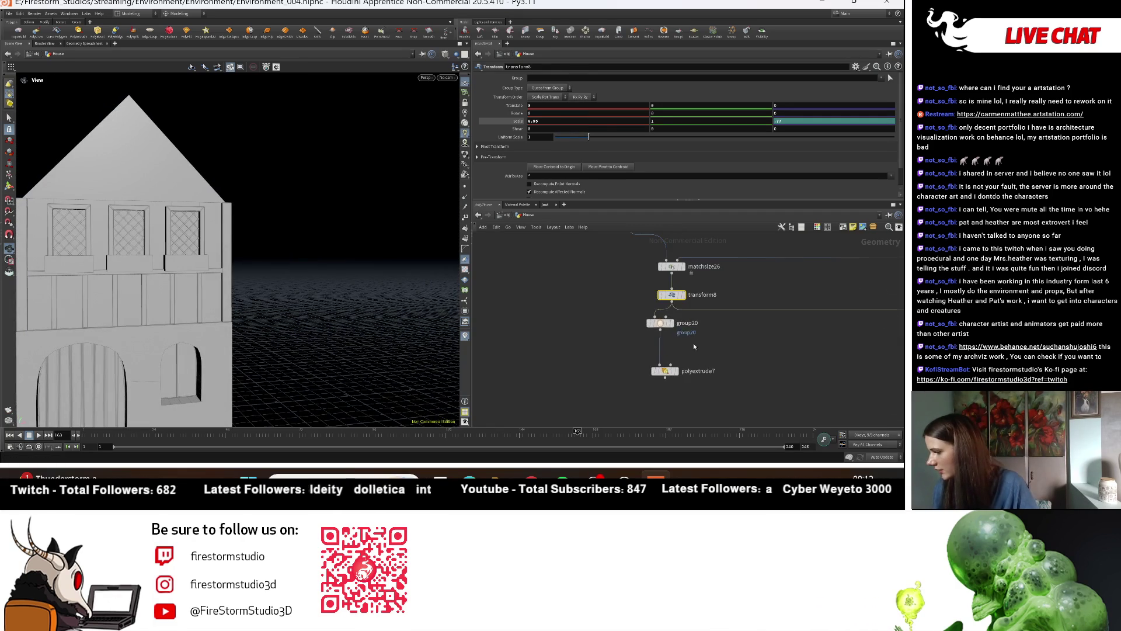
Step: Set group20's normal direction Z to 0 and its spread angle to 78.6
{"action": "left_click", "coordinate": [673, 328]}
{"action": "left_click", "coordinate": [660, 323]}
{"action": "mouse_move", "coordinate": [376, 220]}
{"action": "left_mouse_down"}
{"action": "mouse_move", "coordinate": [172, 196]}
{"action": "mouse_move", "coordinate": [200, 215]}
{"action": "left_mouse_up"}
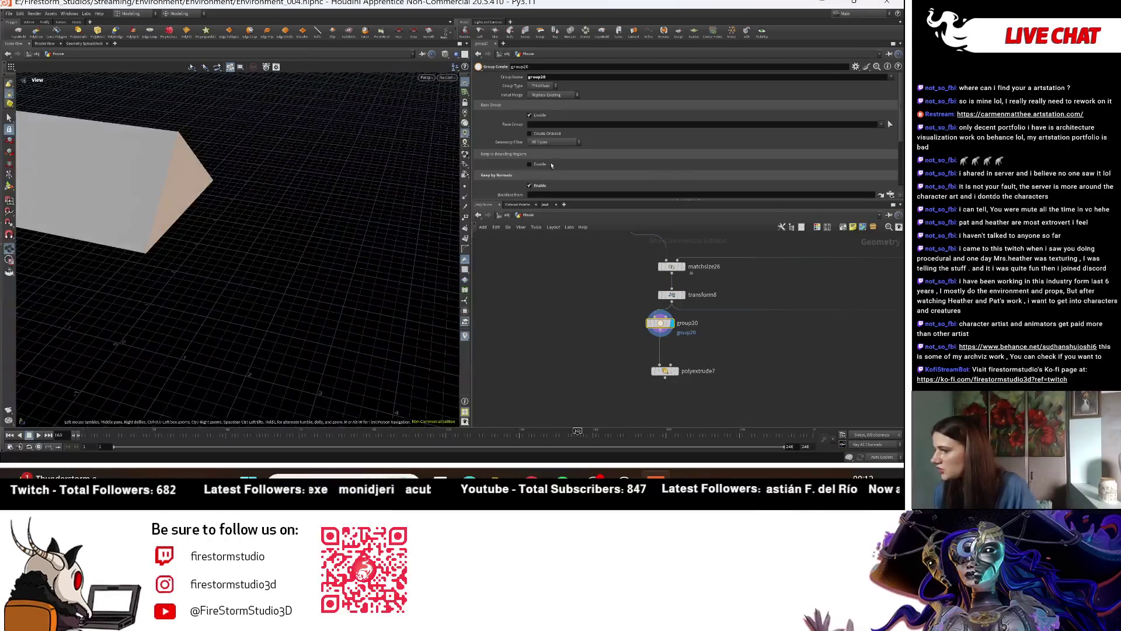
{"action": "scroll", "coordinate": [556, 170], "scroll_direction": "down", "scroll_amount": 3}
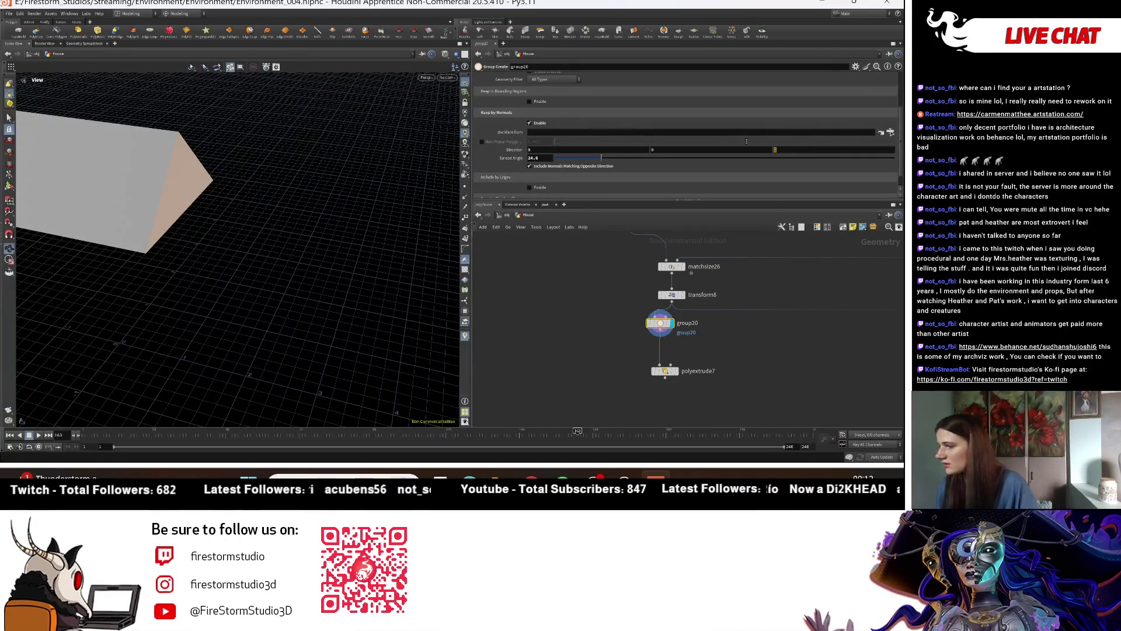
{"action": "type", "text": "0"}
{"action": "key", "text": "Return"}
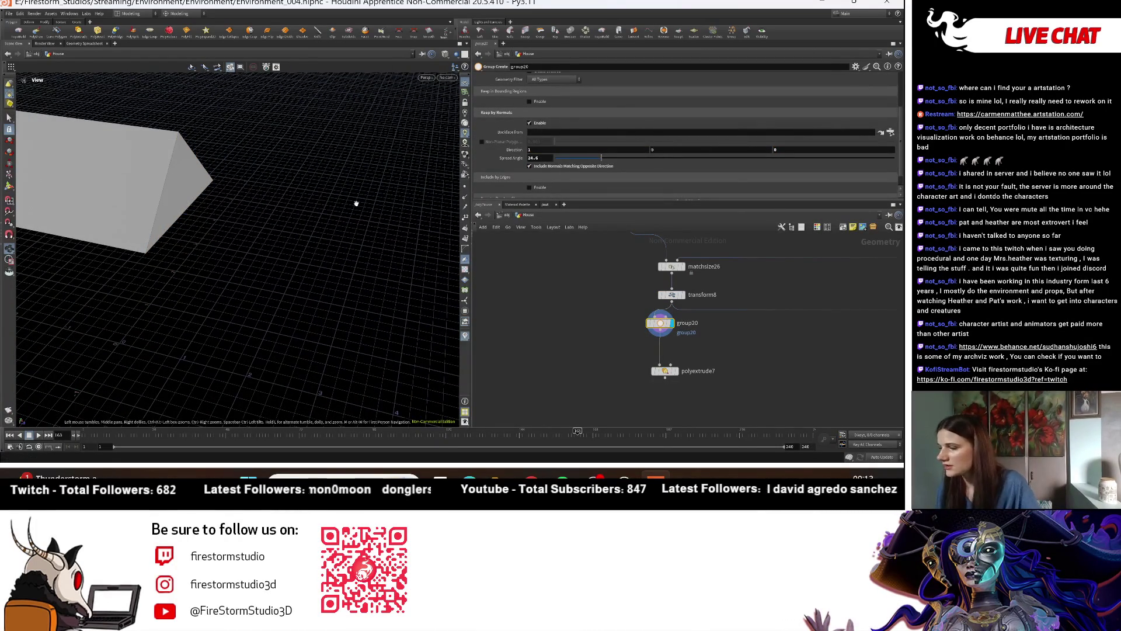
{"action": "left_click_drag", "start_coordinate": [605, 159], "coordinate": [703, 158]}
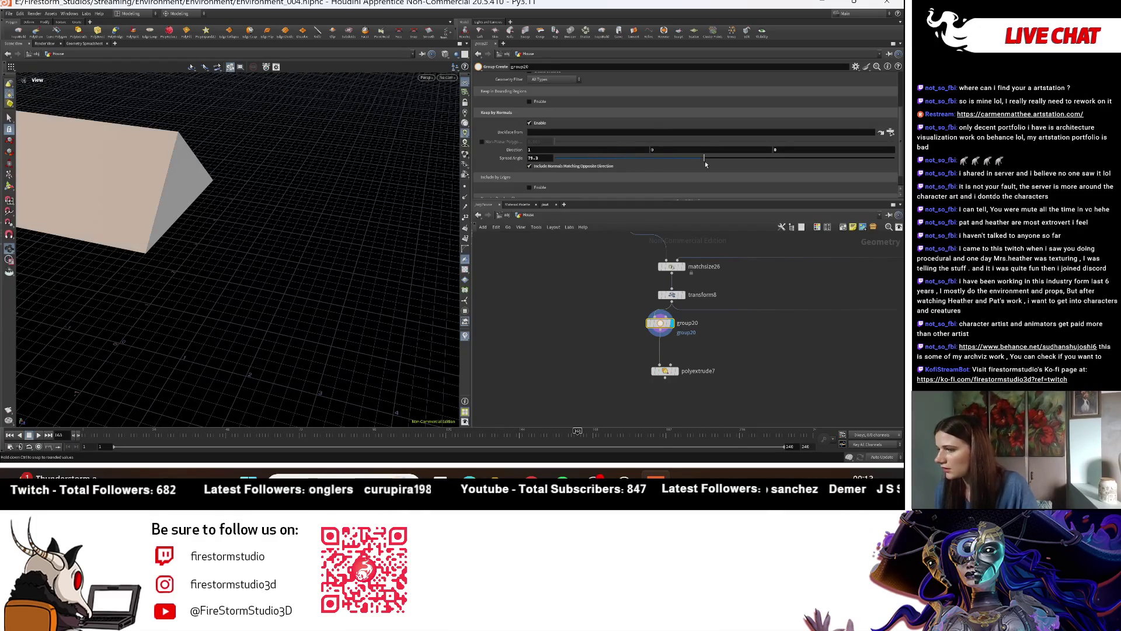
{"action": "mouse_move", "coordinate": [193, 192]}
{"action": "left_mouse_down"}
{"action": "mouse_move", "coordinate": [147, 140]}
{"action": "mouse_move", "coordinate": [103, 212]}
{"action": "left_mouse_up"}
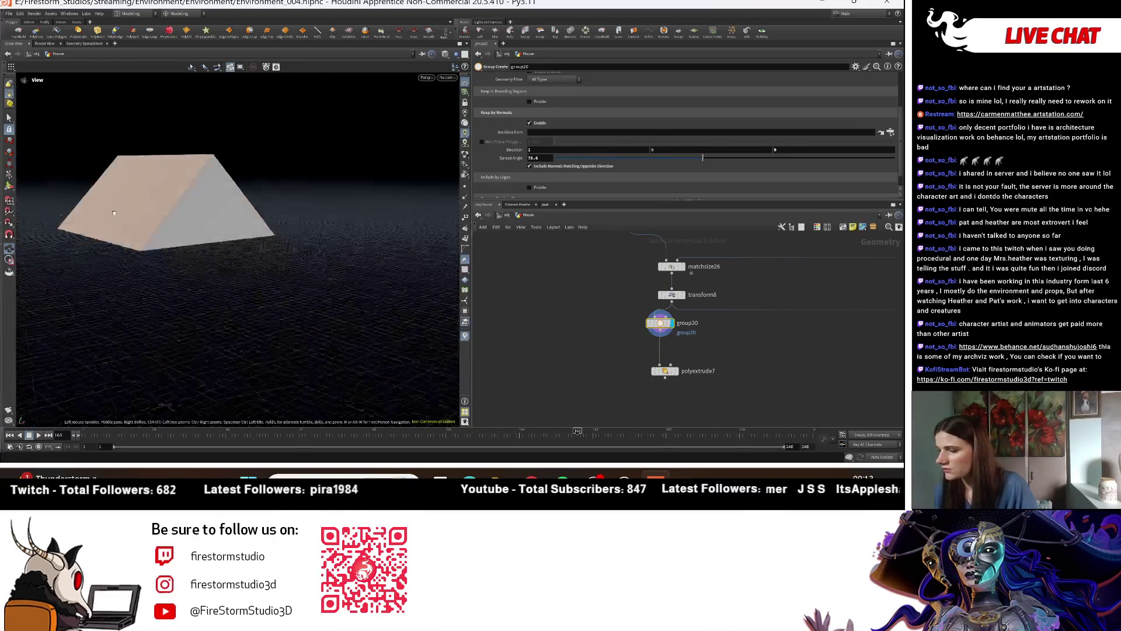
{"action": "scroll", "coordinate": [735, 386], "scroll_direction": "up", "scroll_amount": 2}
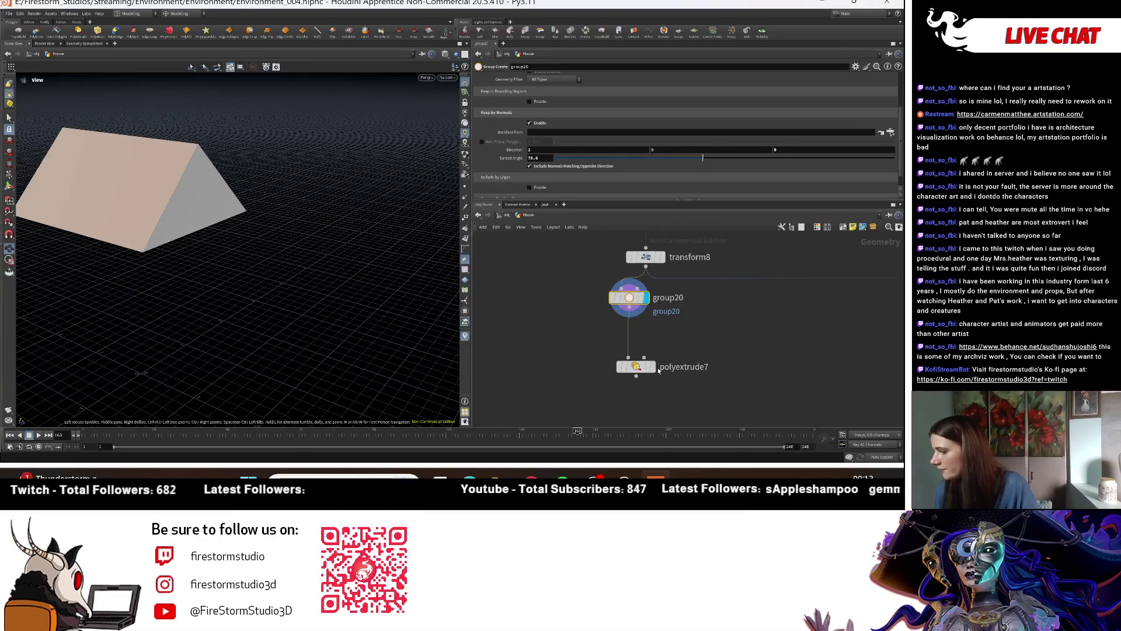
Step: Set polyextrude7's inset to 0
{"action": "left_click", "coordinate": [652, 366]}
{"action": "scroll", "coordinate": [618, 129], "scroll_direction": "up", "scroll_amount": 1}
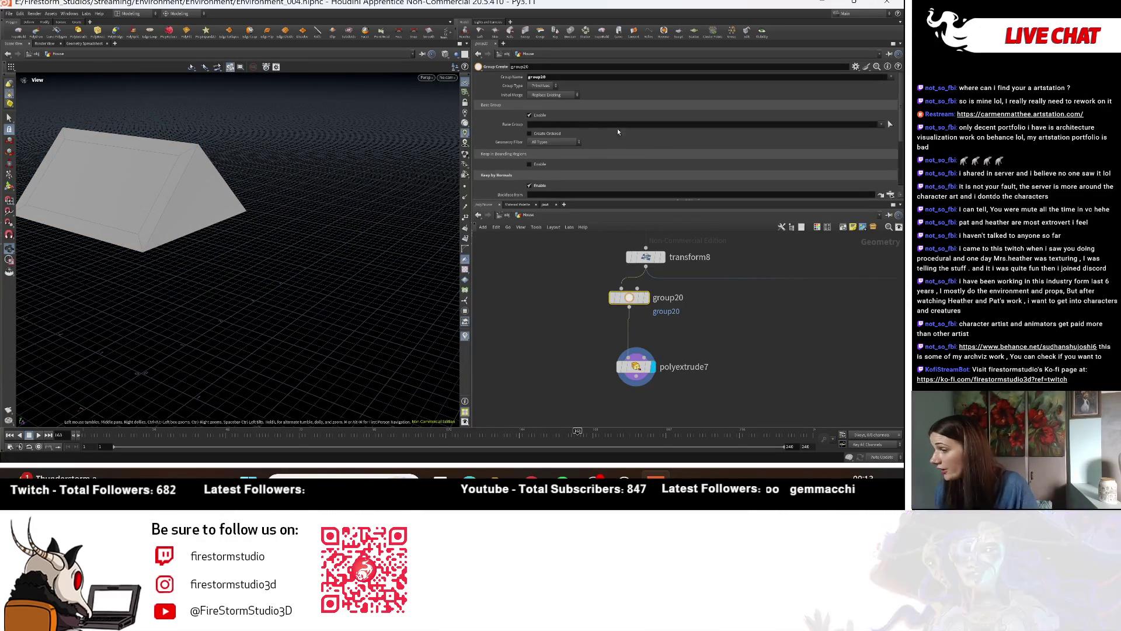
{"action": "scroll", "coordinate": [555, 155], "scroll_direction": "up", "scroll_amount": 1}
{"action": "left_click", "coordinate": [636, 367]}
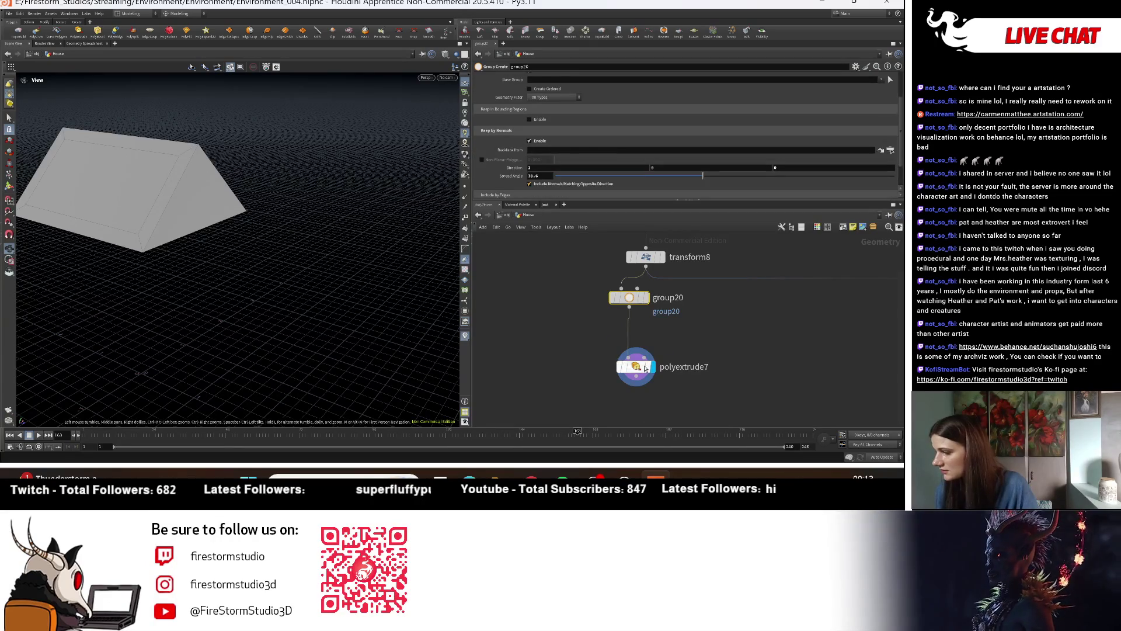
{"action": "type", "text": "0.1"}
{"action": "key", "text": "Return"}
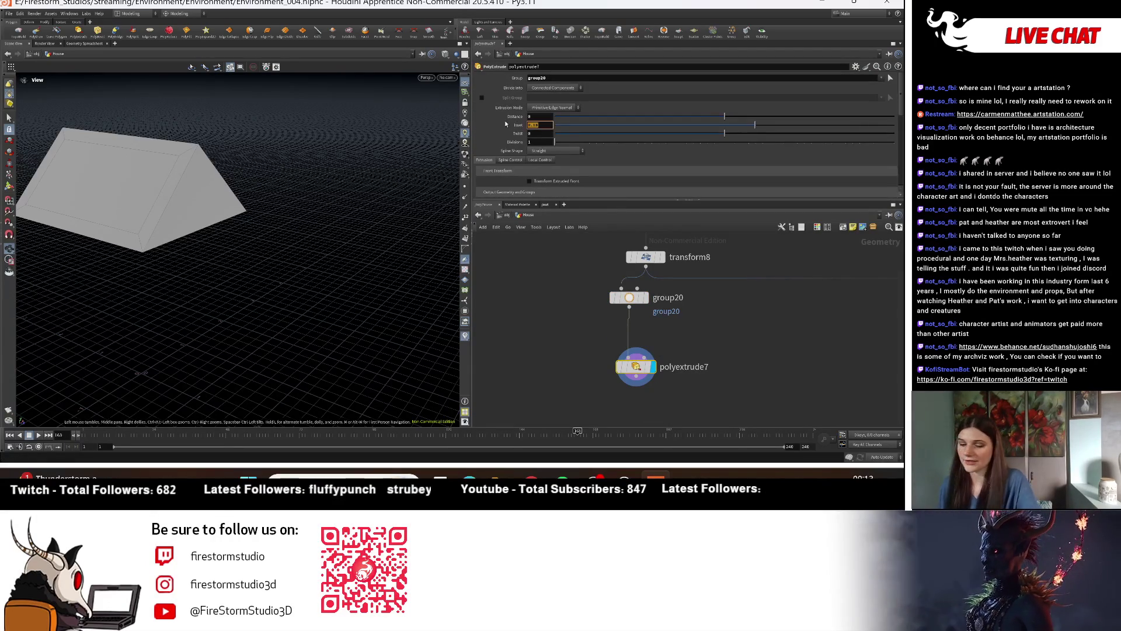
Step: Push the prism's faces out by 0.69, then review group20's keep-by-normals settings
{"action": "left_click_drag", "start_coordinate": [728, 117], "coordinate": [742, 118]}
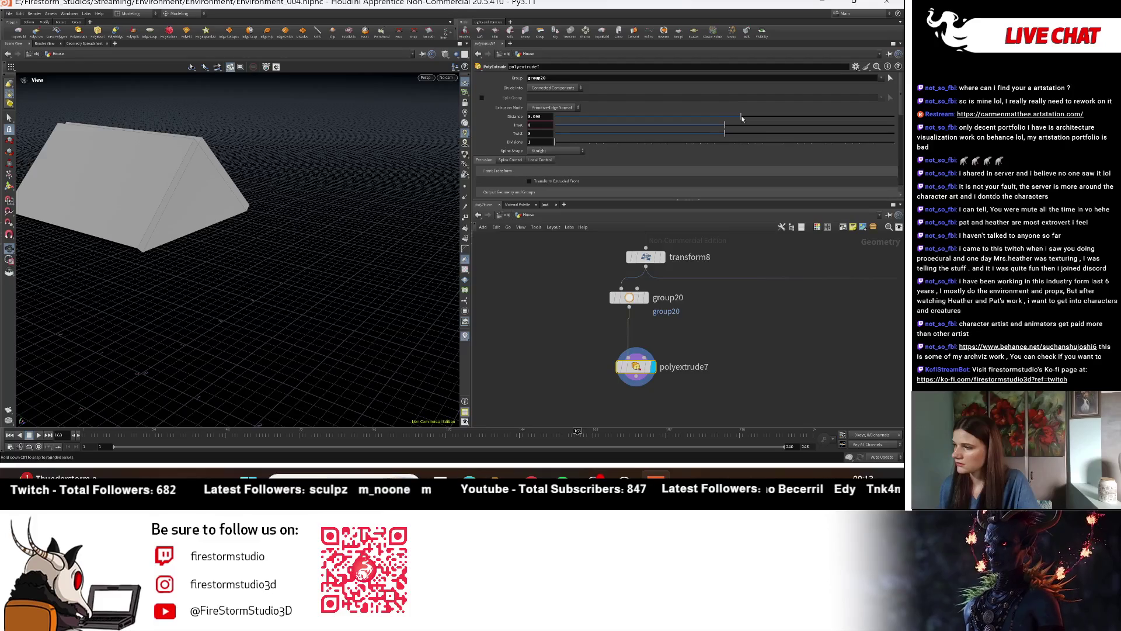
{"action": "left_click_drag", "start_coordinate": [585, 329], "coordinate": [688, 333]}
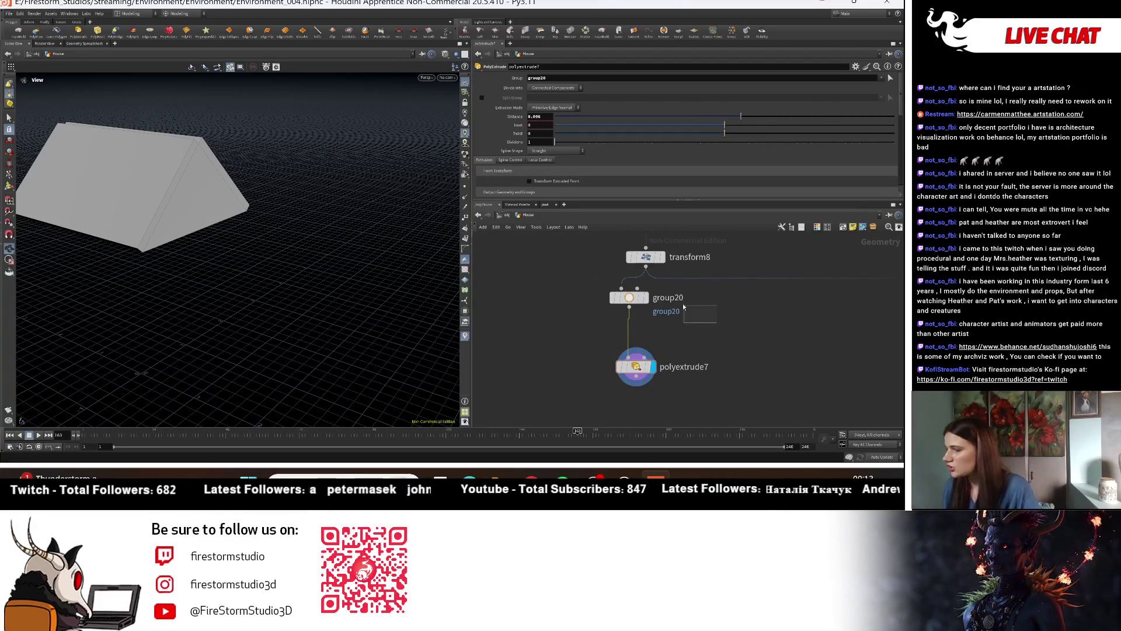
{"action": "left_click", "coordinate": [631, 297]}
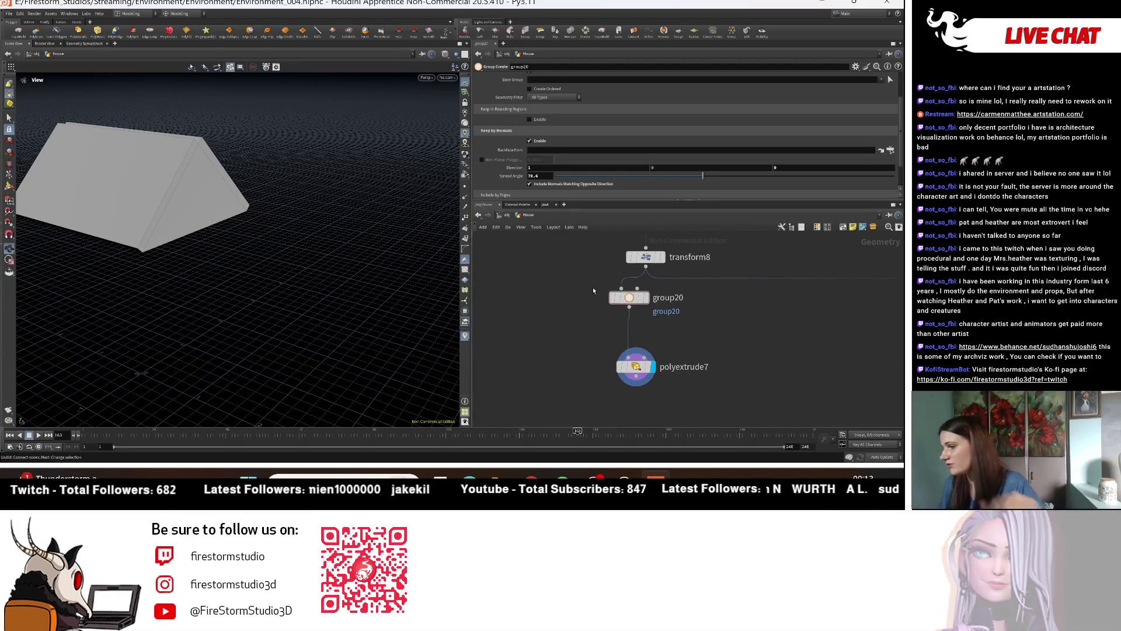
Step: Insert a Fuse node between transform8 and group20
{"action": "left_click_drag", "start_coordinate": [630, 297], "coordinate": [634, 329]}
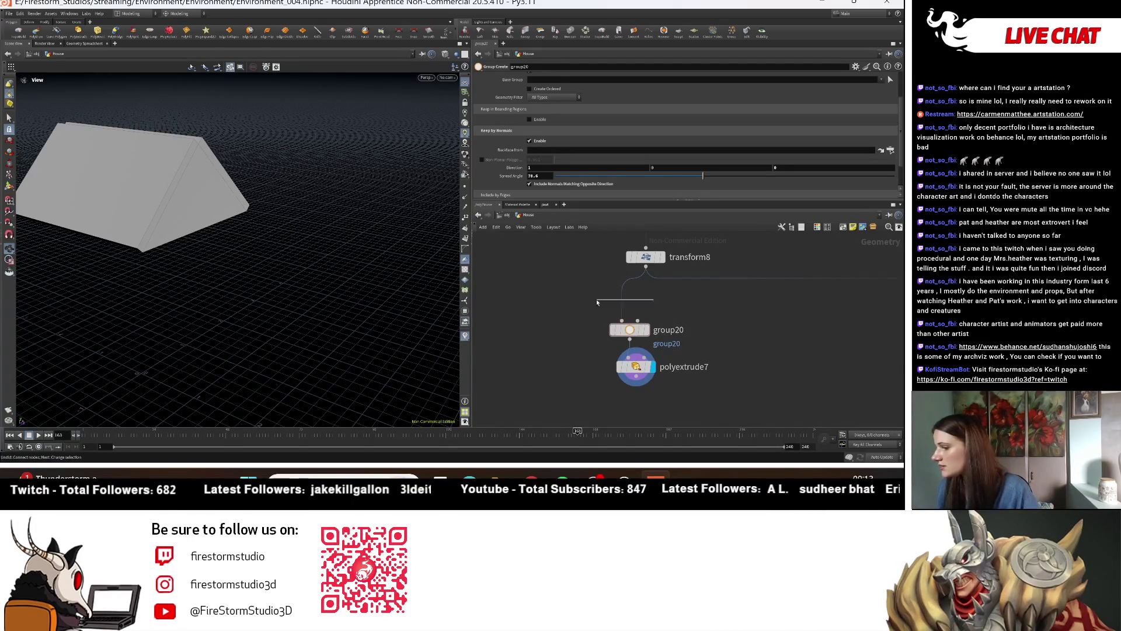
{"action": "key", "text": "Tab"}
{"action": "type", "text": "fuse"}
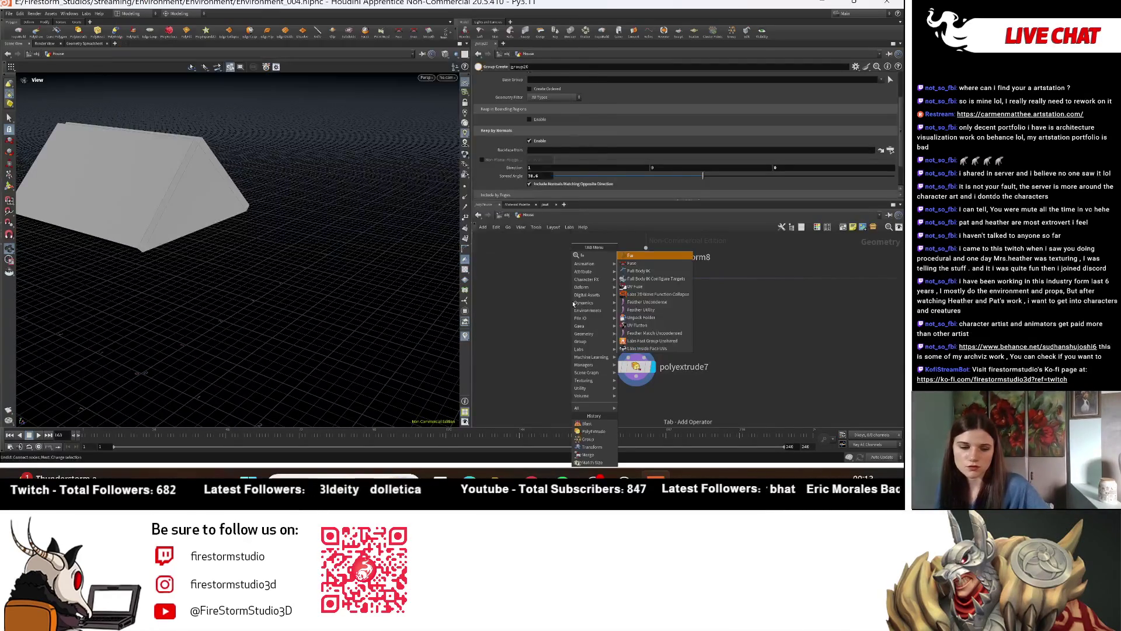
{"action": "left_click", "coordinate": [633, 256]}
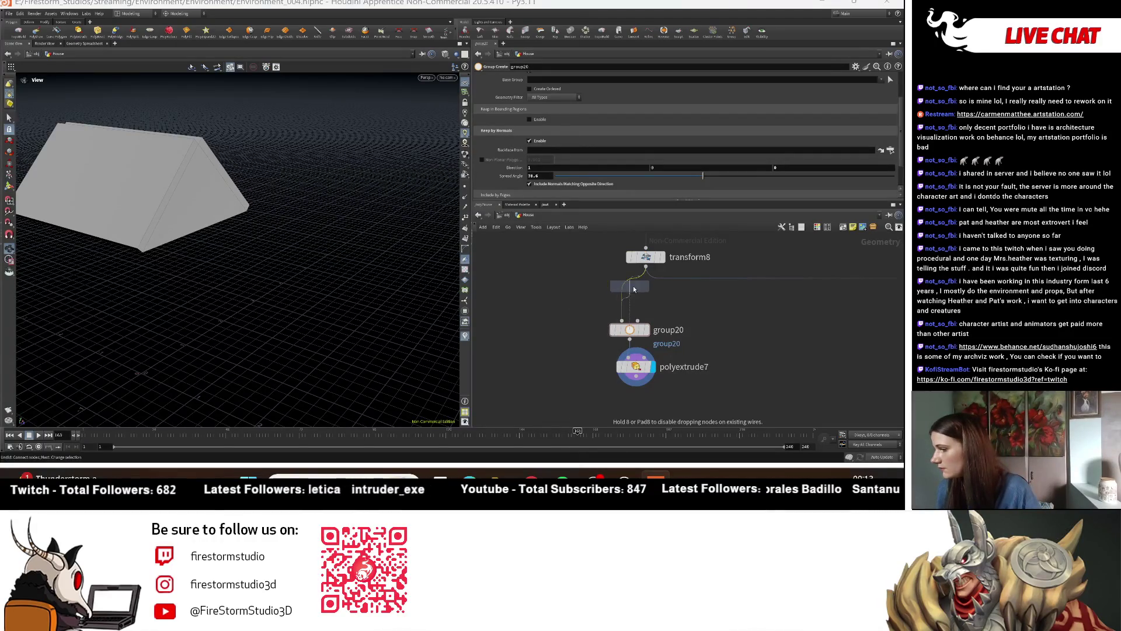
{"action": "left_click", "coordinate": [631, 295]}
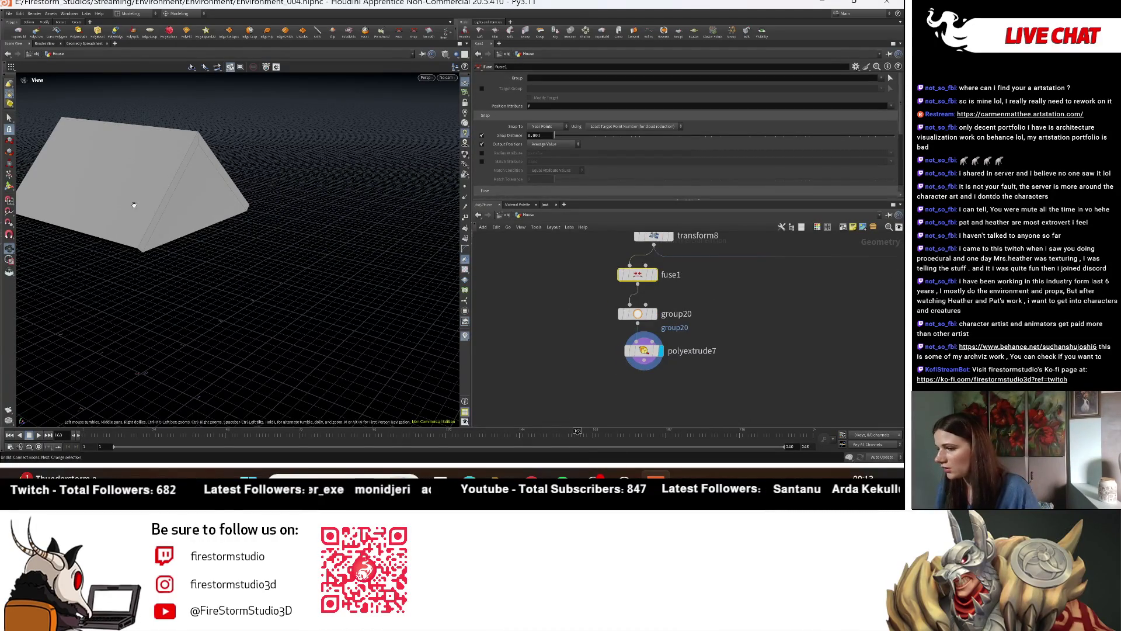
{"action": "left_click_drag", "start_coordinate": [152, 204], "coordinate": [117, 196]}
Step: Keep polyextrude7 in Primitive/Edge Normal mode with extrusion distance about 0.06
{"action": "left_click", "coordinate": [643, 350]}
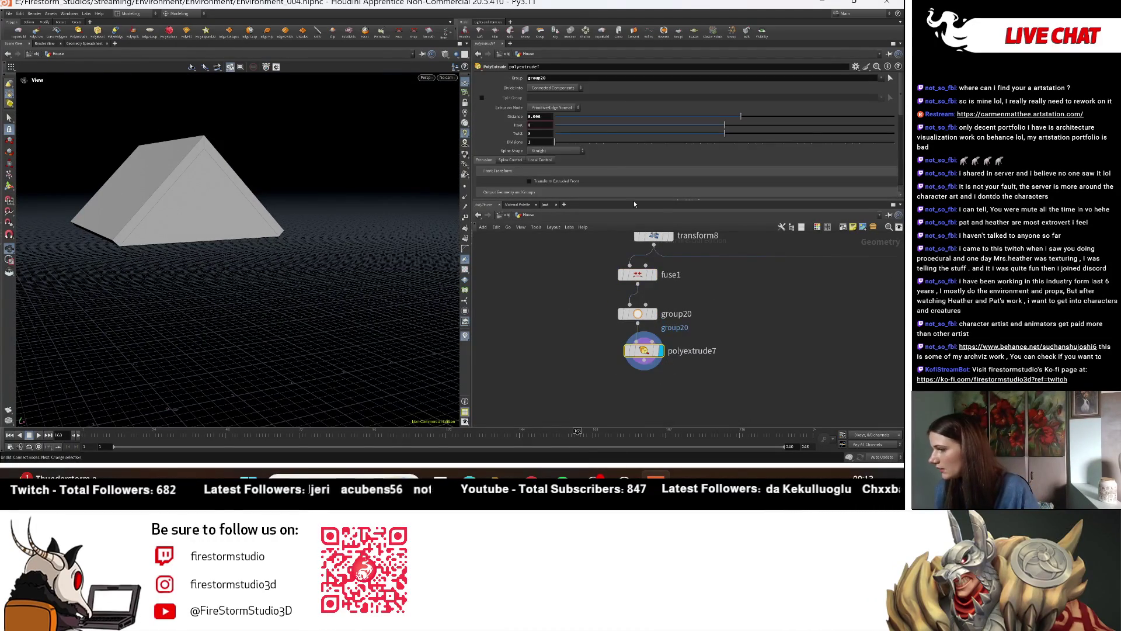
{"action": "key", "text": "Return"}
{"action": "left_click", "coordinate": [553, 108]}
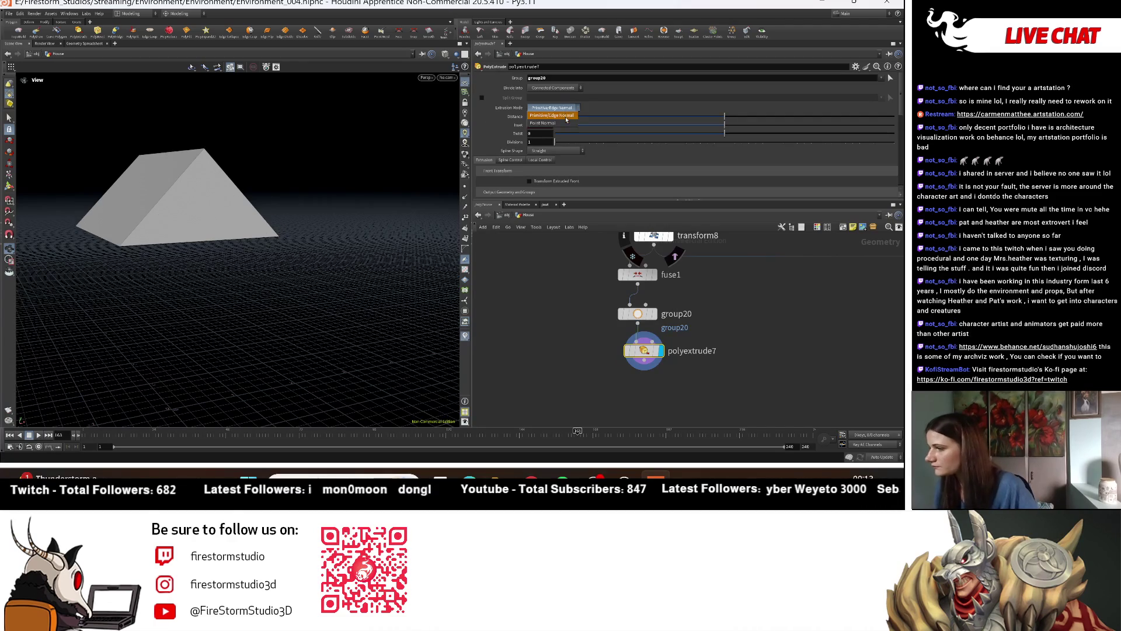
{"action": "left_click", "coordinate": [564, 123]}
{"action": "left_click_drag", "start_coordinate": [730, 115], "coordinate": [747, 116]}
{"action": "key", "text": "ctrl+z"}
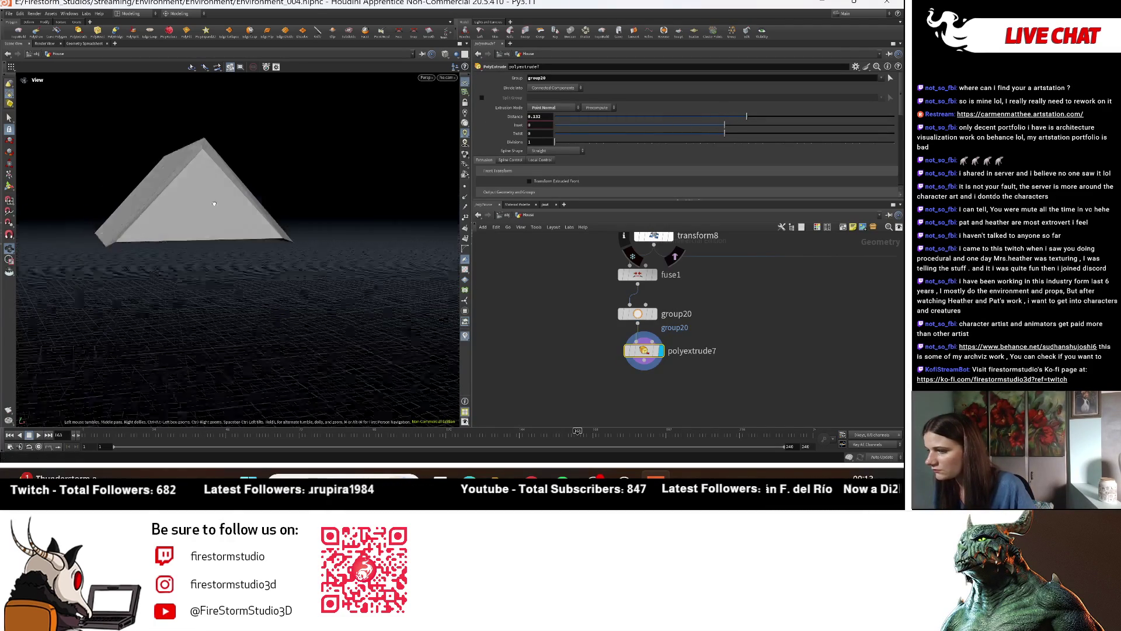
{"action": "left_click", "coordinate": [552, 108]}
{"action": "left_click", "coordinate": [558, 117]}
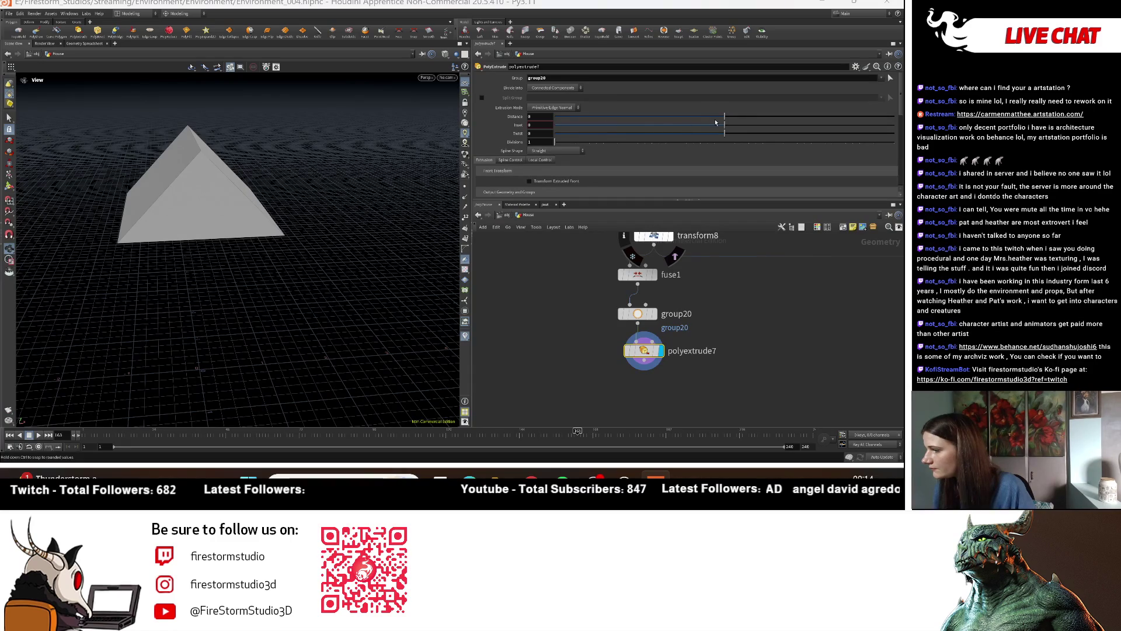
{"action": "left_click_drag", "start_coordinate": [732, 119], "coordinate": [739, 120]}
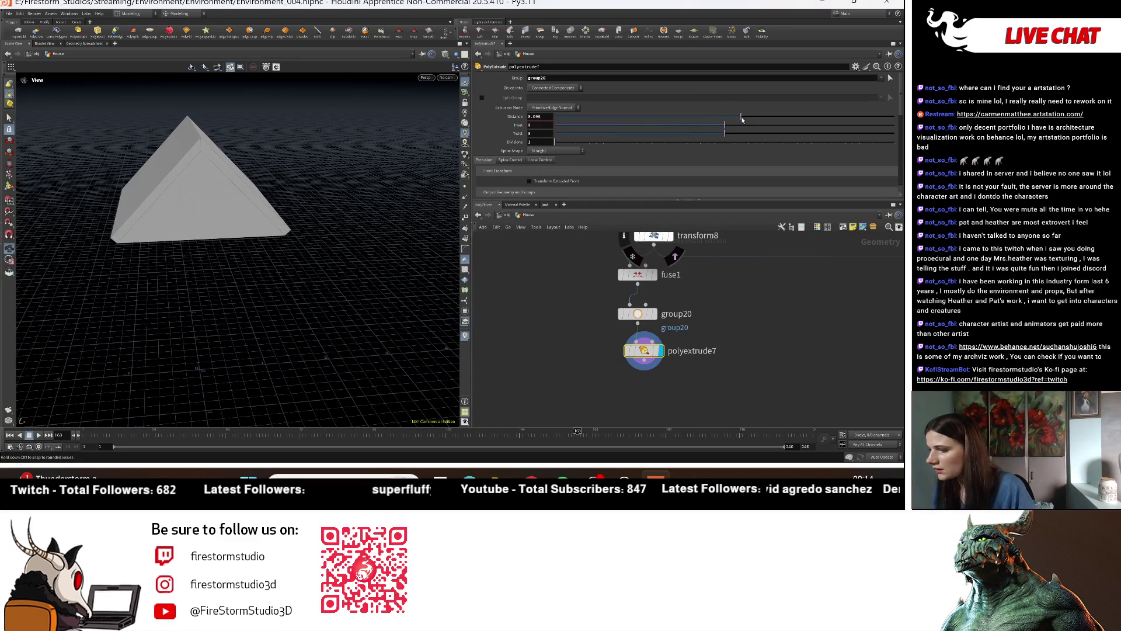
{"action": "left_click_drag", "start_coordinate": [739, 119], "coordinate": [737, 120]}
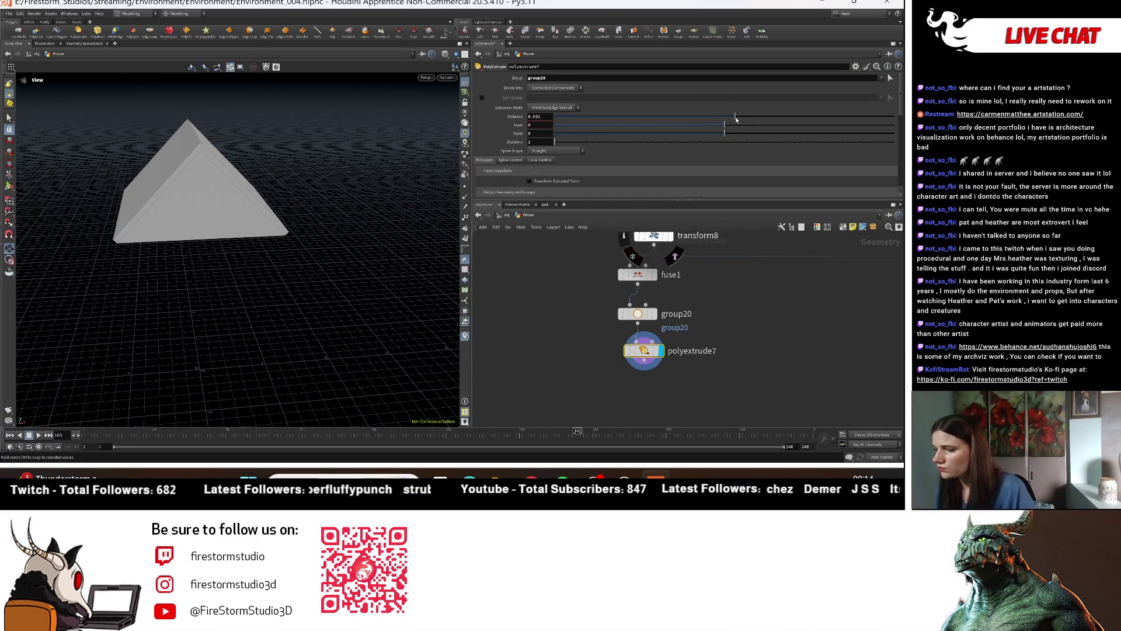
Step: Enable Transform Extruded Front on polyextrude7, trying and undoing Y and X offsets
{"action": "scroll", "coordinate": [691, 121], "scroll_direction": "down", "scroll_amount": 3}
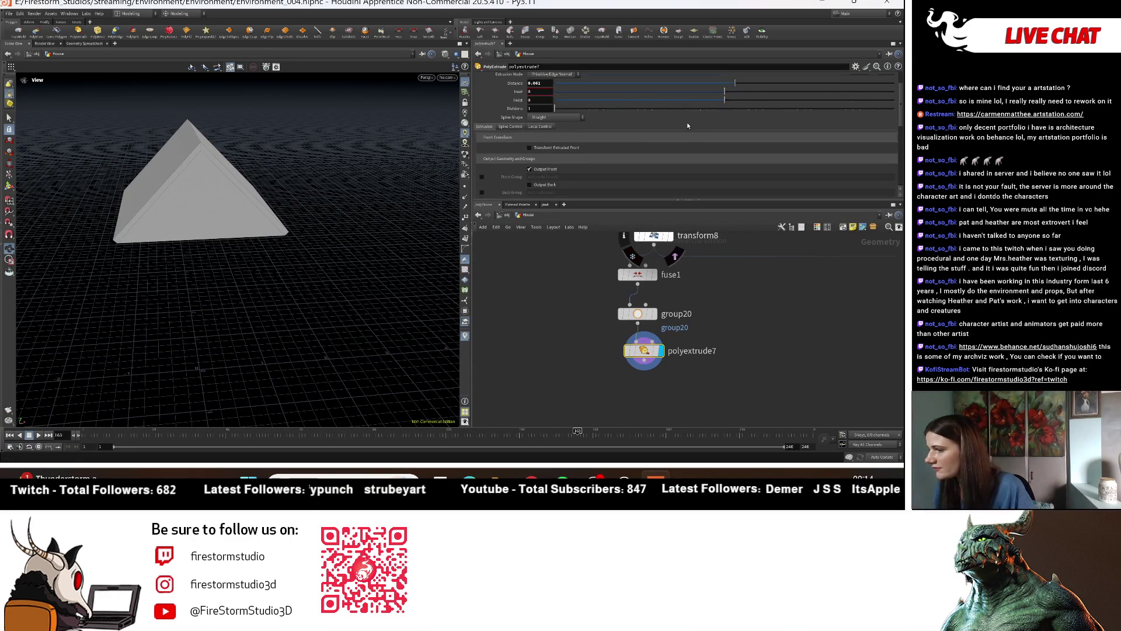
{"action": "left_click", "coordinate": [559, 139]}
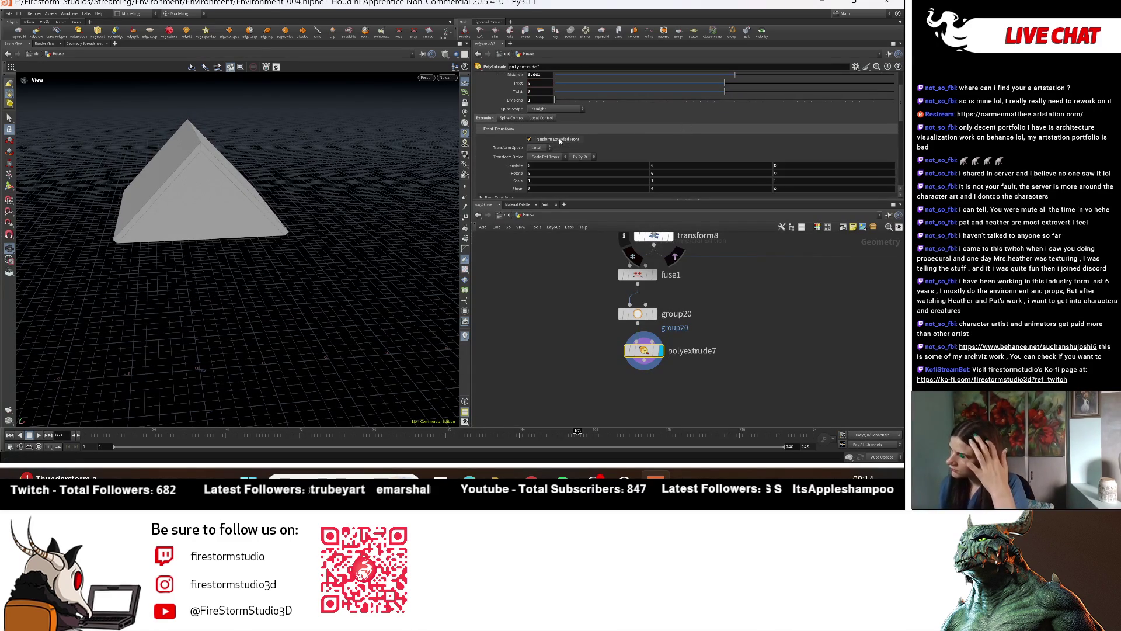
{"action": "middle_click", "coordinate": [669, 165]}
{"action": "middle_click_drag", "start_coordinate": [669, 164], "coordinate": [654, 175]}
{"action": "mouse_move", "coordinate": [113, 251]}
{"action": "left_mouse_down"}
{"action": "mouse_move", "coordinate": [107, 205]}
{"action": "mouse_move", "coordinate": [47, 233]}
{"action": "left_mouse_up"}
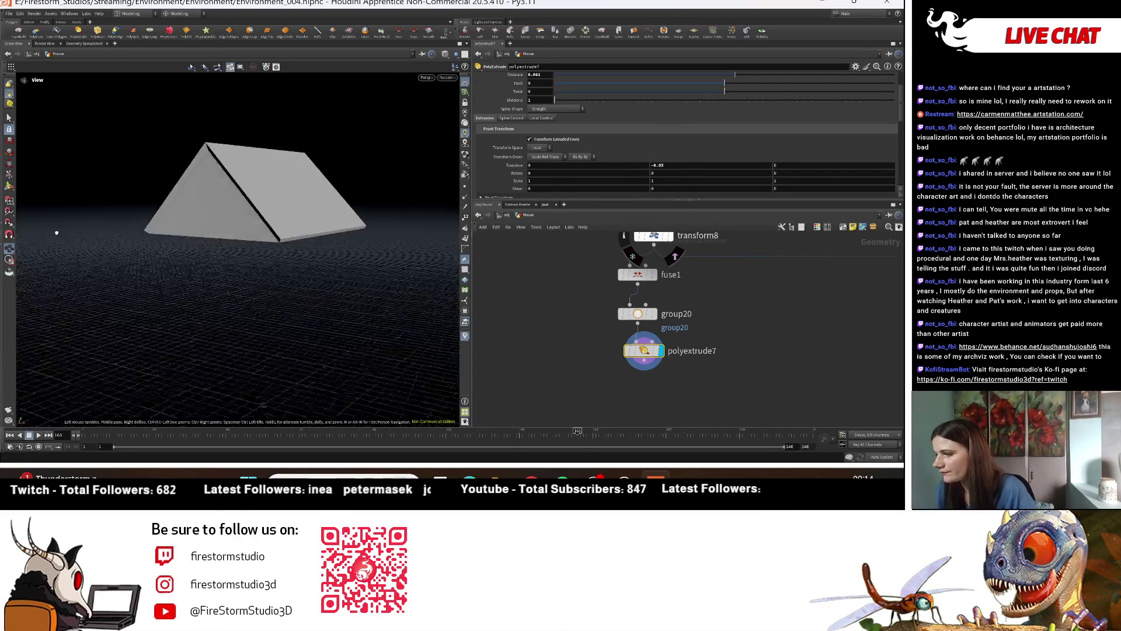
{"action": "key", "text": "ctrl+z"}
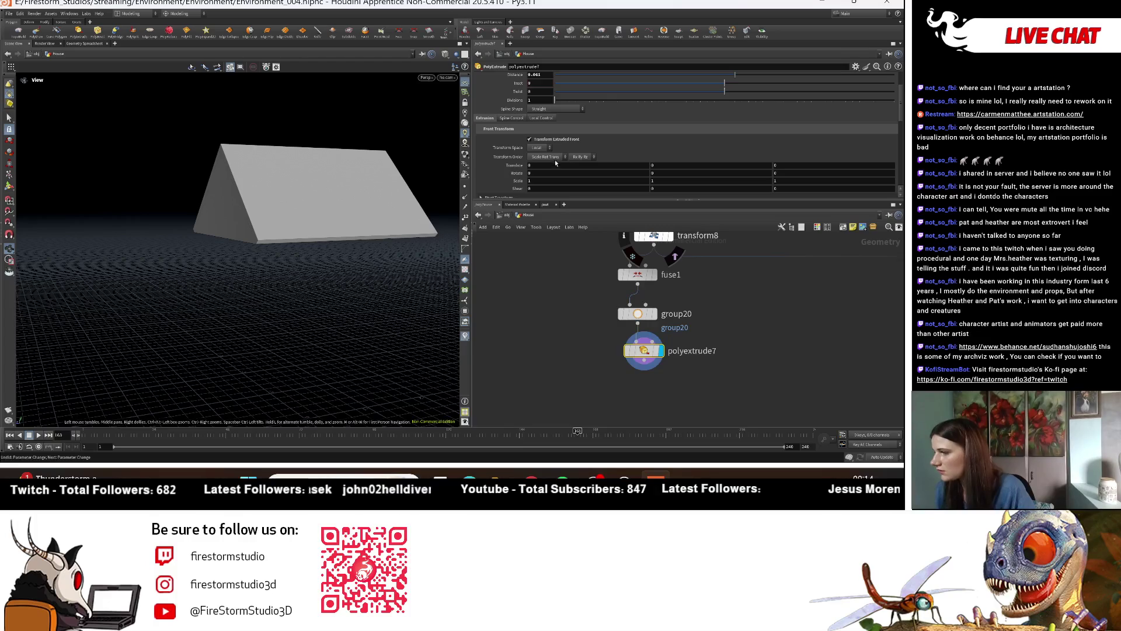
{"action": "middle_click_drag", "start_coordinate": [554, 165], "coordinate": [540, 166]}
{"action": "key", "text": "ctrl+z"}
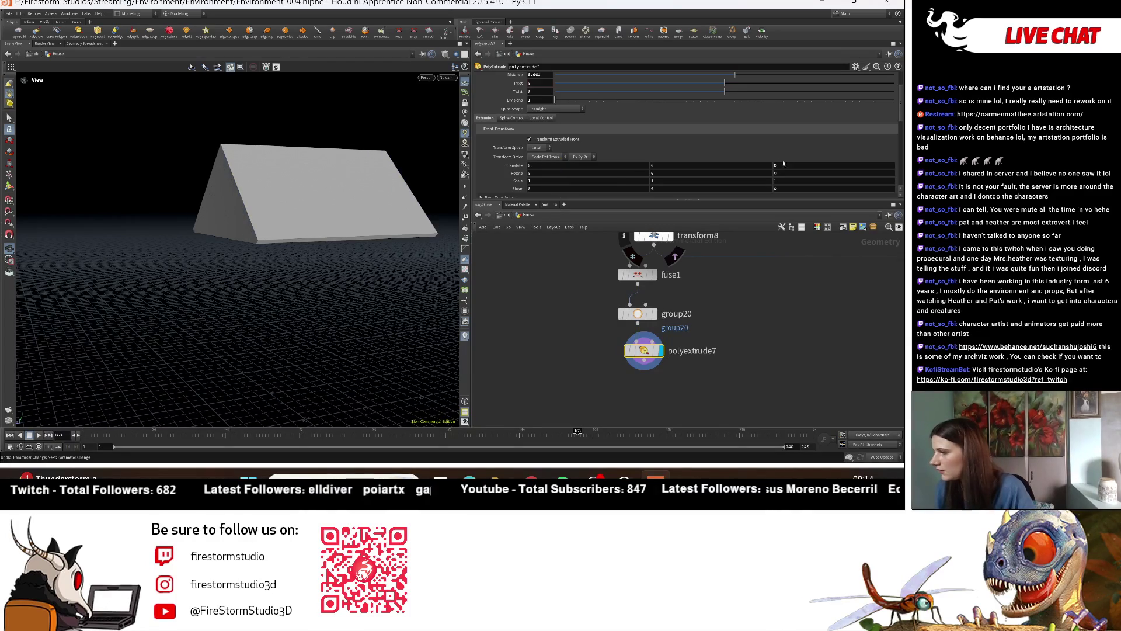
Step: Set the extruded front's Z translate to -0.05
{"action": "middle_click_drag", "start_coordinate": [782, 166], "coordinate": [762, 180]}
{"action": "mouse_move", "coordinate": [183, 264]}
{"action": "left_mouse_down"}
{"action": "mouse_move", "coordinate": [217, 255]}
{"action": "mouse_move", "coordinate": [270, 268]}
{"action": "left_mouse_up"}
{"action": "right_click_drag", "start_coordinate": [243, 268], "coordinate": [366, 255]}
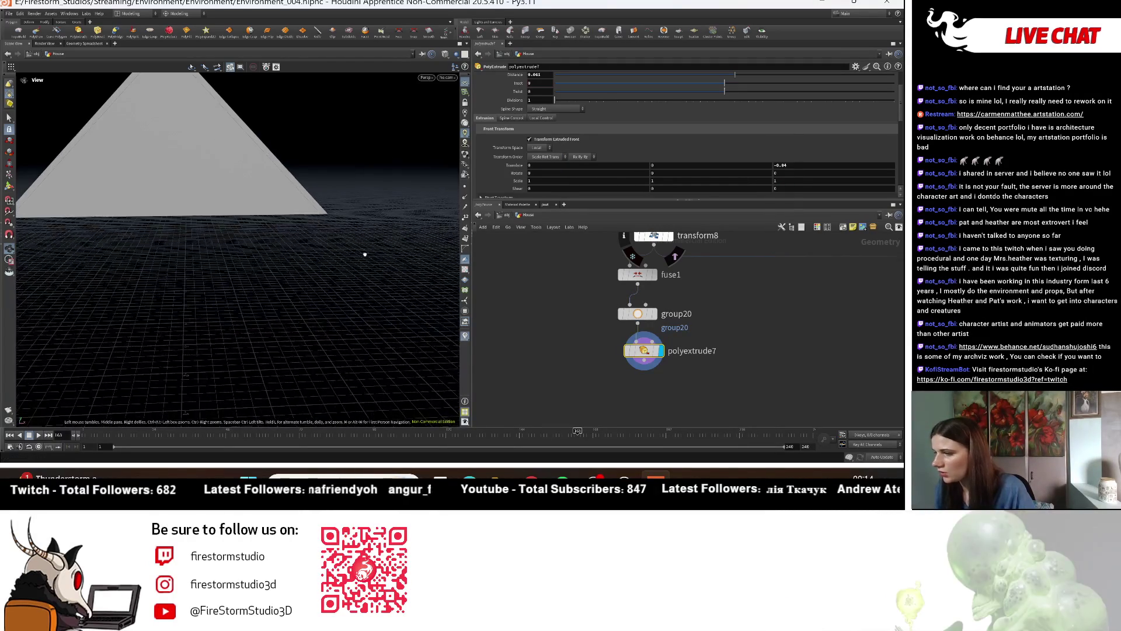
{"action": "middle_click_drag", "start_coordinate": [226, 187], "coordinate": [255, 281]}
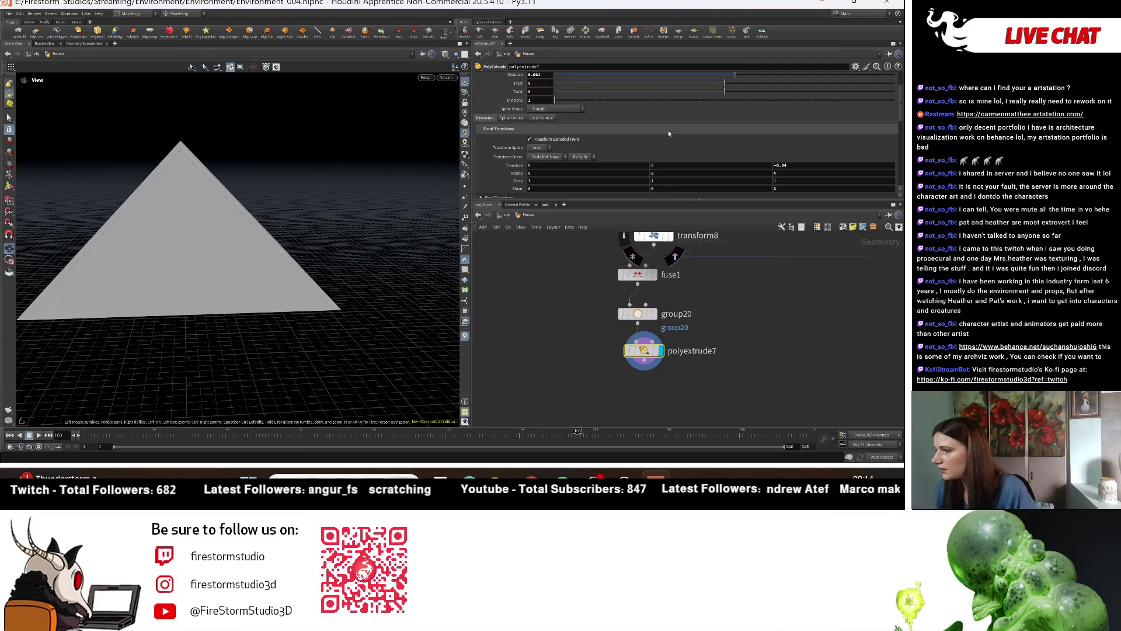
{"action": "scroll", "coordinate": [669, 134], "scroll_direction": "up", "scroll_amount": 3}
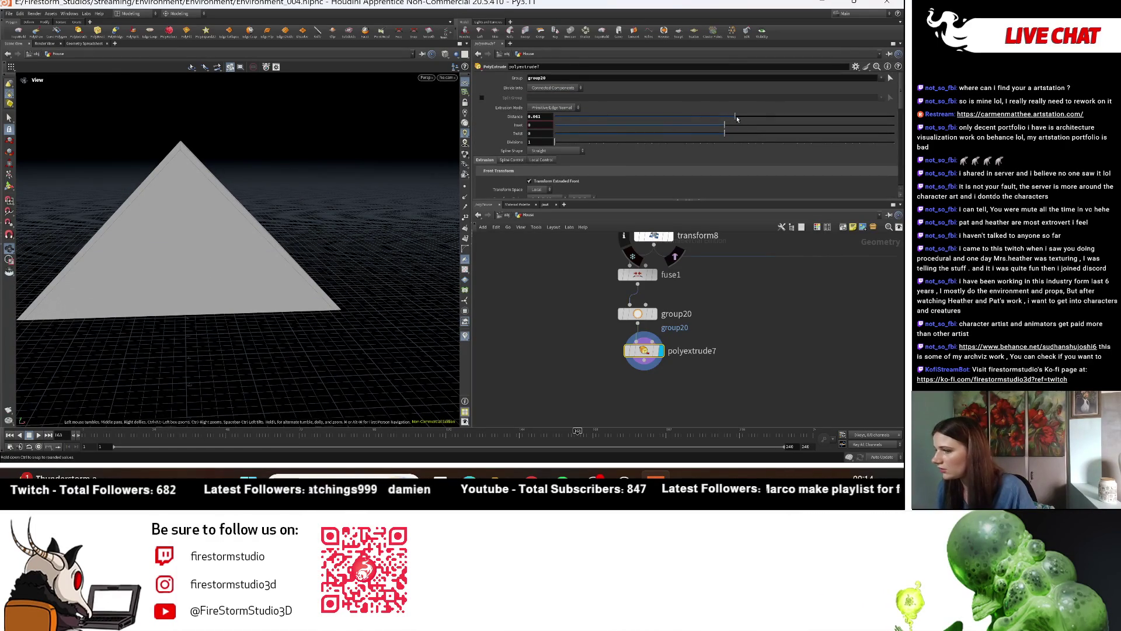
{"action": "scroll", "coordinate": [742, 123], "scroll_direction": "down", "scroll_amount": 3}
{"action": "middle_click_drag", "start_coordinate": [789, 164], "coordinate": [777, 183]}
{"action": "middle_click_drag", "start_coordinate": [724, 353], "coordinate": [734, 330]}
{"action": "scroll", "coordinate": [540, 190], "scroll_direction": "down", "scroll_amount": 2}
{"action": "scroll", "coordinate": [540, 189], "scroll_direction": "down", "scroll_amount": 3}
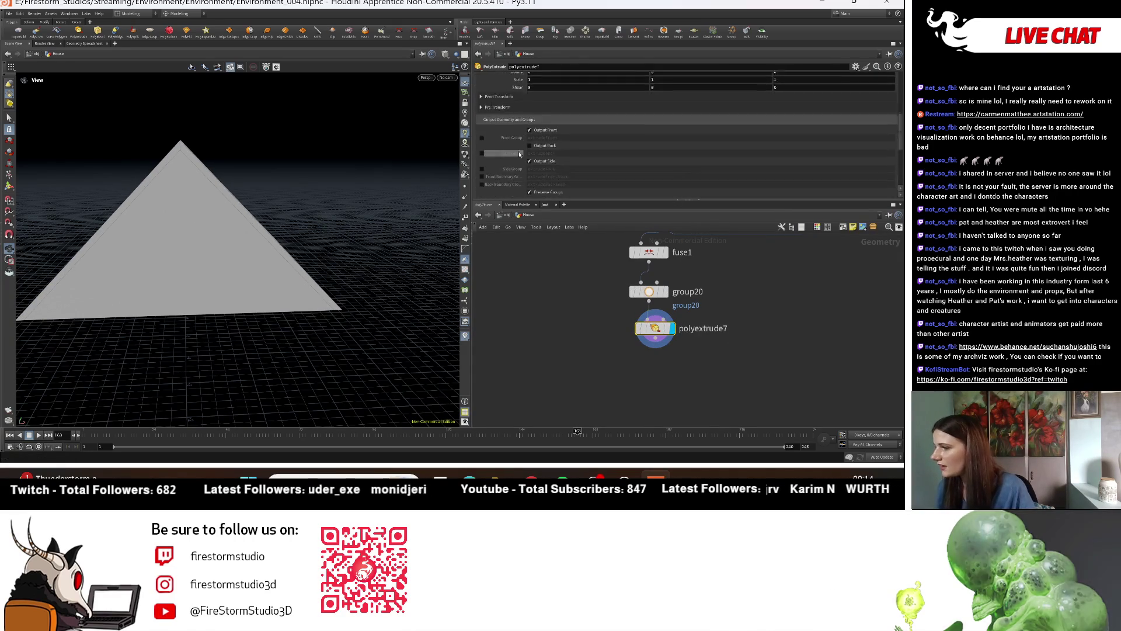
Step: Output polyextrude7's side faces as group extrudeSide and add polyextrude8 below it
{"action": "left_click", "coordinate": [482, 142]}
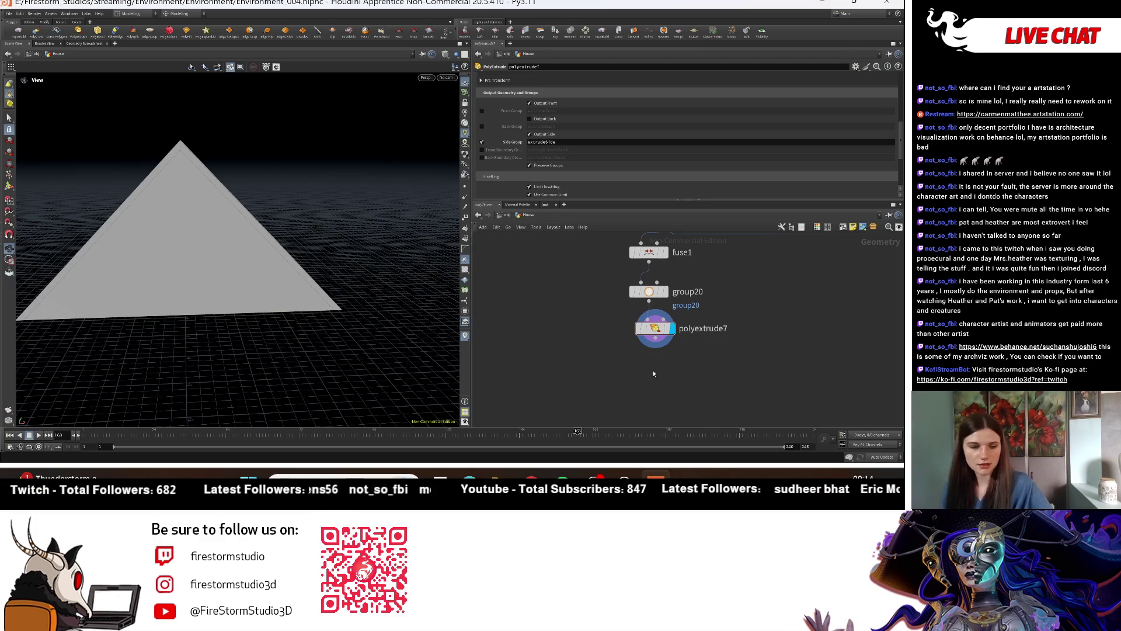
{"action": "key", "text": "Tab"}
{"action": "type", "text": "ol"}
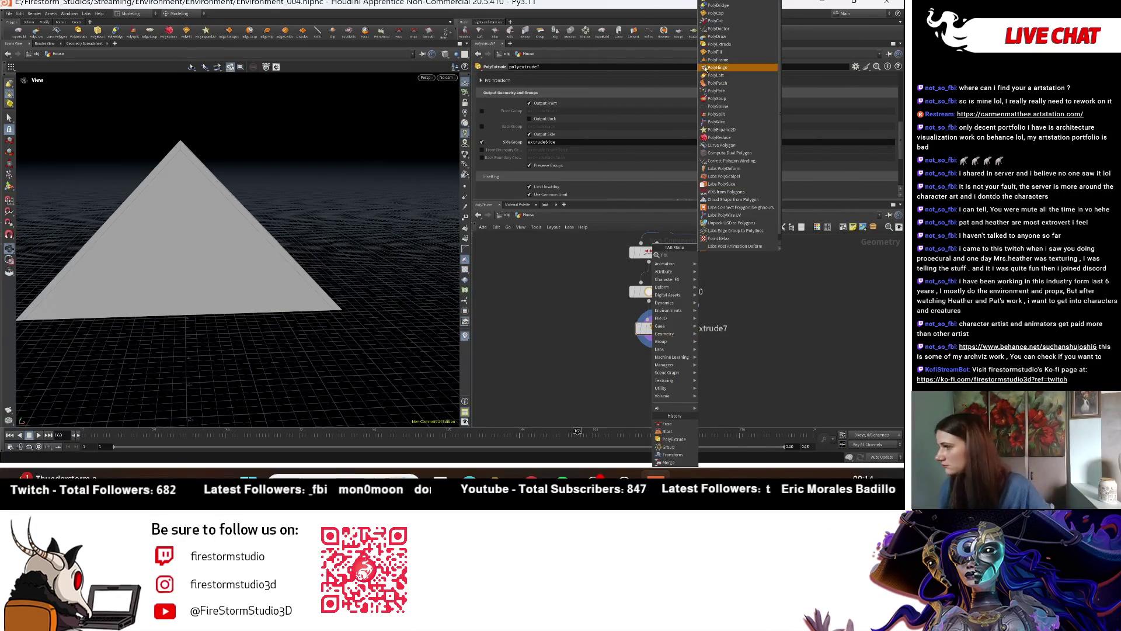
{"action": "left_click", "coordinate": [739, 51]}
{"action": "left_click", "coordinate": [660, 367]}
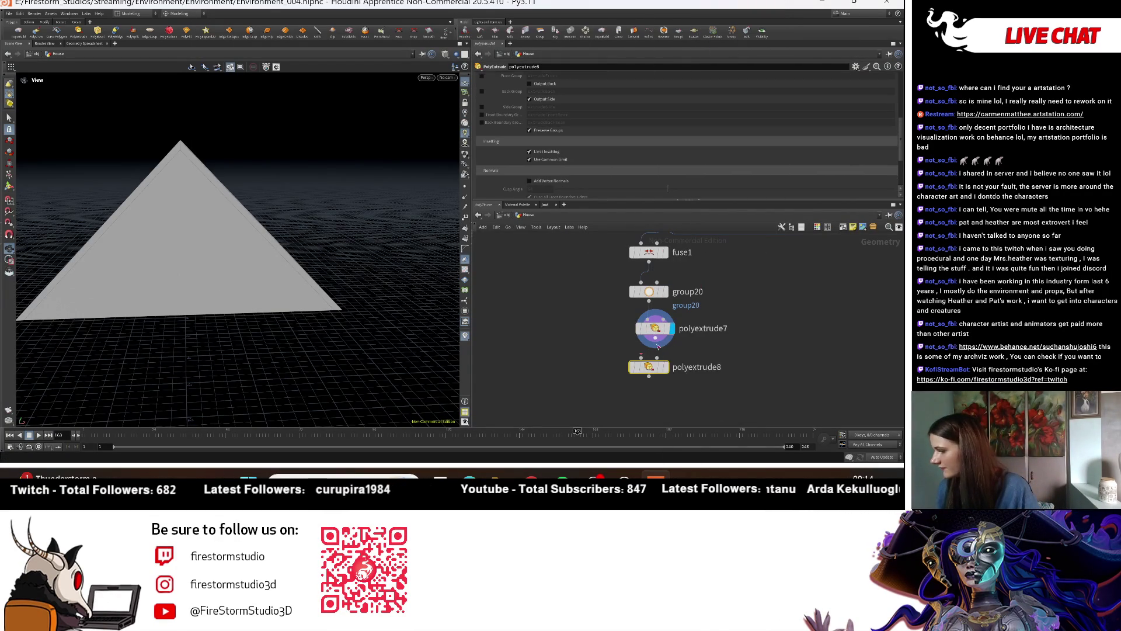
{"action": "left_click", "coordinate": [667, 368]}
{"action": "scroll", "coordinate": [703, 138], "scroll_direction": "up", "scroll_amount": 5}
{"action": "scroll", "coordinate": [692, 80], "scroll_direction": "up", "scroll_amount": 2}
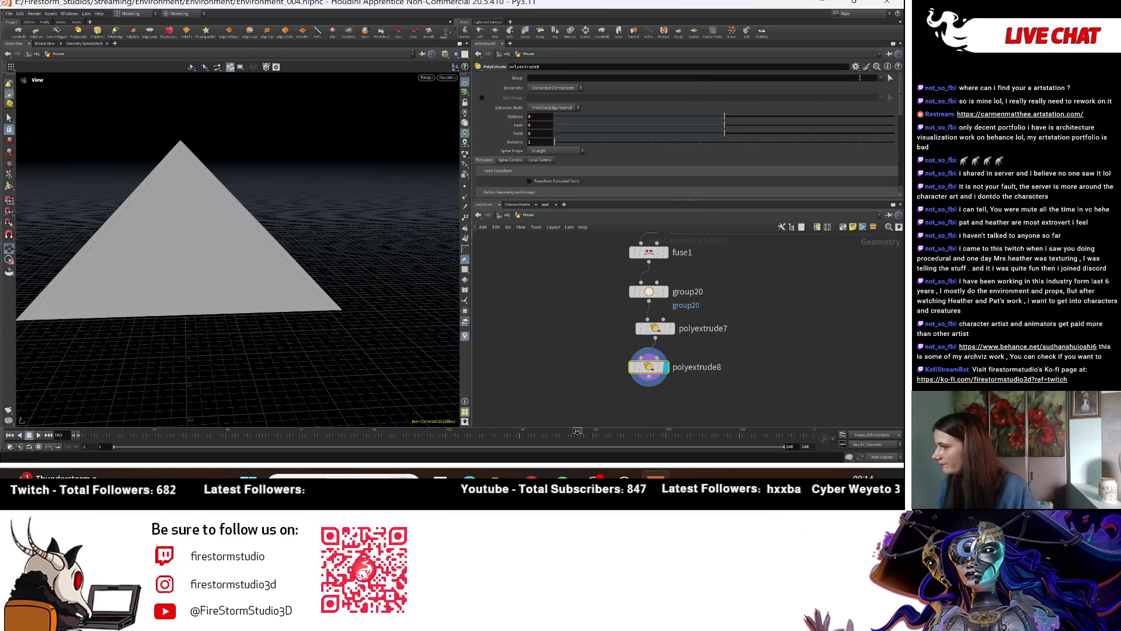
Step: Extrude only the extrudeSide group by 0.047 in polyextrude8
{"action": "left_click", "coordinate": [869, 93]}
{"action": "left_click_drag", "start_coordinate": [725, 115], "coordinate": [731, 121]}
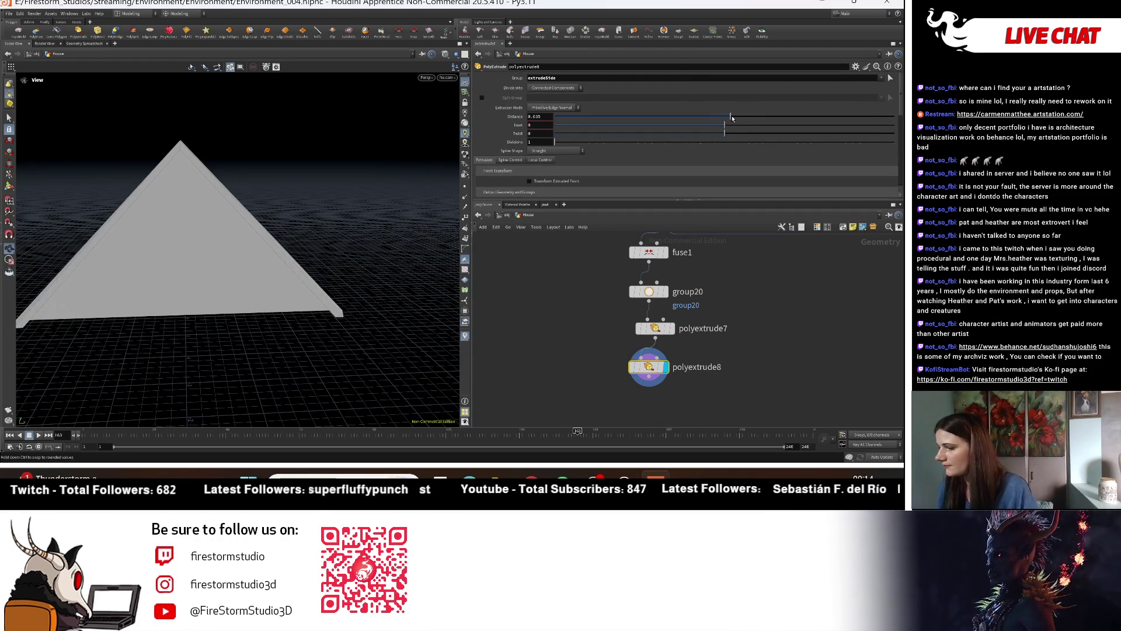
{"action": "mouse_move", "coordinate": [355, 267]}
{"action": "left_mouse_down"}
{"action": "mouse_move", "coordinate": [270, 187]}
{"action": "mouse_move", "coordinate": [235, 297]}
{"action": "mouse_move", "coordinate": [236, 360]}
{"action": "left_mouse_up"}
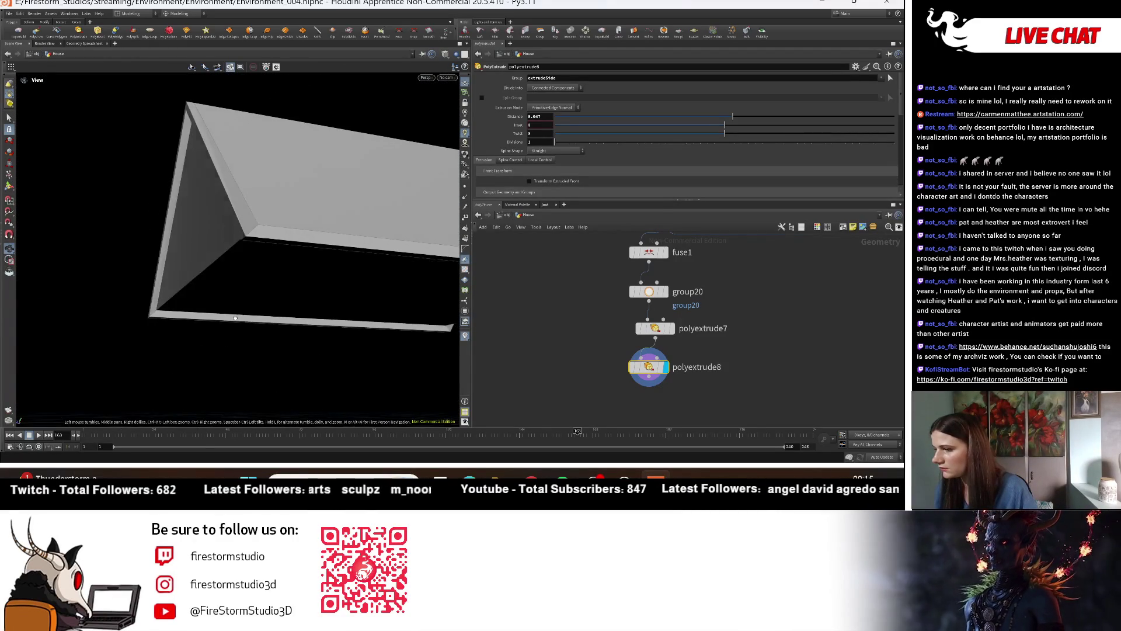
{"action": "mouse_move", "coordinate": [338, 321]}
{"action": "left_mouse_down"}
{"action": "mouse_move", "coordinate": [273, 331]}
{"action": "mouse_move", "coordinate": [309, 313]}
{"action": "mouse_move", "coordinate": [344, 274]}
{"action": "left_mouse_up"}
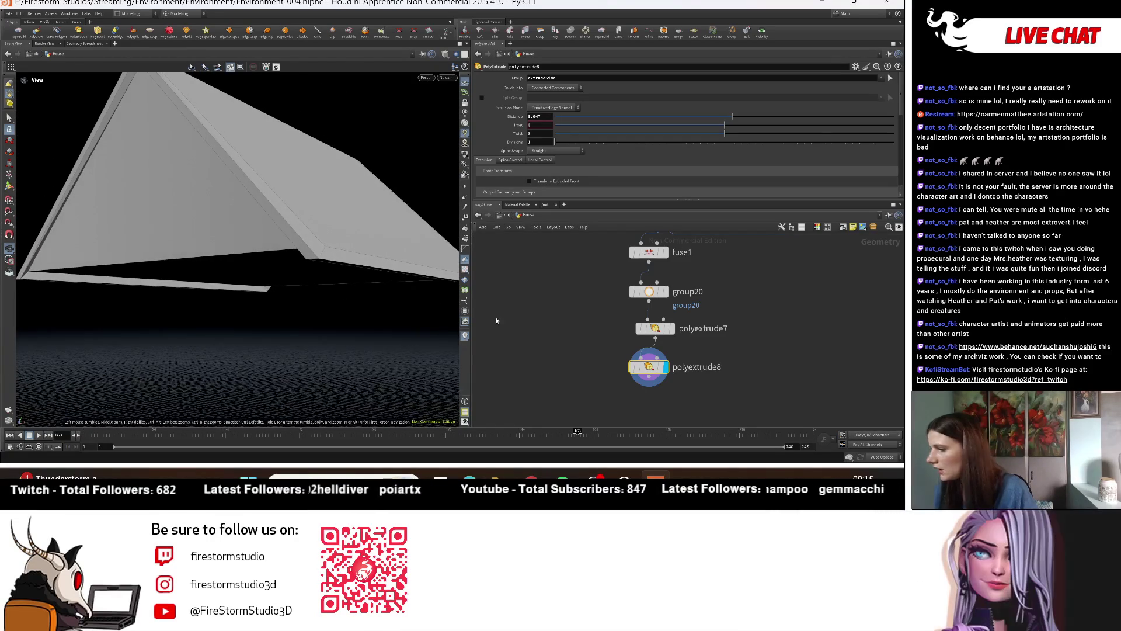
Step: Turn off Transform Extruded Front on polyextrude7
{"action": "left_click", "coordinate": [656, 329]}
{"action": "scroll", "coordinate": [635, 114], "scroll_direction": "down", "scroll_amount": 2}
{"action": "scroll", "coordinate": [621, 146], "scroll_direction": "down", "scroll_amount": 2}
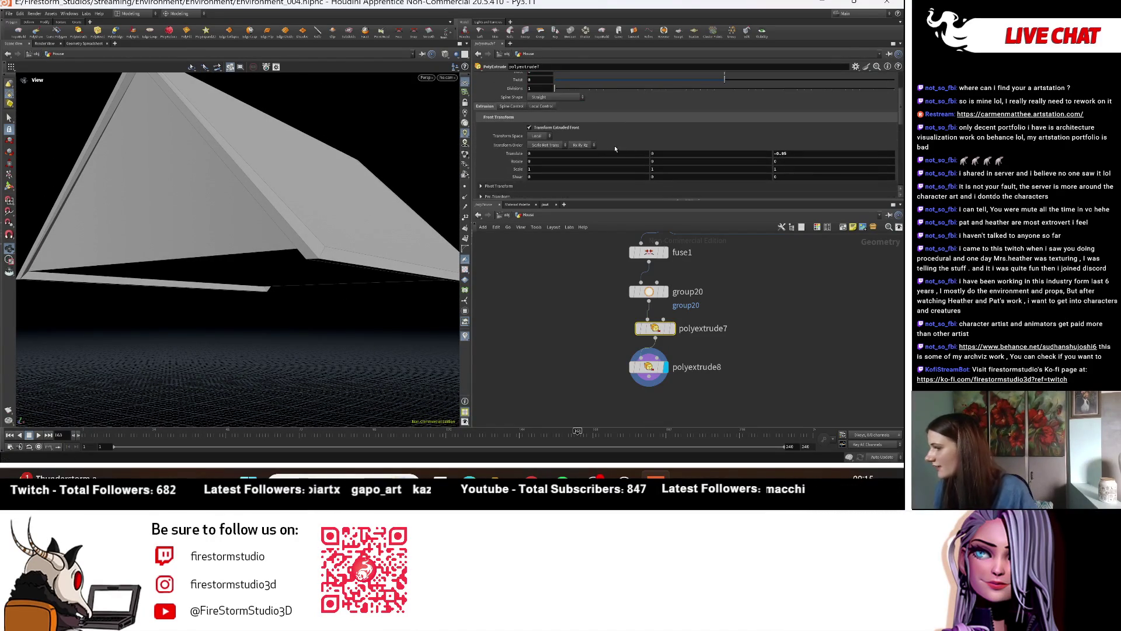
{"action": "left_click", "coordinate": [530, 127]}
{"action": "mouse_move", "coordinate": [317, 268]}
{"action": "left_mouse_down"}
{"action": "mouse_move", "coordinate": [263, 261]}
{"action": "mouse_move", "coordinate": [298, 278]}
{"action": "left_mouse_up"}
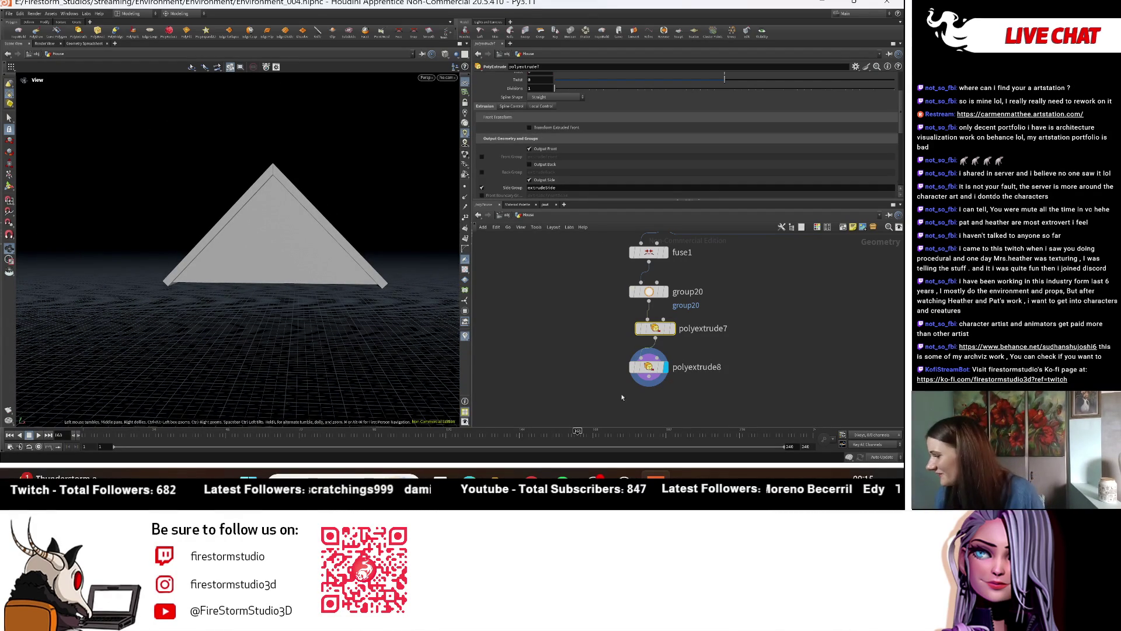
{"action": "left_click", "coordinate": [649, 370]}
{"action": "left_click_drag", "start_coordinate": [245, 280], "coordinate": [280, 285]}
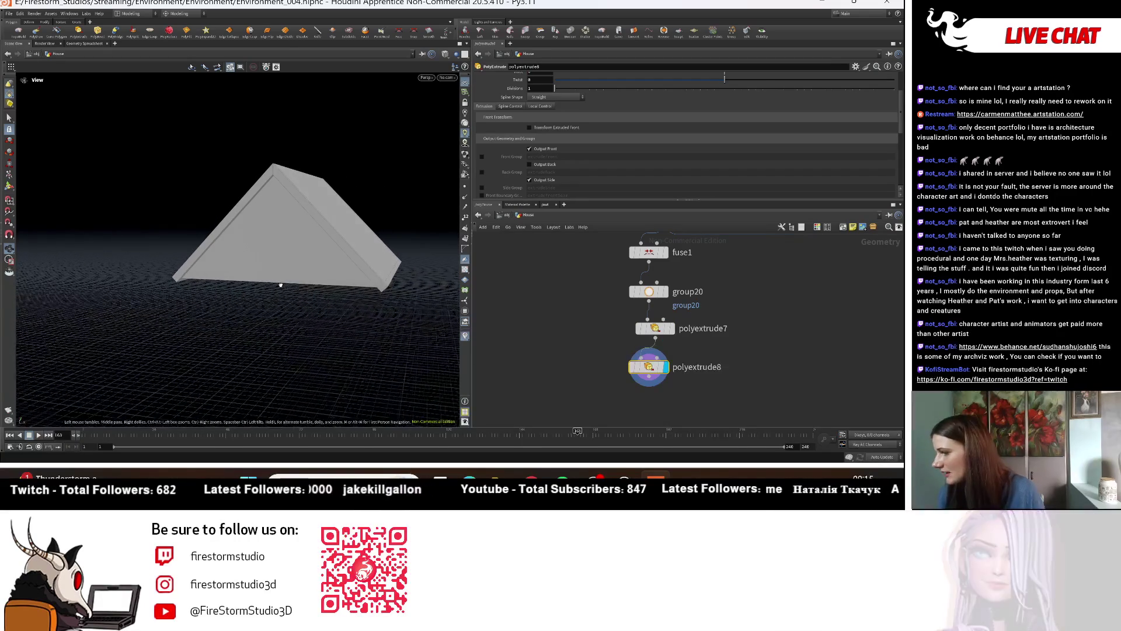
{"action": "scroll", "coordinate": [684, 142], "scroll_direction": "down", "scroll_amount": 5}
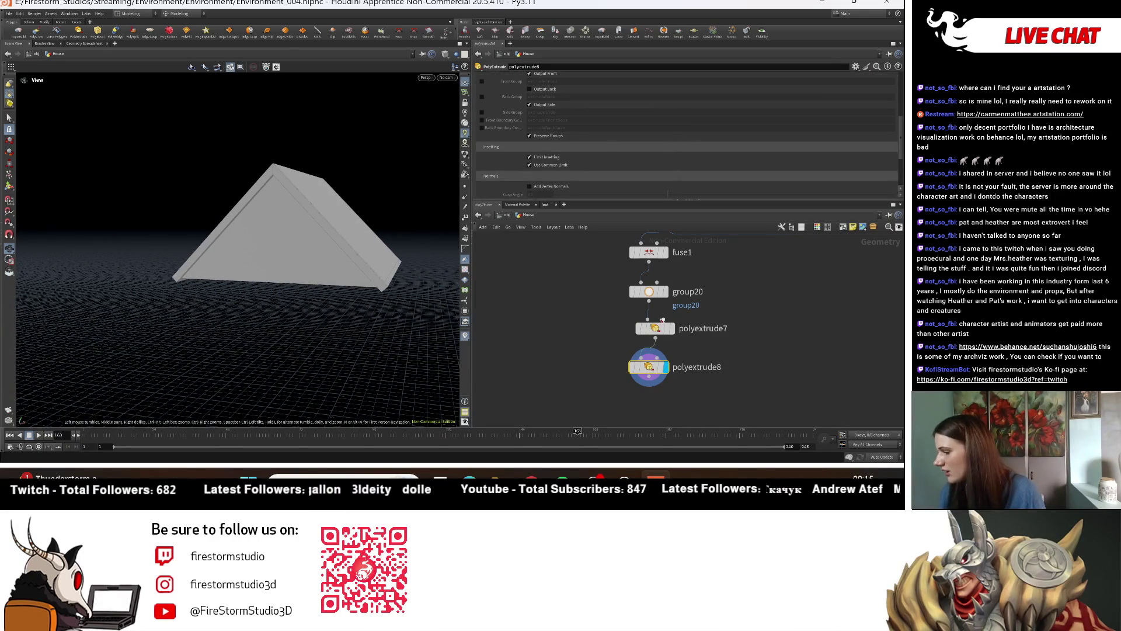
{"action": "scroll", "coordinate": [597, 154], "scroll_direction": "up", "scroll_amount": 2}
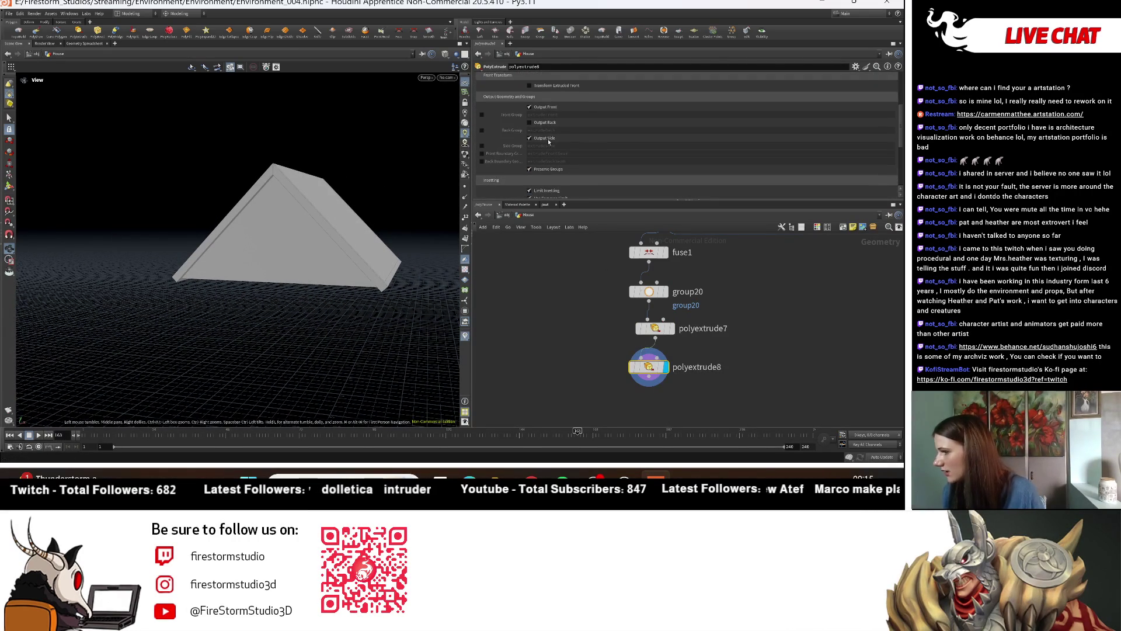
{"action": "scroll", "coordinate": [537, 139], "scroll_direction": "up", "scroll_amount": 2}
{"action": "left_click", "coordinate": [530, 119]}
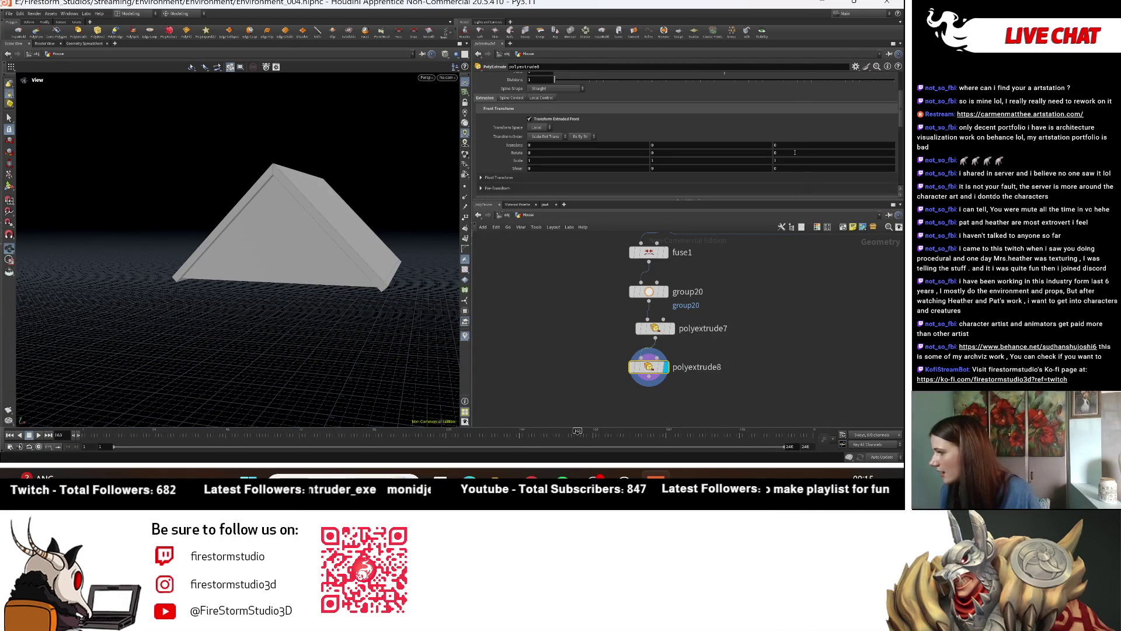
{"action": "middle_click_drag", "start_coordinate": [791, 145], "coordinate": [791, 144]}
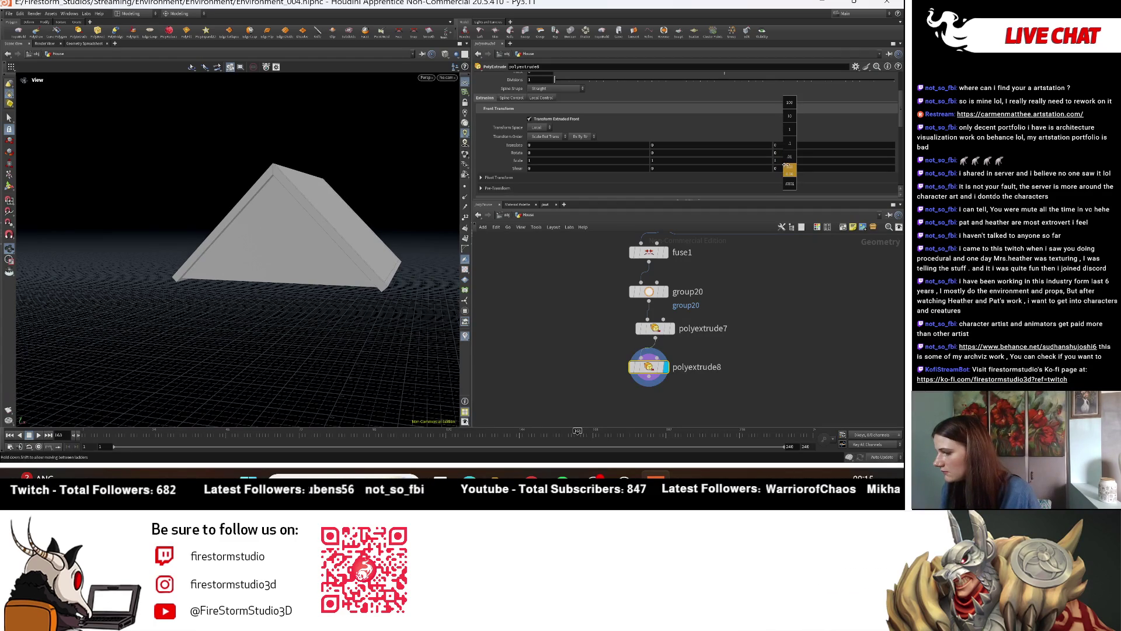
{"action": "middle_click_drag", "start_coordinate": [790, 167], "coordinate": [789, 167]}
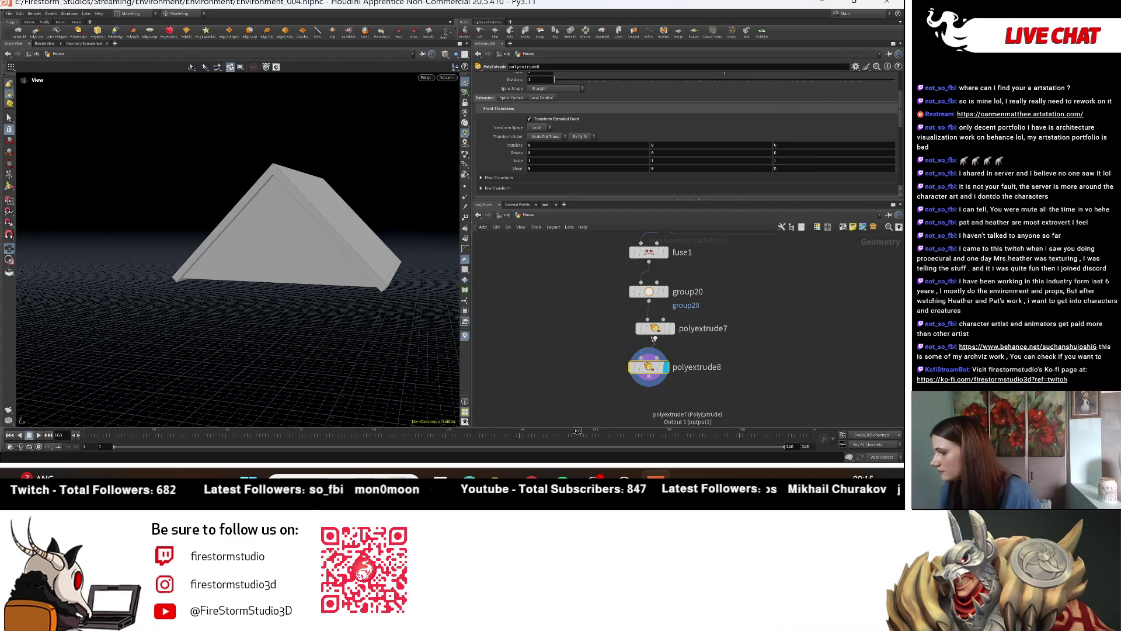
{"action": "left_click", "coordinate": [653, 331]}
{"action": "scroll", "coordinate": [657, 142], "scroll_direction": "down", "scroll_amount": 2}
{"action": "scroll", "coordinate": [682, 163], "scroll_direction": "down", "scroll_amount": 2}
{"action": "scroll", "coordinate": [663, 138], "scroll_direction": "down", "scroll_amount": 2}
{"action": "scroll", "coordinate": [663, 138], "scroll_direction": "up", "scroll_amount": 3}
{"action": "scroll", "coordinate": [663, 139], "scroll_direction": "up", "scroll_amount": 3}
{"action": "mouse_move", "coordinate": [304, 269]}
{"action": "left_mouse_down"}
{"action": "mouse_move", "coordinate": [313, 253]}
{"action": "mouse_move", "coordinate": [384, 268]}
{"action": "mouse_move", "coordinate": [327, 287]}
{"action": "mouse_move", "coordinate": [401, 296]}
{"action": "mouse_move", "coordinate": [429, 273]}
{"action": "mouse_move", "coordinate": [374, 295]}
{"action": "left_mouse_up"}
{"action": "key", "text": "ctrl+z"}
{"action": "mouse_move", "coordinate": [368, 355]}
{"action": "left_mouse_down"}
{"action": "mouse_move", "coordinate": [305, 322]}
{"action": "mouse_move", "coordinate": [340, 323]}
{"action": "mouse_move", "coordinate": [348, 363]}
{"action": "mouse_move", "coordinate": [301, 318]}
{"action": "mouse_move", "coordinate": [331, 257]}
{"action": "mouse_move", "coordinate": [363, 327]}
{"action": "mouse_move", "coordinate": [353, 351]}
{"action": "mouse_move", "coordinate": [338, 351]}
{"action": "mouse_move", "coordinate": [333, 264]}
{"action": "mouse_move", "coordinate": [240, 269]}
{"action": "mouse_move", "coordinate": [292, 304]}
{"action": "mouse_move", "coordinate": [251, 280]}
{"action": "left_mouse_up"}
{"action": "scroll", "coordinate": [548, 117], "scroll_direction": "up", "scroll_amount": 3}
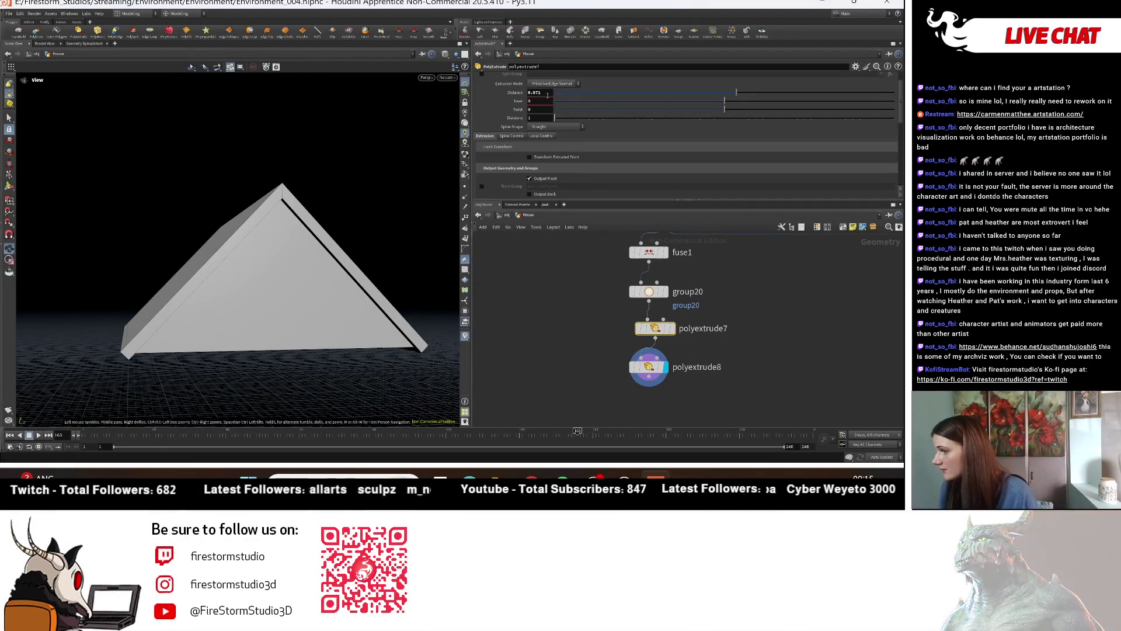
Step: Keep polyextrude7 at 0.071 after trying 0.1, and set polyextrude8's distance to 0.075
{"action": "double_click", "coordinate": [535, 94]}
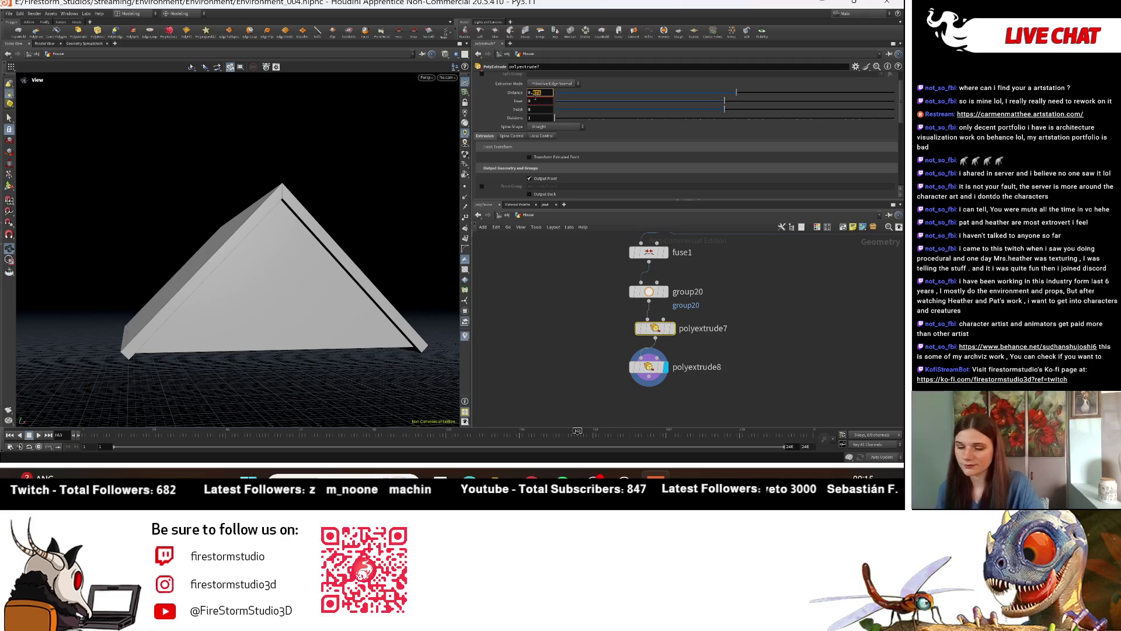
{"action": "key", "text": "Return"}
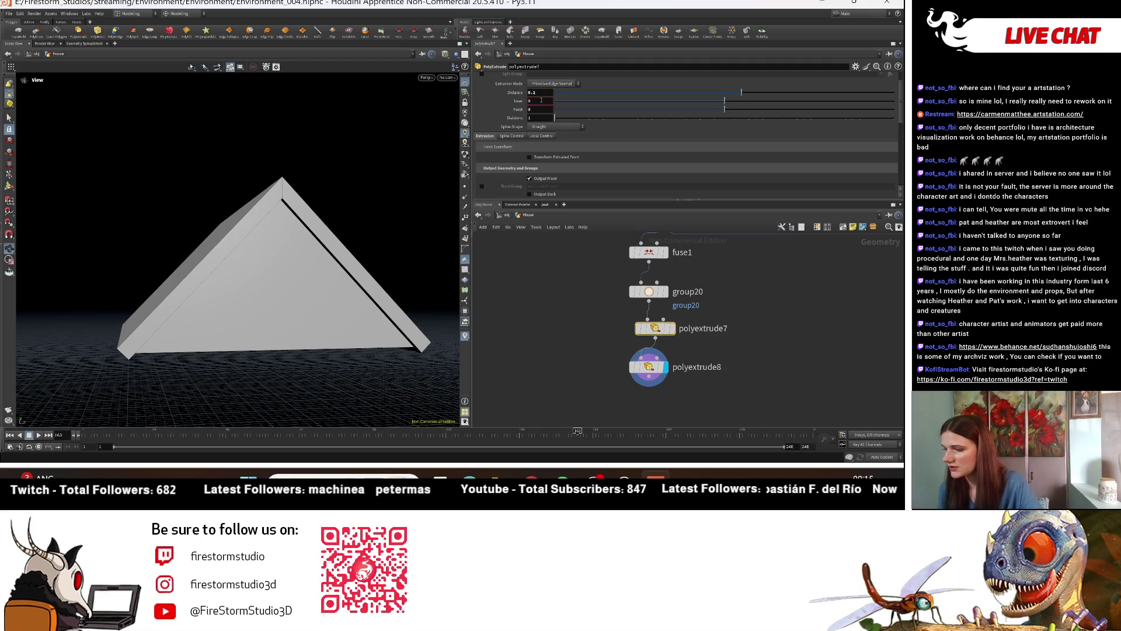
{"action": "key", "text": "ctrl+z"}
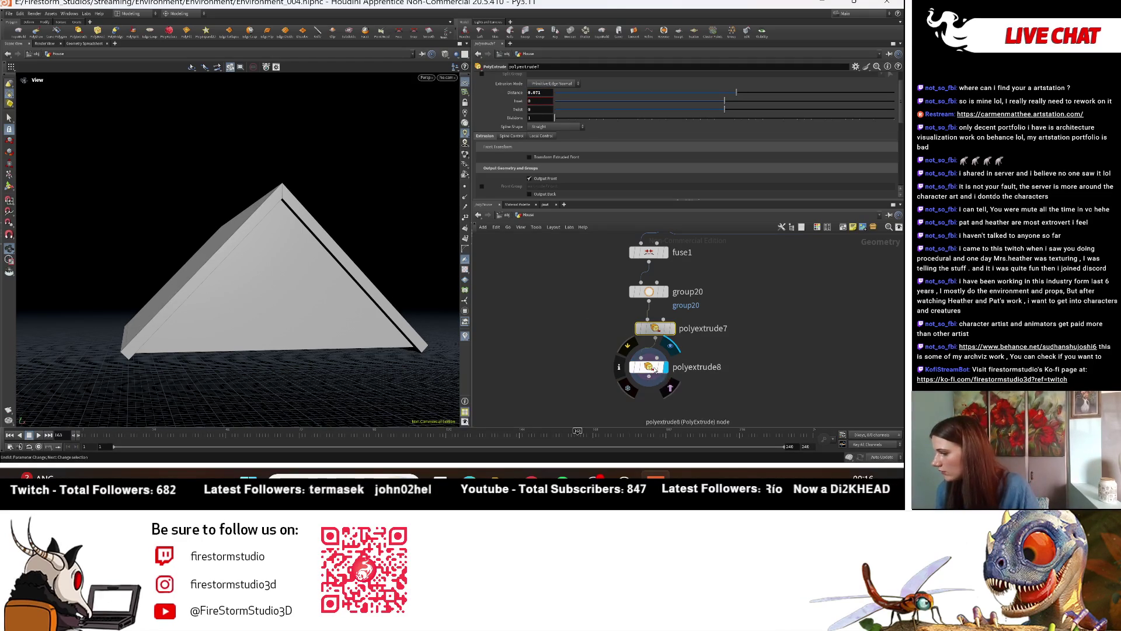
{"action": "left_click", "coordinate": [649, 367]}
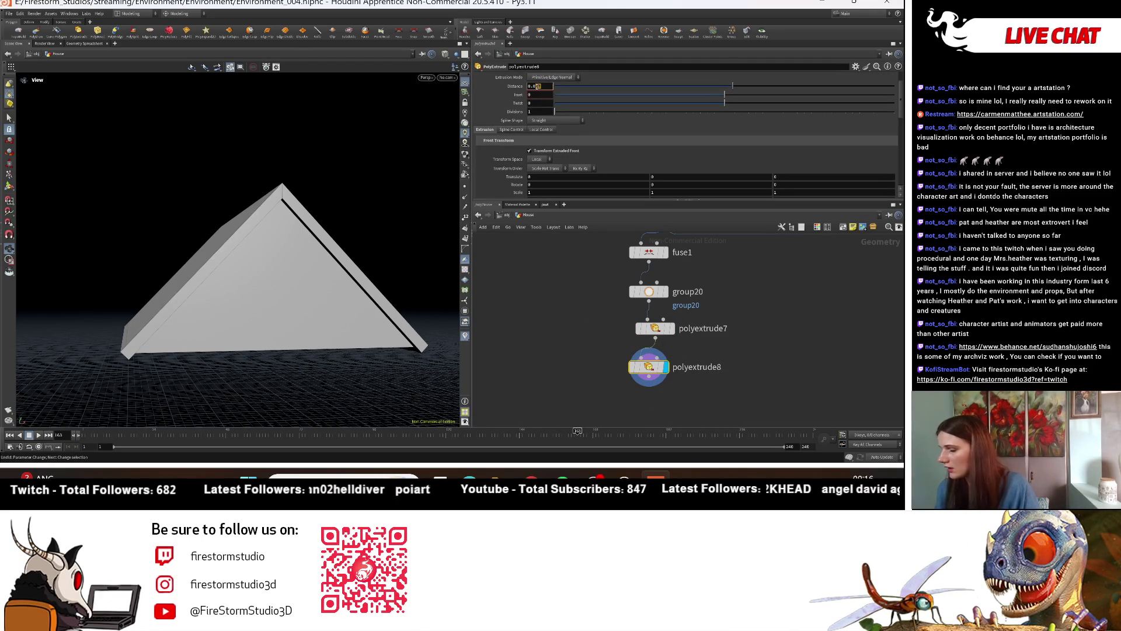
{"action": "left_click_drag", "start_coordinate": [304, 265], "coordinate": [372, 288]}
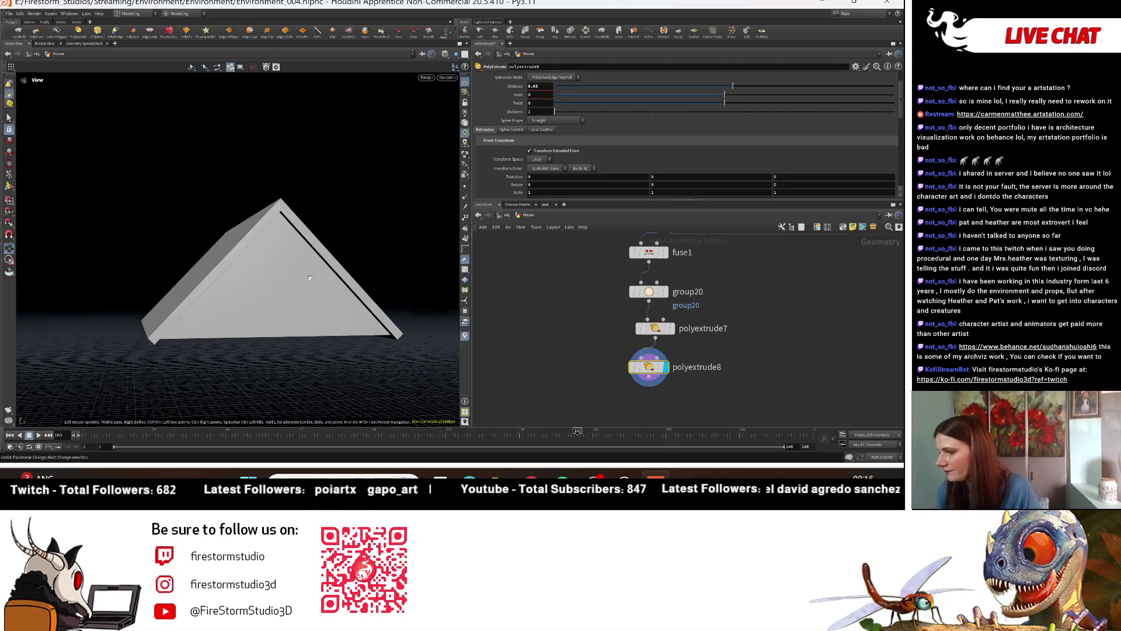
{"action": "key", "text": "BackSpace"}
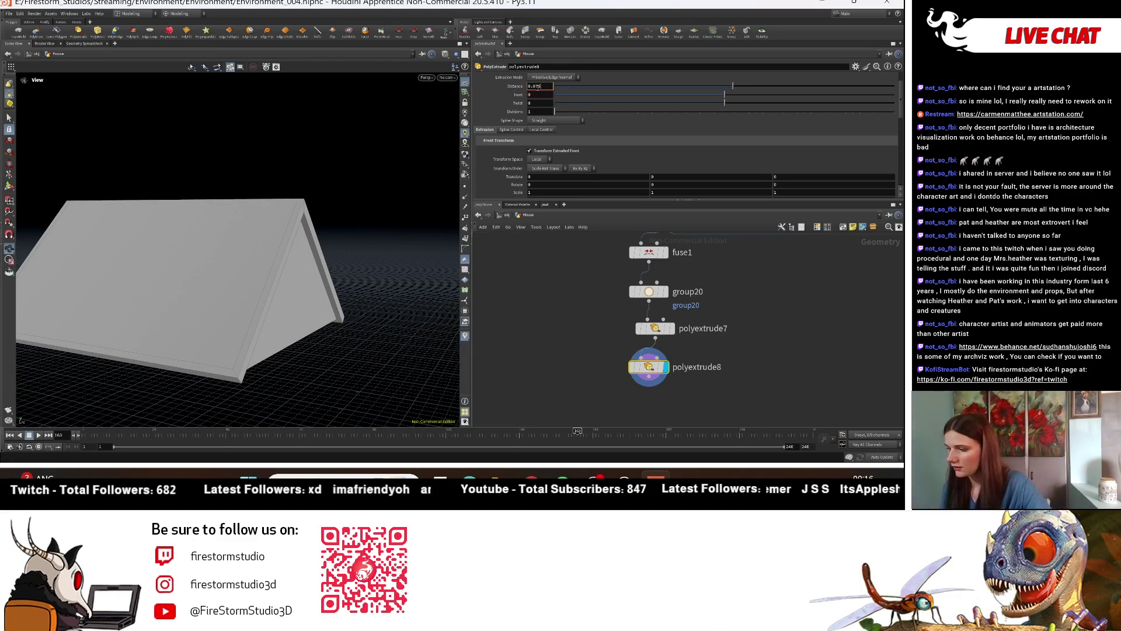
{"action": "key", "text": "Return"}
{"action": "scroll", "coordinate": [705, 336], "scroll_direction": "down", "scroll_amount": 5}
{"action": "scroll", "coordinate": [607, 362], "scroll_direction": "up", "scroll_amount": 2}
Step: Replace fuse1's wire into merge24 with polyextrude8 and display merge24
{"action": "key", "text": "Delete"}
{"action": "left_click", "coordinate": [529, 359]}
{"action": "left_click", "coordinate": [809, 325]}
{"action": "left_click", "coordinate": [820, 331]}
Step: Increase polyextrude8's extrusion distance to about 0.087 and check the roof from several angles
{"action": "left_click_drag", "start_coordinate": [175, 304], "coordinate": [234, 312]}
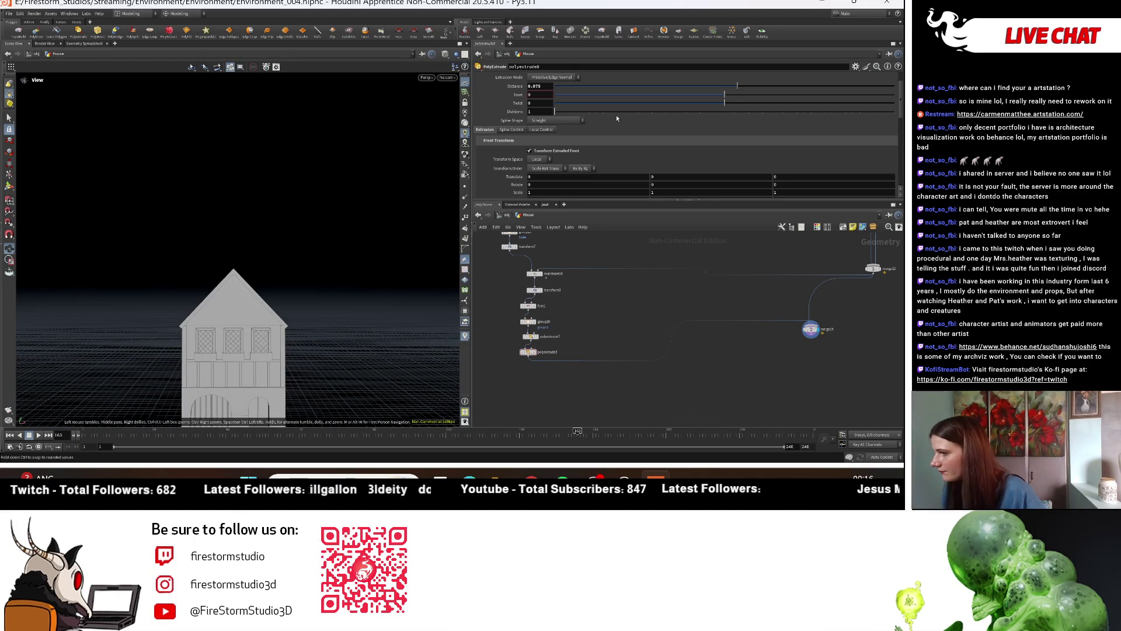
{"action": "scroll", "coordinate": [656, 111], "scroll_direction": "up", "scroll_amount": 1}
{"action": "left_click_drag", "start_coordinate": [738, 97], "coordinate": [749, 98]}
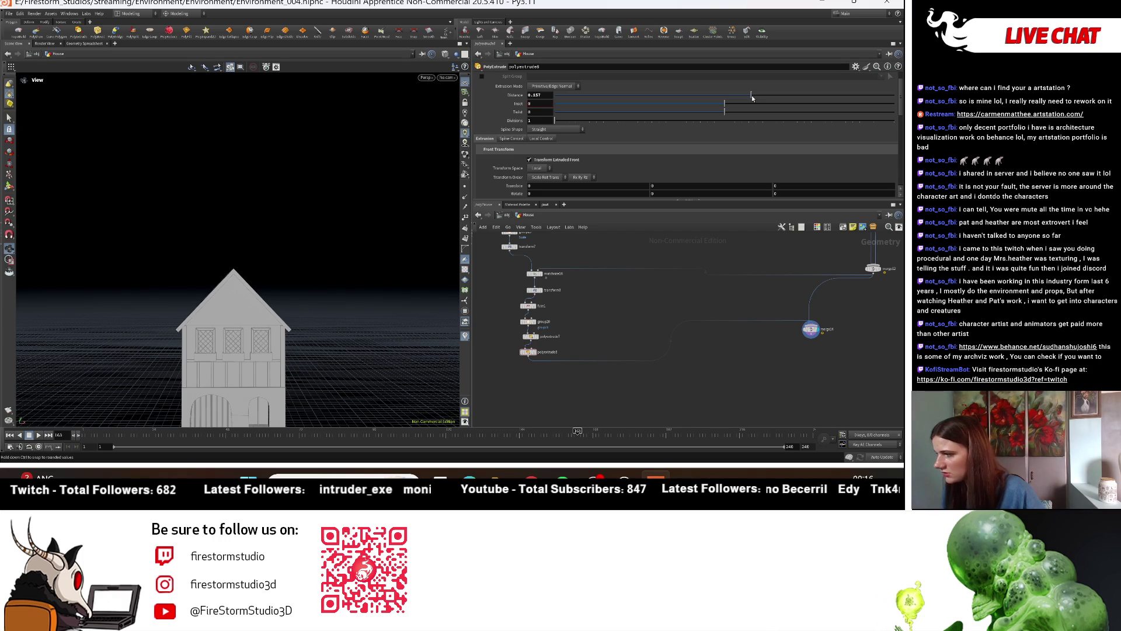
{"action": "mouse_move", "coordinate": [288, 280]}
{"action": "left_mouse_down"}
{"action": "mouse_move", "coordinate": [345, 288]}
{"action": "mouse_move", "coordinate": [267, 347]}
{"action": "mouse_move", "coordinate": [285, 387]}
{"action": "mouse_move", "coordinate": [247, 365]}
{"action": "left_mouse_up"}
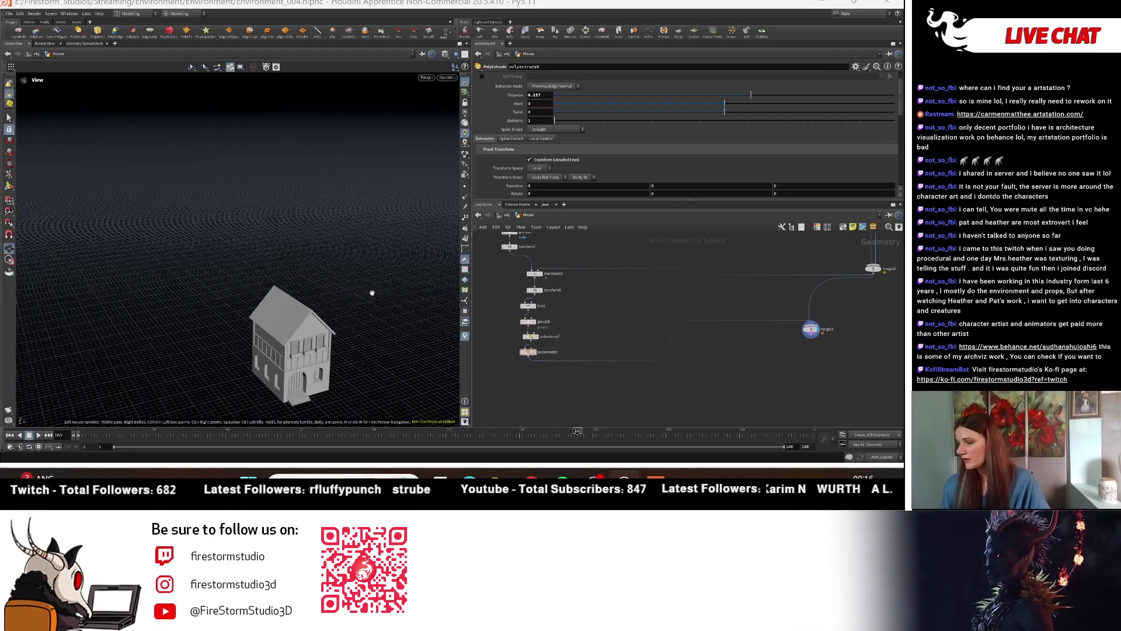
{"action": "mouse_move", "coordinate": [370, 291]}
{"action": "left_mouse_down"}
{"action": "mouse_move", "coordinate": [196, 342]}
{"action": "mouse_move", "coordinate": [243, 211]}
{"action": "mouse_move", "coordinate": [358, 263]}
{"action": "left_mouse_up"}
{"action": "scroll", "coordinate": [566, 323], "scroll_direction": "up", "scroll_amount": 1}
{"action": "scroll", "coordinate": [566, 324], "scroll_direction": "down", "scroll_amount": 3}
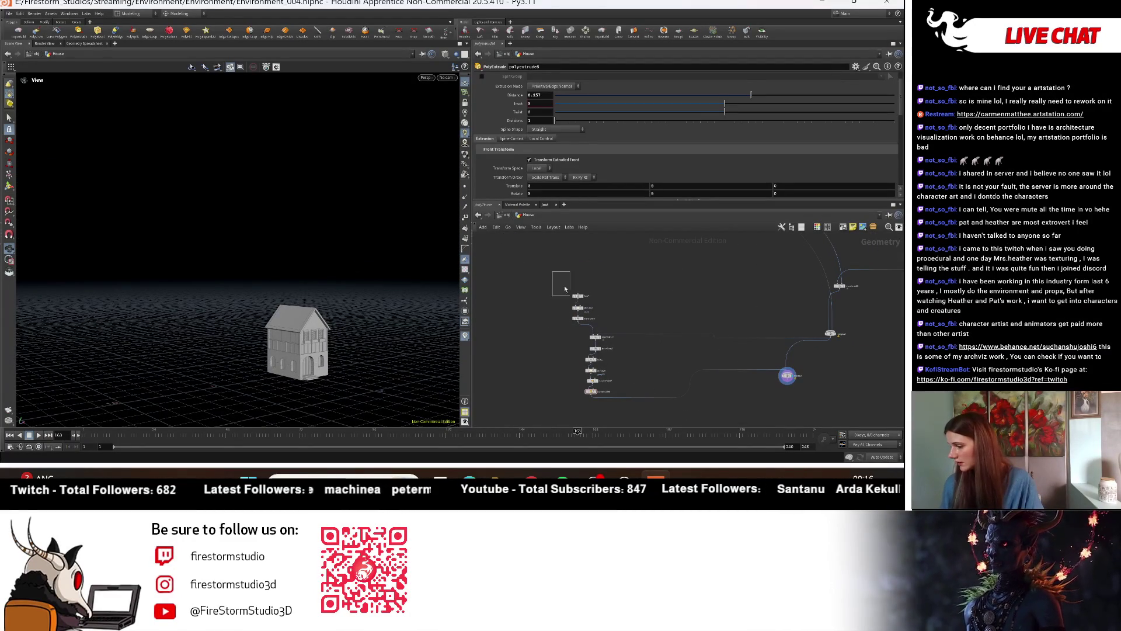
{"action": "left_click_drag", "start_coordinate": [613, 434], "coordinate": [611, 426]}
Step: Delete matchsize27 from the copied chain and display only polyextrude9's wedge
{"action": "scroll", "coordinate": [573, 408], "scroll_direction": "up", "scroll_amount": 3}
{"action": "scroll", "coordinate": [553, 306], "scroll_direction": "up", "scroll_amount": 3}
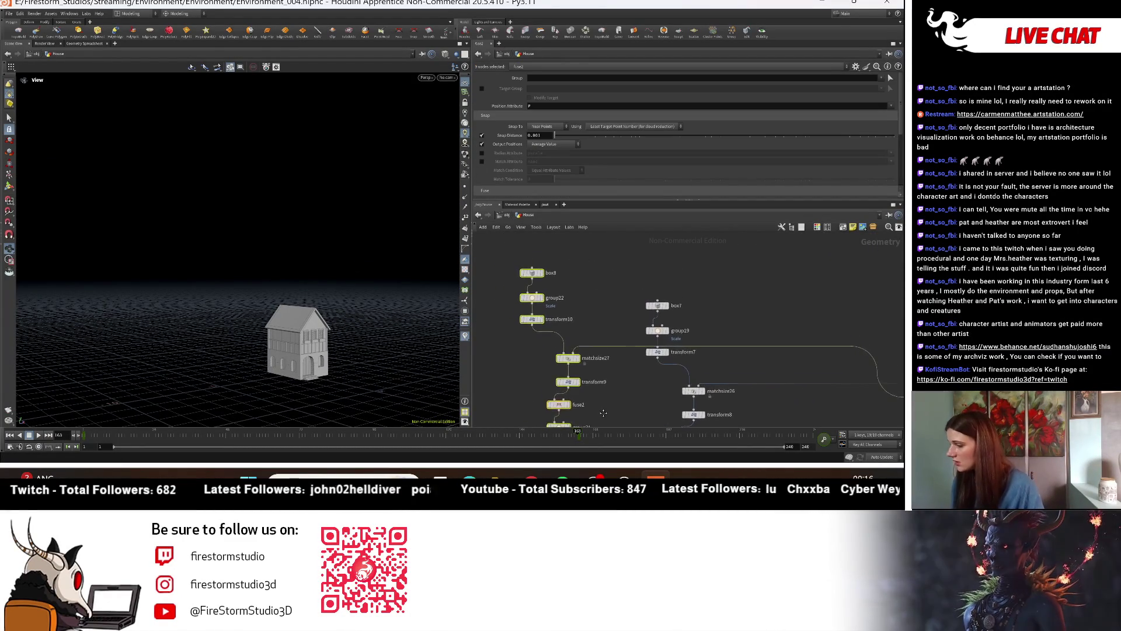
{"action": "middle_click_drag", "start_coordinate": [592, 383], "coordinate": [592, 309]}
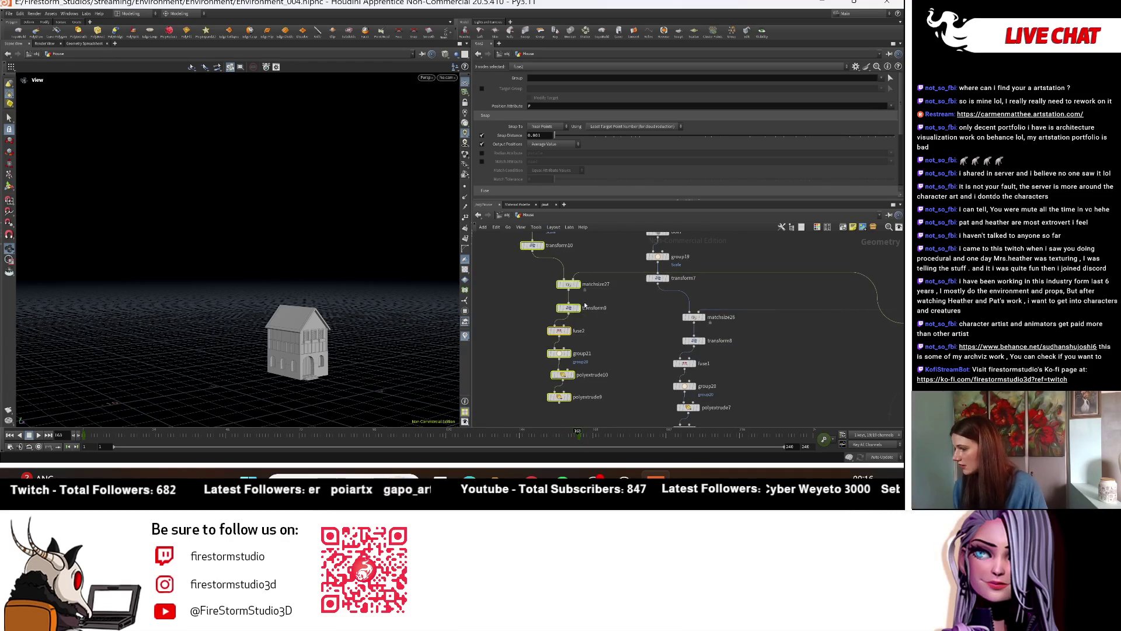
{"action": "left_click", "coordinate": [566, 285]}
{"action": "key", "text": "Delete"}
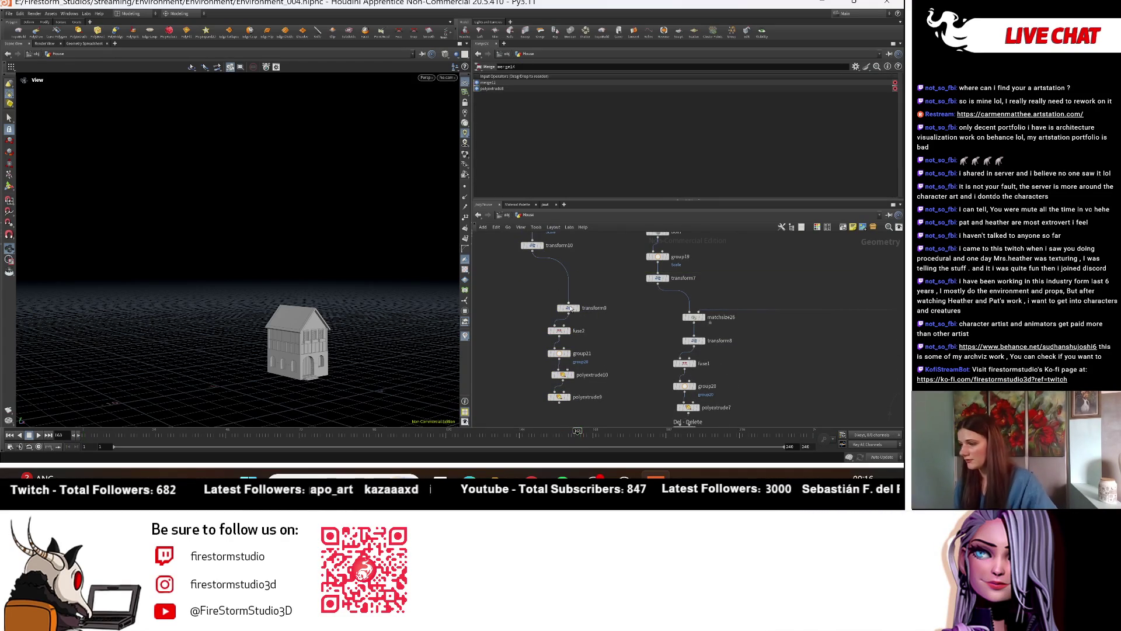
{"action": "left_click", "coordinate": [573, 401]}
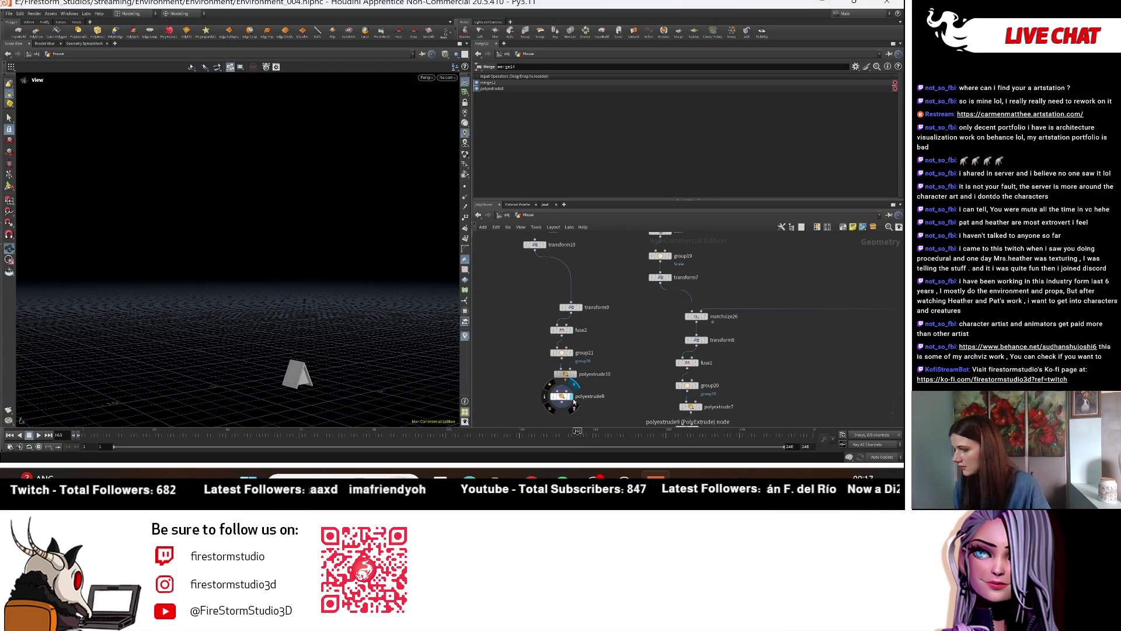
{"action": "left_click_drag", "start_coordinate": [225, 343], "coordinate": [246, 345]}
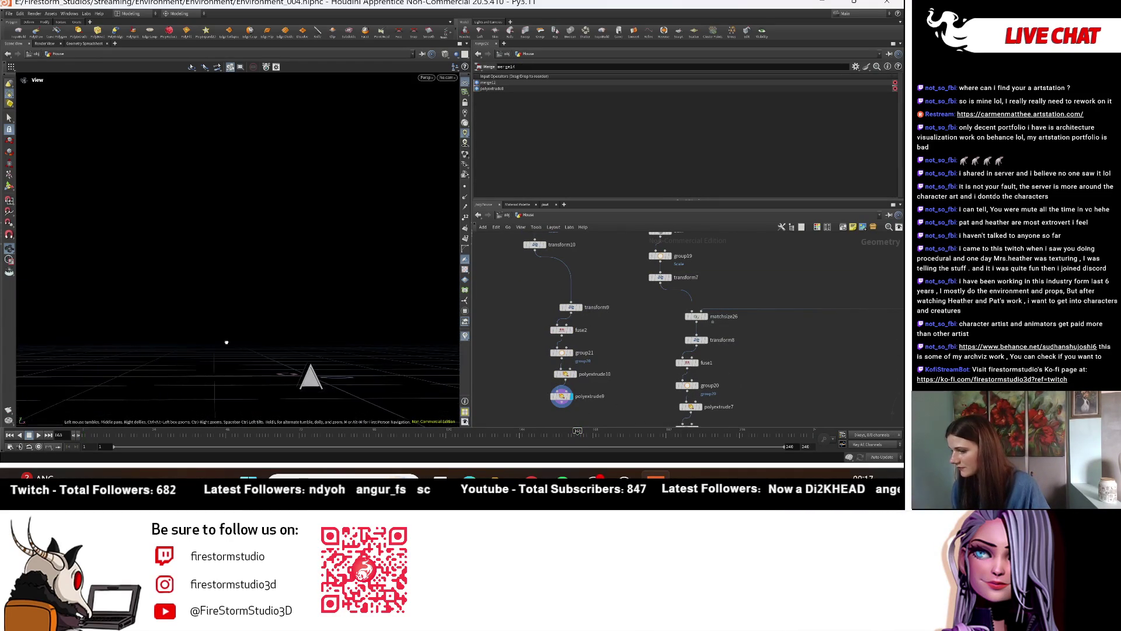
Step: Wire a new Match Size node after polyextrude9, then display the full merged house
{"action": "scroll", "coordinate": [562, 393], "scroll_direction": "up", "scroll_amount": 2}
{"action": "scroll", "coordinate": [562, 393], "scroll_direction": "down", "scroll_amount": 2}
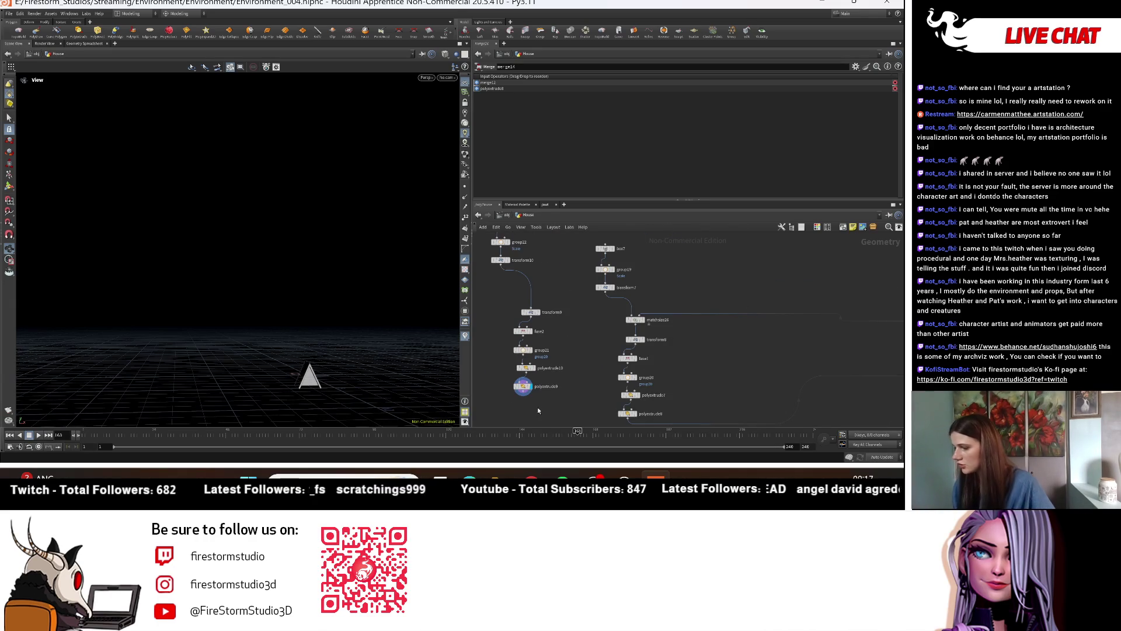
{"action": "key", "text": "Tab"}
{"action": "type", "text": "match"}
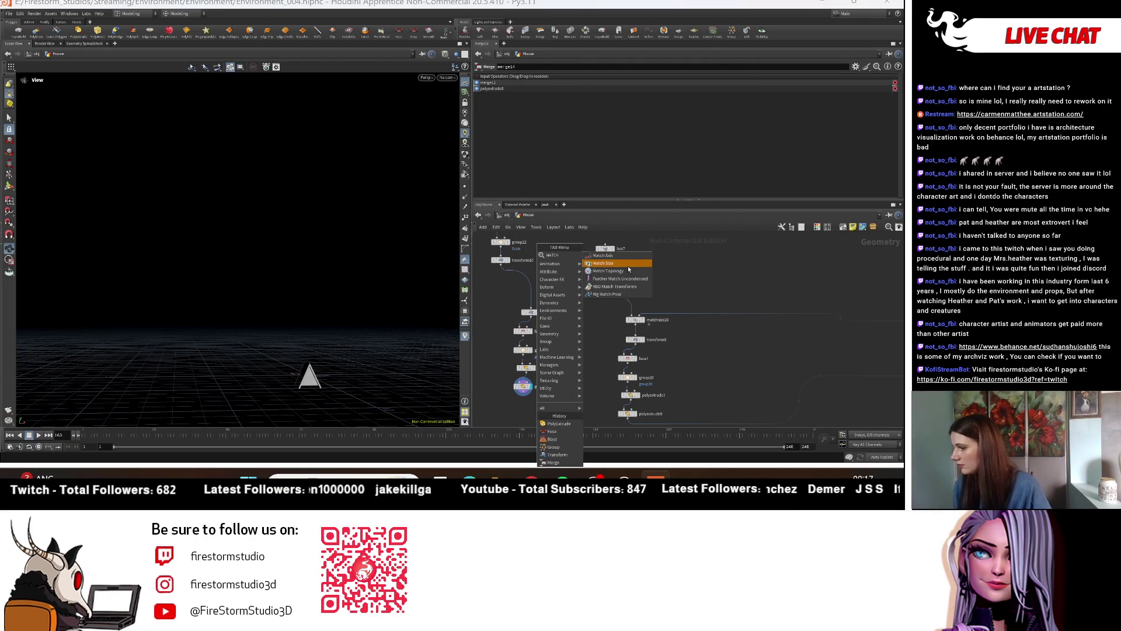
{"action": "key", "text": "Return"}
{"action": "left_click", "coordinate": [542, 409]}
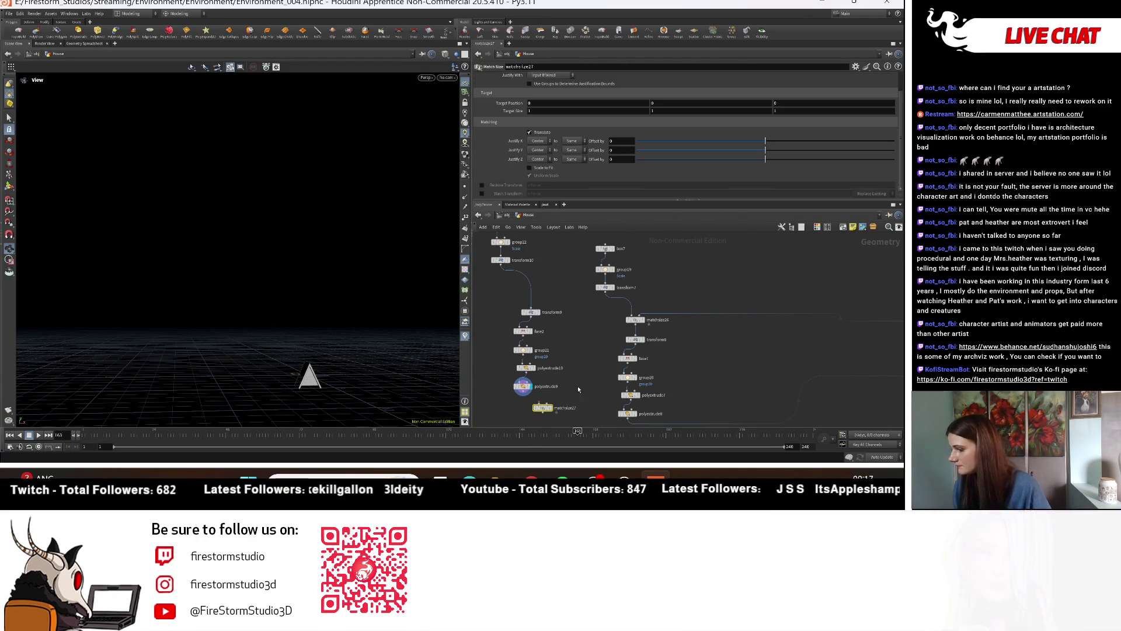
{"action": "left_click", "coordinate": [517, 350]}
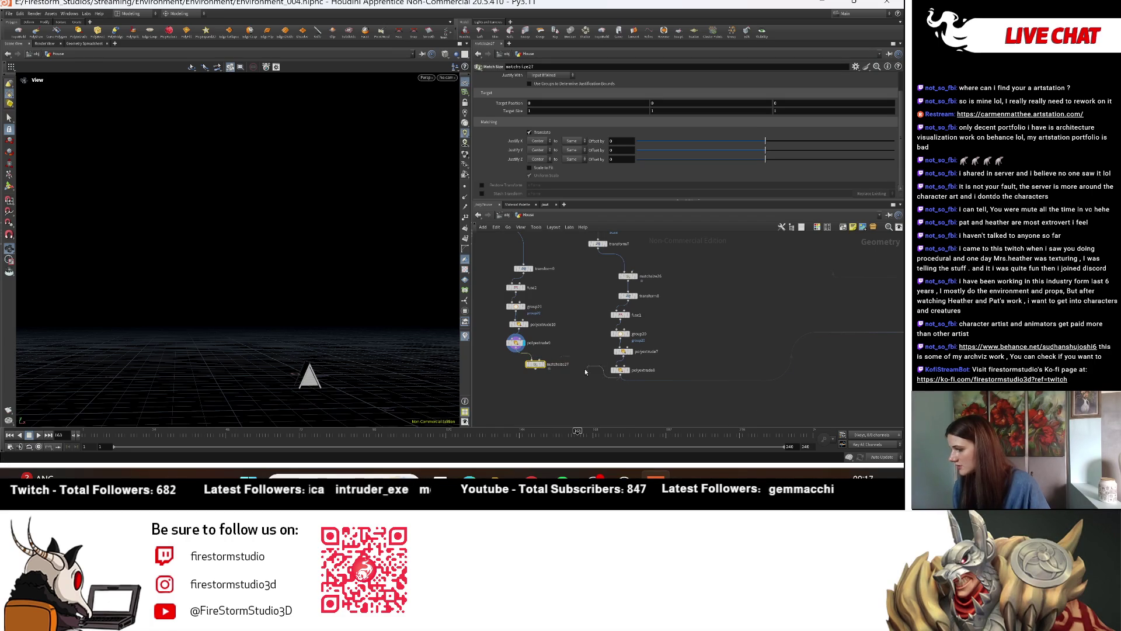
{"action": "left_click", "coordinate": [552, 365]}
{"action": "left_click", "coordinate": [546, 368]}
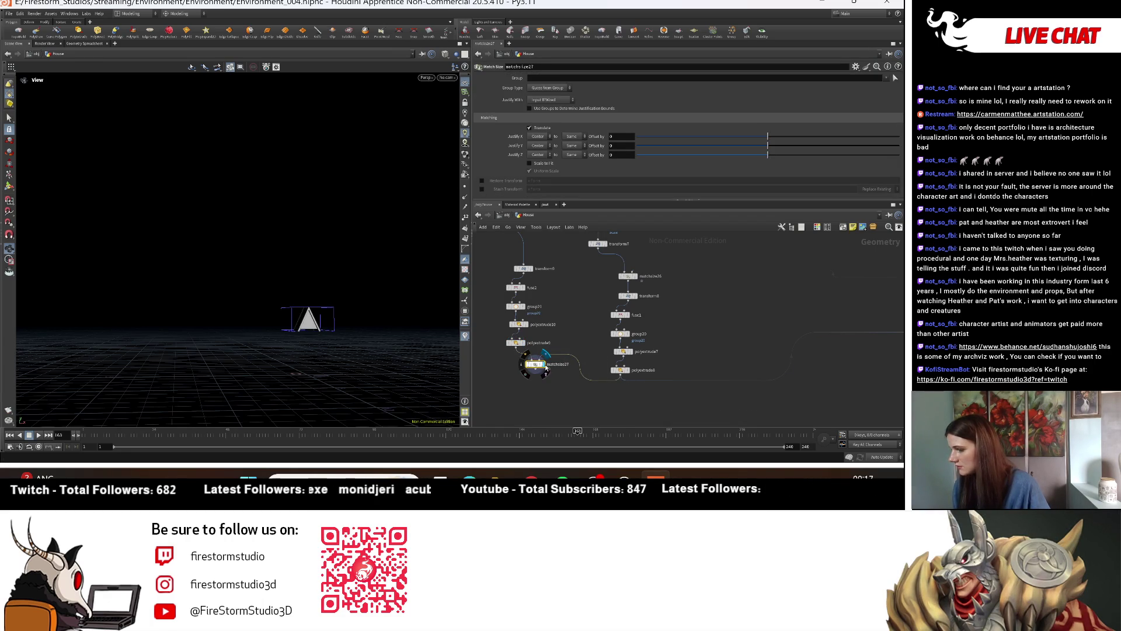
{"action": "scroll", "coordinate": [546, 366], "scroll_direction": "down", "scroll_amount": 3}
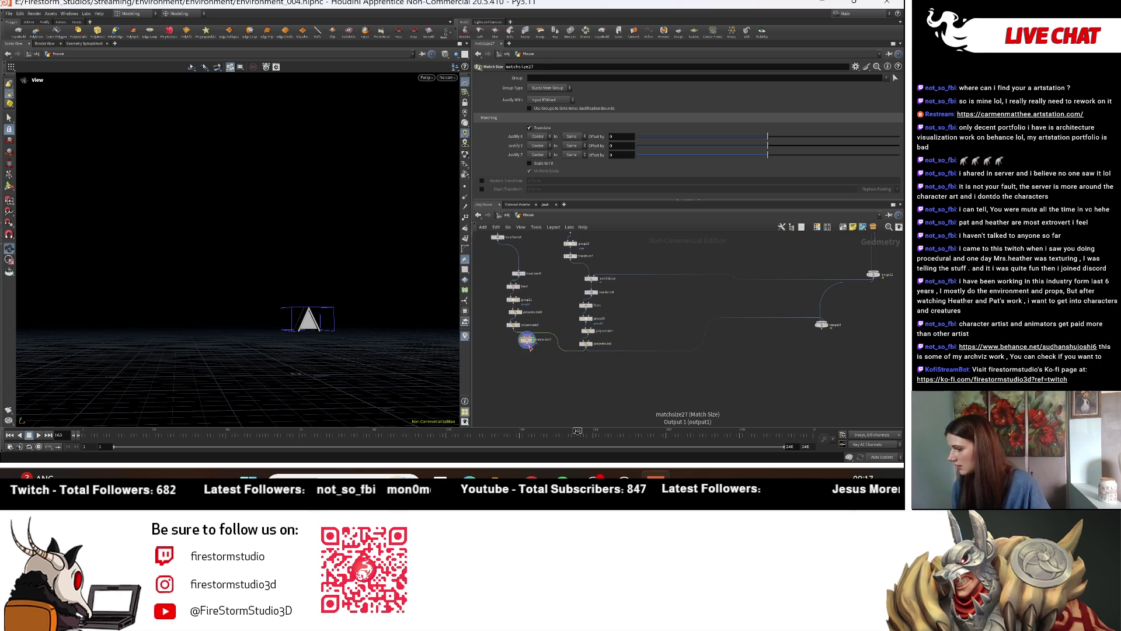
{"action": "left_click", "coordinate": [830, 326]}
Step: Raise the matched roof piece with a matchsize27 Justify Y offset of about 0.38
{"action": "mouse_move", "coordinate": [383, 343]}
{"action": "left_mouse_down"}
{"action": "mouse_move", "coordinate": [362, 393]}
{"action": "mouse_move", "coordinate": [418, 298]}
{"action": "mouse_move", "coordinate": [433, 327]}
{"action": "left_mouse_up"}
{"action": "middle_click_drag", "start_coordinate": [530, 342], "coordinate": [624, 383]}
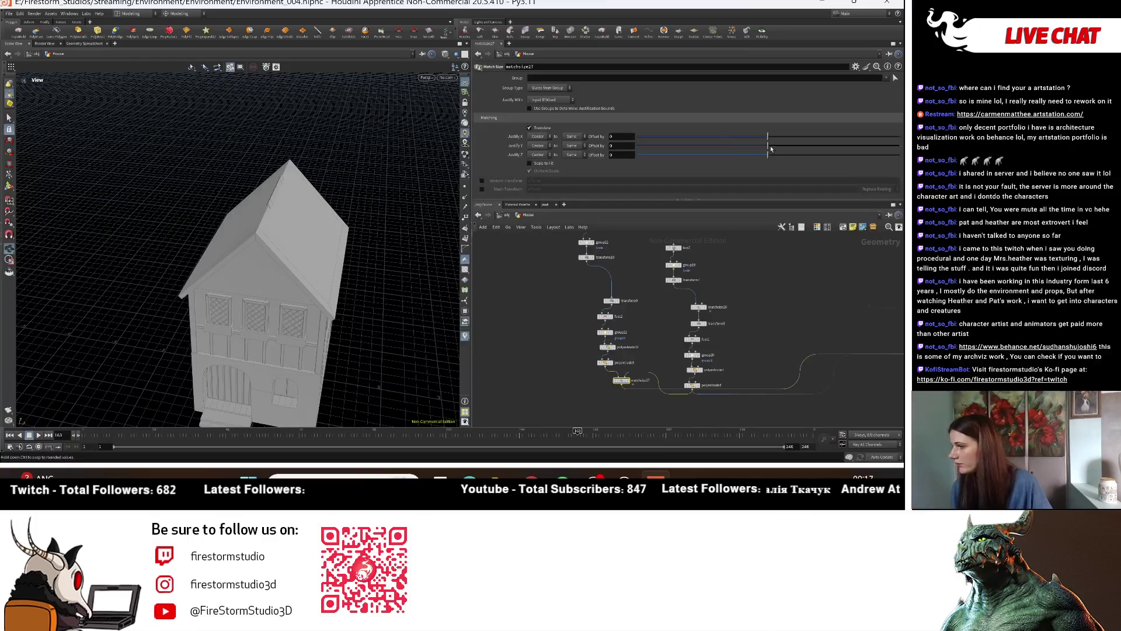
{"action": "left_click_drag", "start_coordinate": [768, 145], "coordinate": [818, 146]}
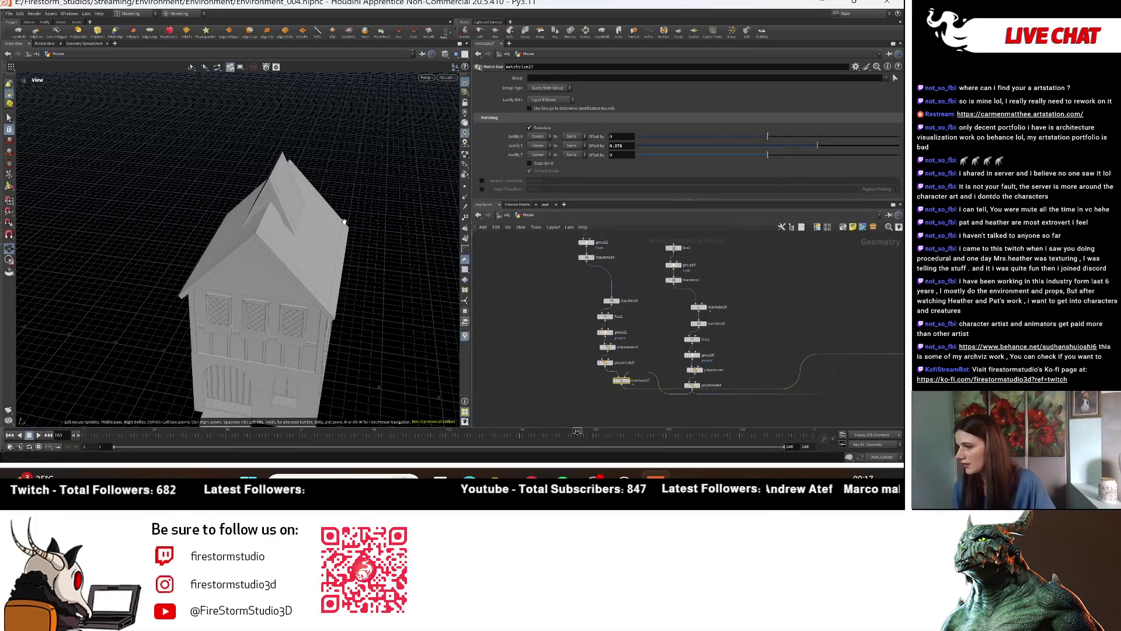
{"action": "left_click_drag", "start_coordinate": [327, 234], "coordinate": [327, 316]}
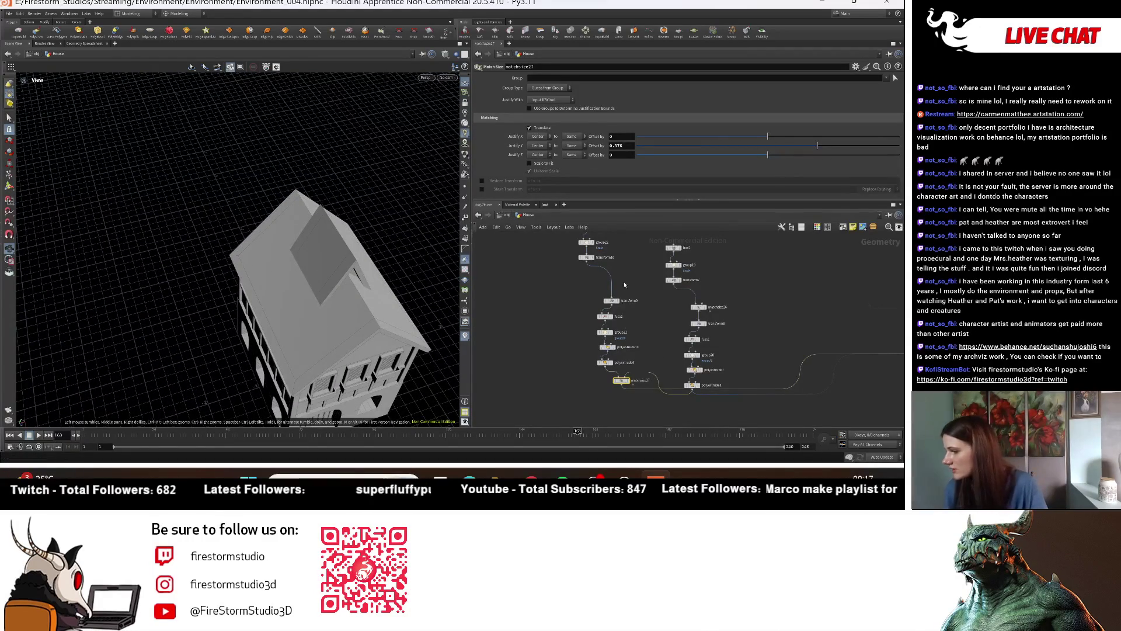
{"action": "scroll", "coordinate": [623, 281], "scroll_direction": "up", "scroll_amount": 3}
{"action": "left_click", "coordinate": [602, 315]}
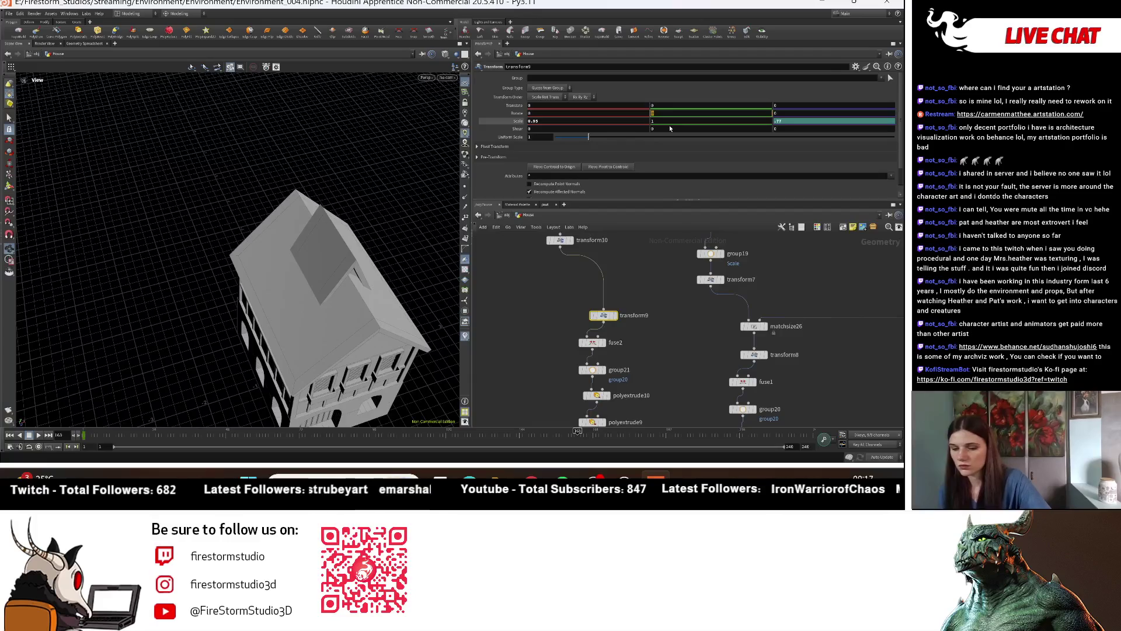
Step: Review transform10's and transform9's parameters and orbit to see the roof peaks
{"action": "middle_click_drag", "start_coordinate": [574, 243], "coordinate": [590, 315]}
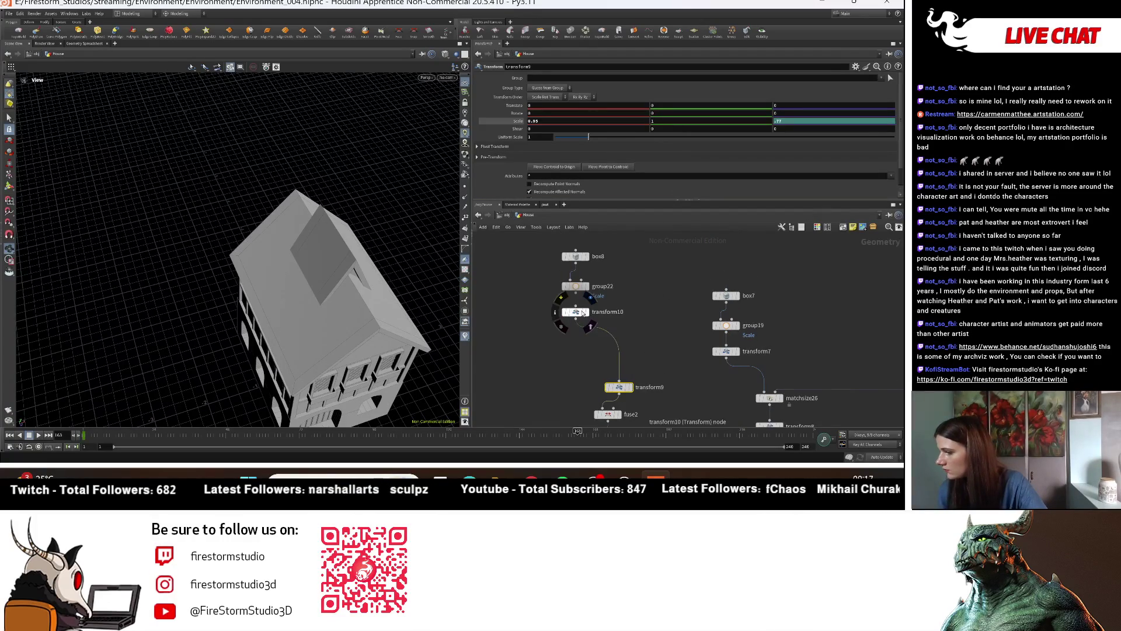
{"action": "left_click", "coordinate": [583, 313]}
{"action": "left_click", "coordinate": [618, 386]}
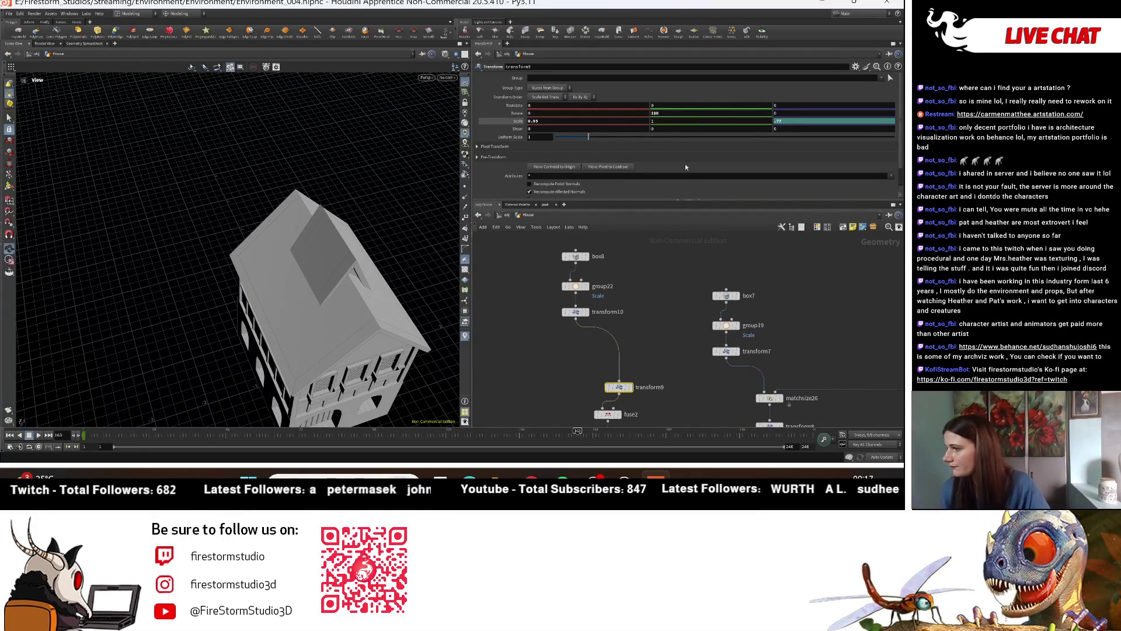
{"action": "scroll", "coordinate": [637, 391], "scroll_direction": "down", "scroll_amount": 3}
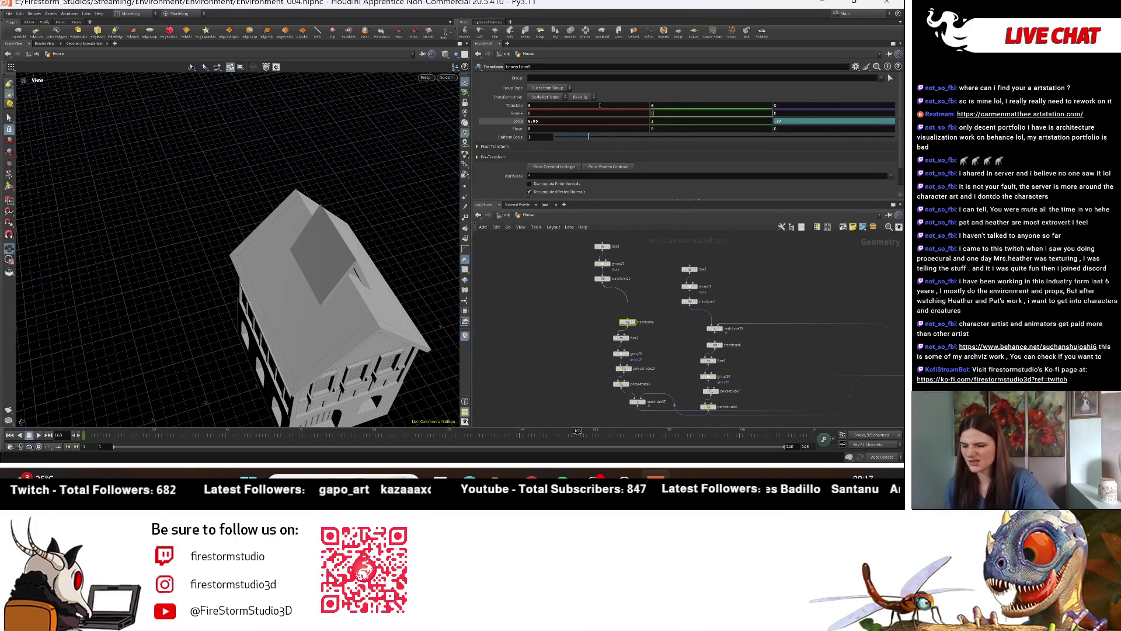
{"action": "left_click_drag", "start_coordinate": [328, 245], "coordinate": [625, 323]}
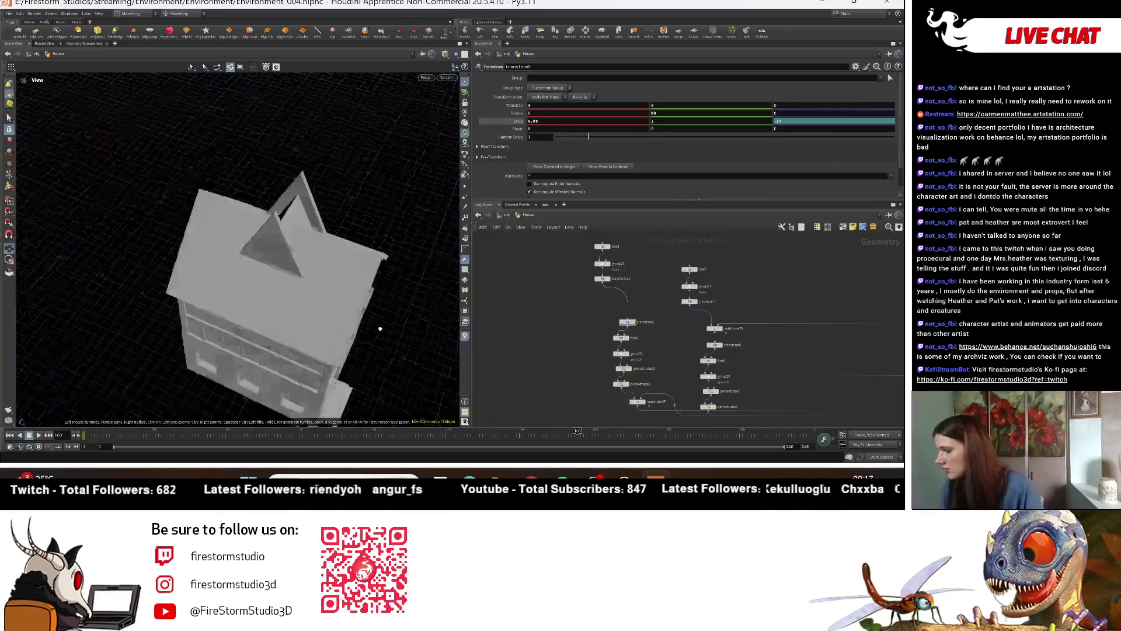
{"action": "scroll", "coordinate": [625, 323], "scroll_direction": "up", "scroll_amount": 5}
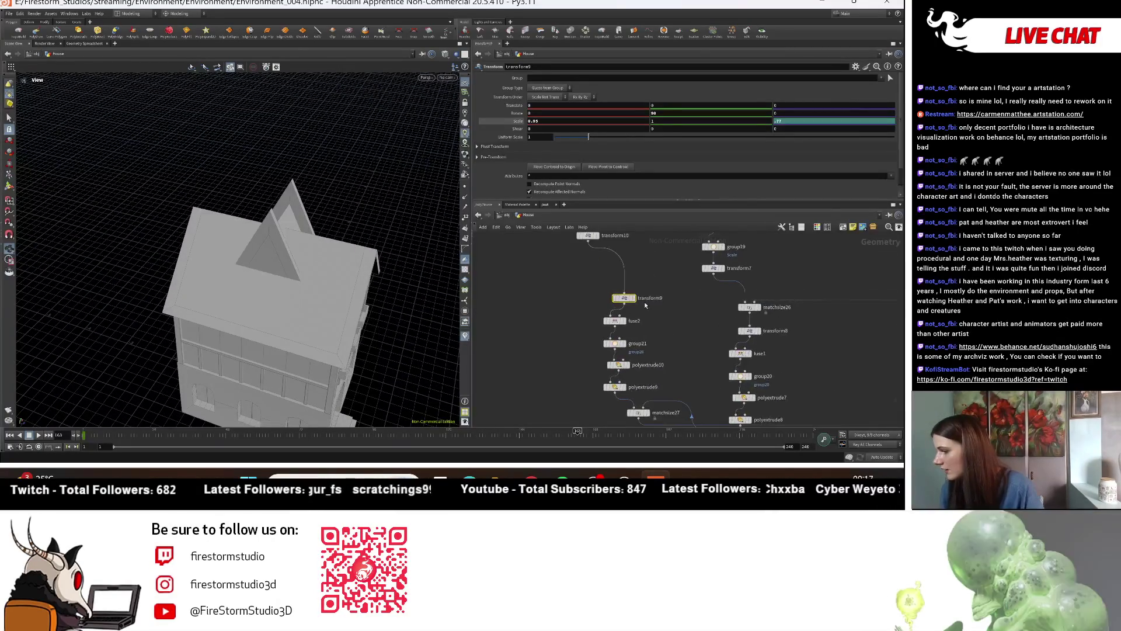
Step: Set group21's Direction z value to 0
{"action": "left_click", "coordinate": [623, 362]}
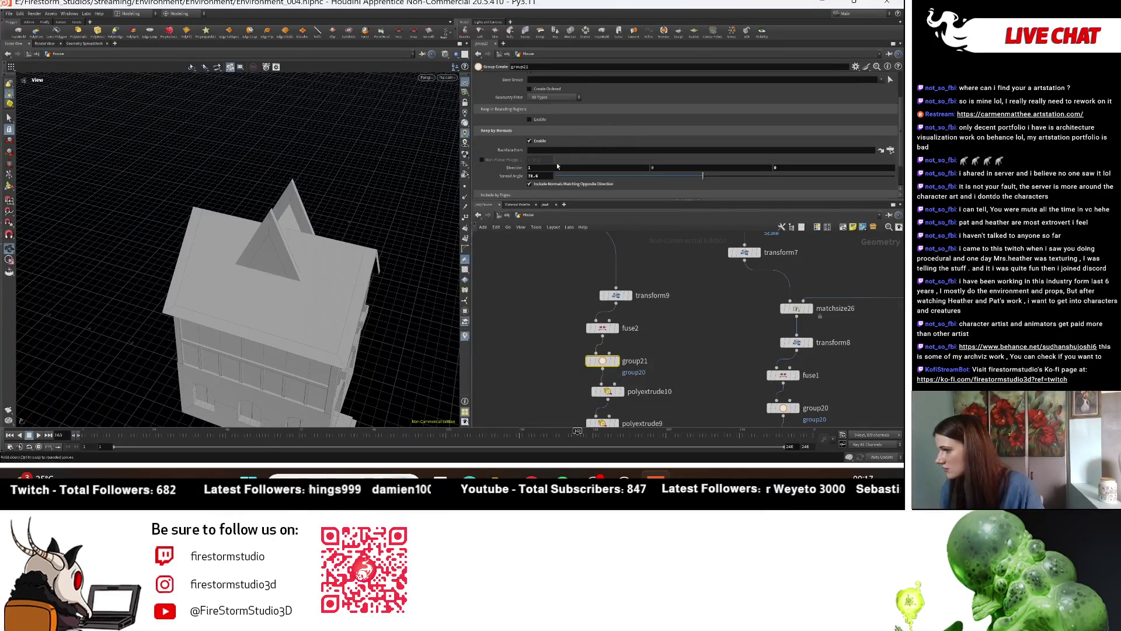
{"action": "key", "text": "Return"}
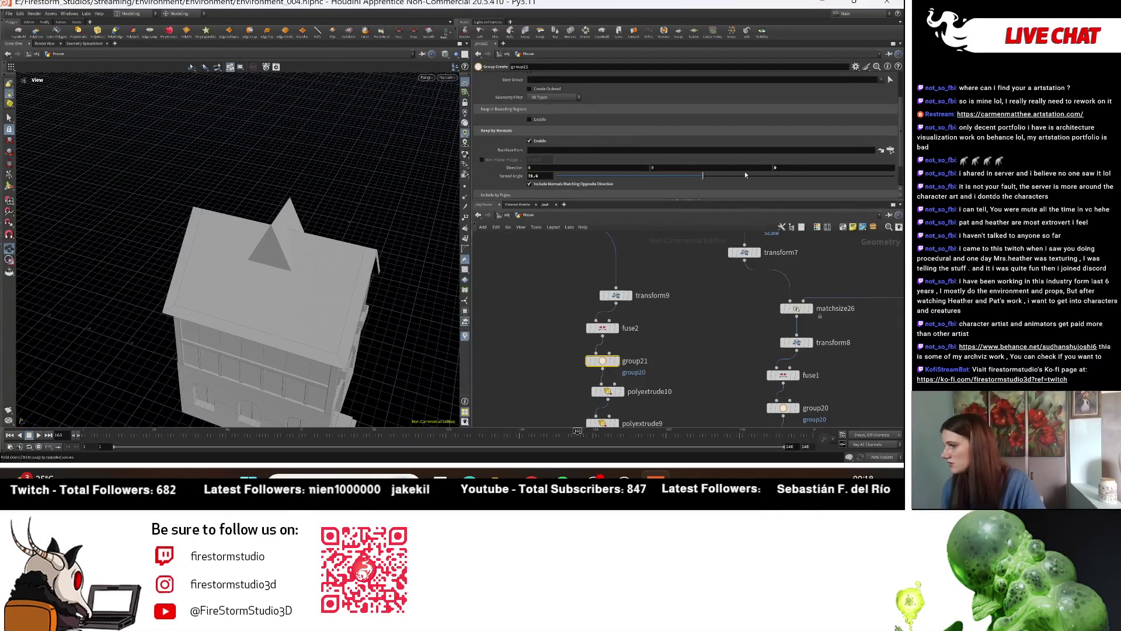
{"action": "left_click", "coordinate": [784, 169]}
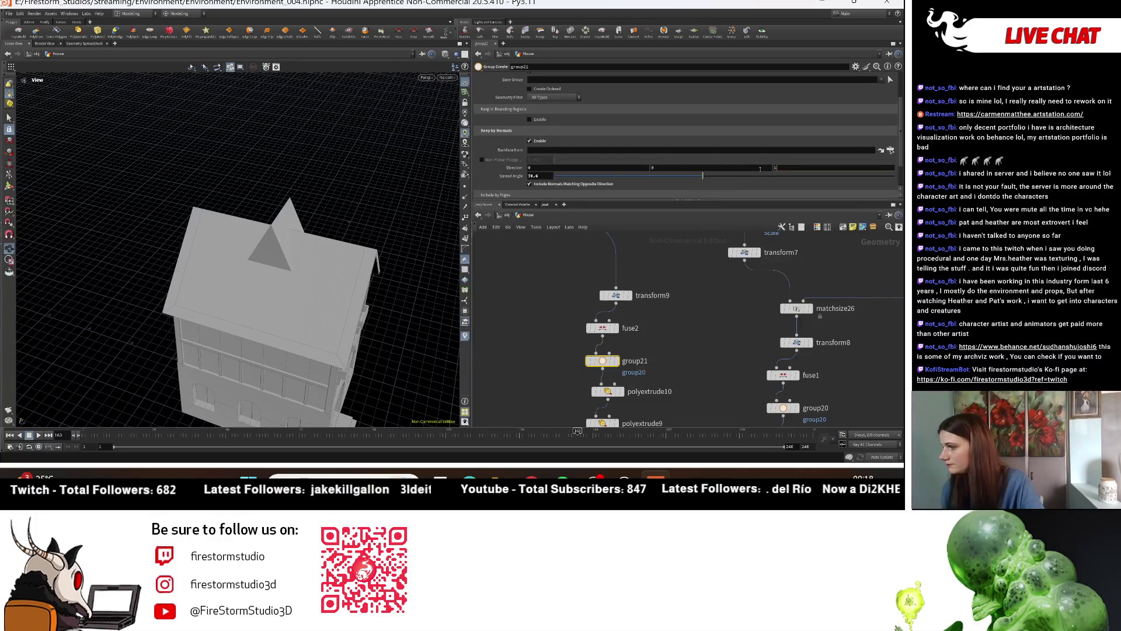
{"action": "key", "text": "Return"}
Step: Shrink the roof peak piece to about 0.65 uniform scale in transform9
{"action": "left_click_drag", "start_coordinate": [246, 292], "coordinate": [304, 275]}
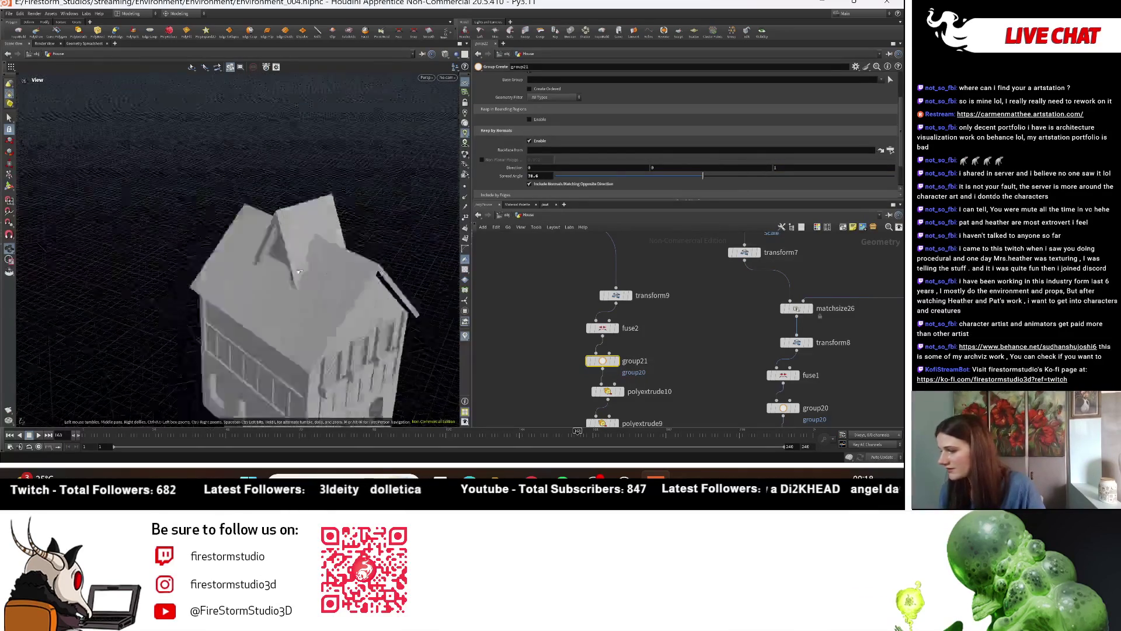
{"action": "left_click", "coordinate": [617, 296]}
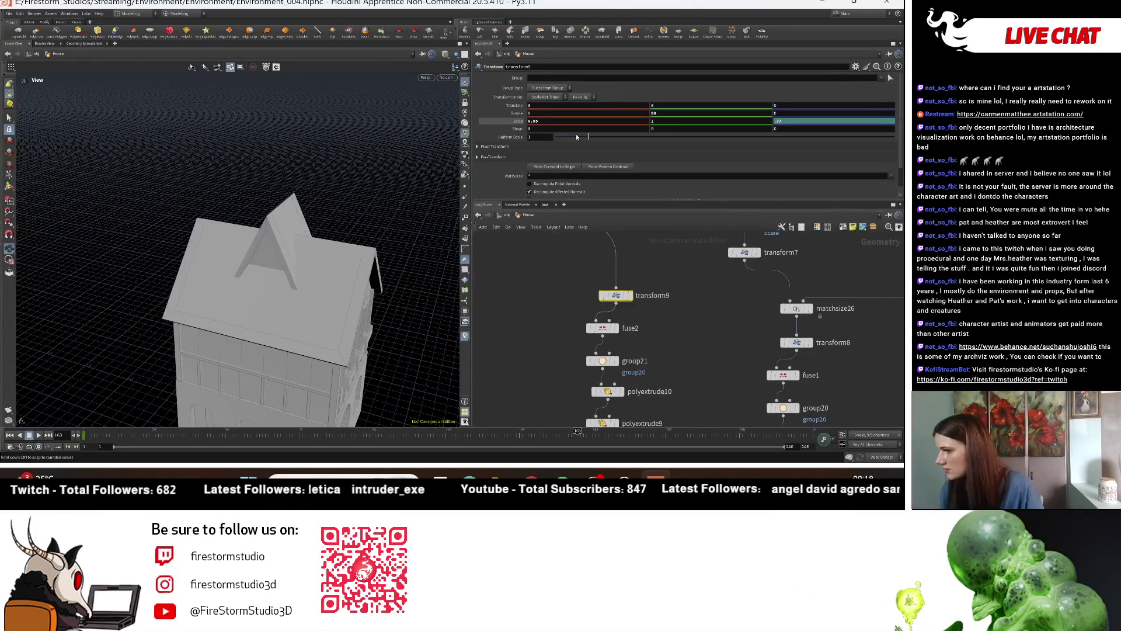
{"action": "left_click_drag", "start_coordinate": [575, 135], "coordinate": [577, 137]}
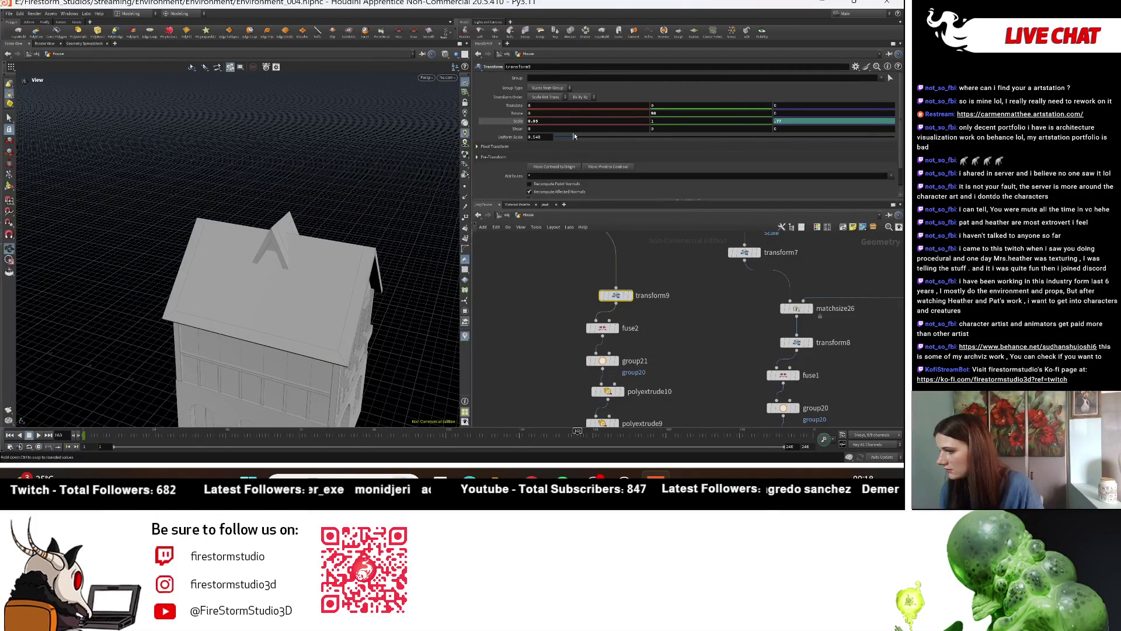
Step: Lower the gable piece by reducing matchsize27's Justify Y offset to -0.011
{"action": "middle_click_drag", "start_coordinate": [701, 379], "coordinate": [670, 259]}
{"action": "left_click", "coordinate": [606, 338]}
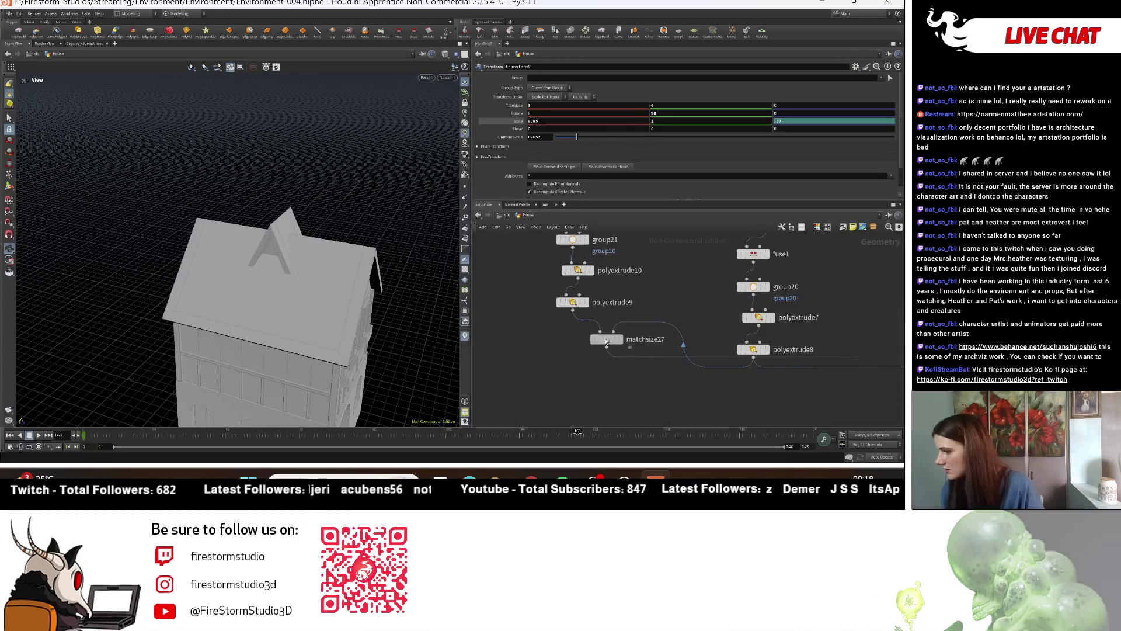
{"action": "left_click_drag", "start_coordinate": [818, 145], "coordinate": [804, 146]}
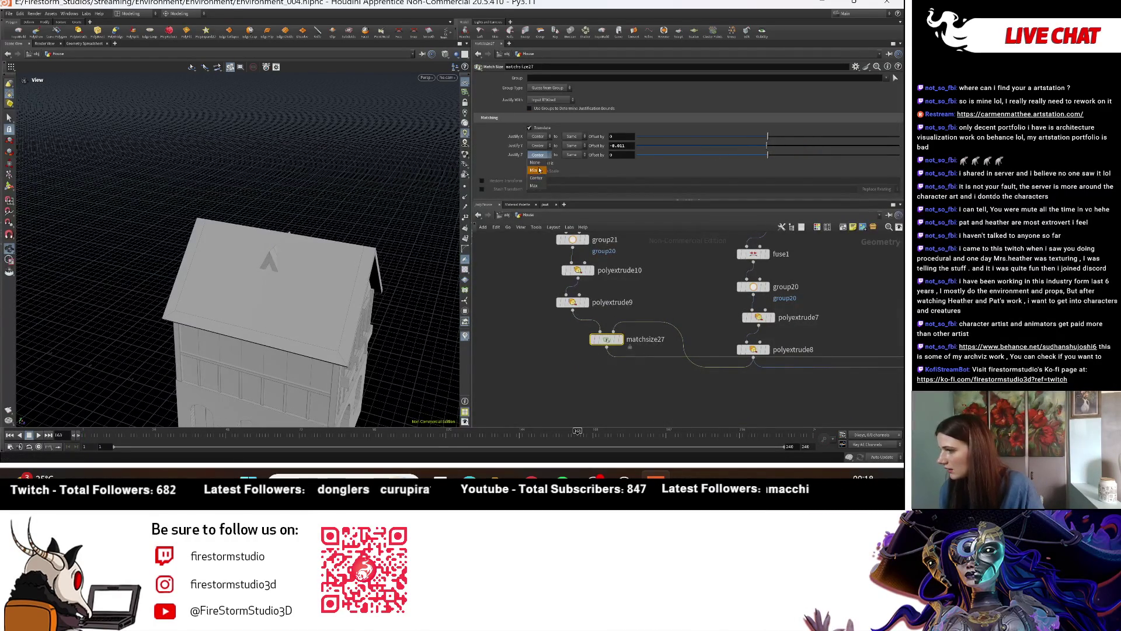
Step: Justify the gable piece to Min on Z and Max on X in matchsize27
{"action": "left_click", "coordinate": [540, 171]}
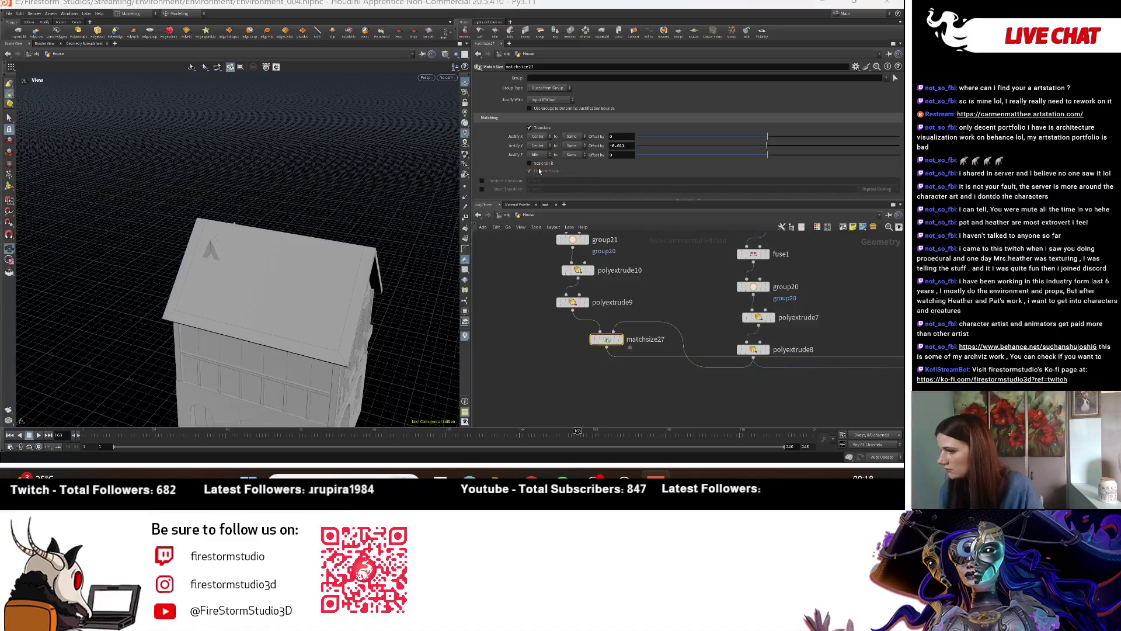
{"action": "left_click", "coordinate": [549, 137]}
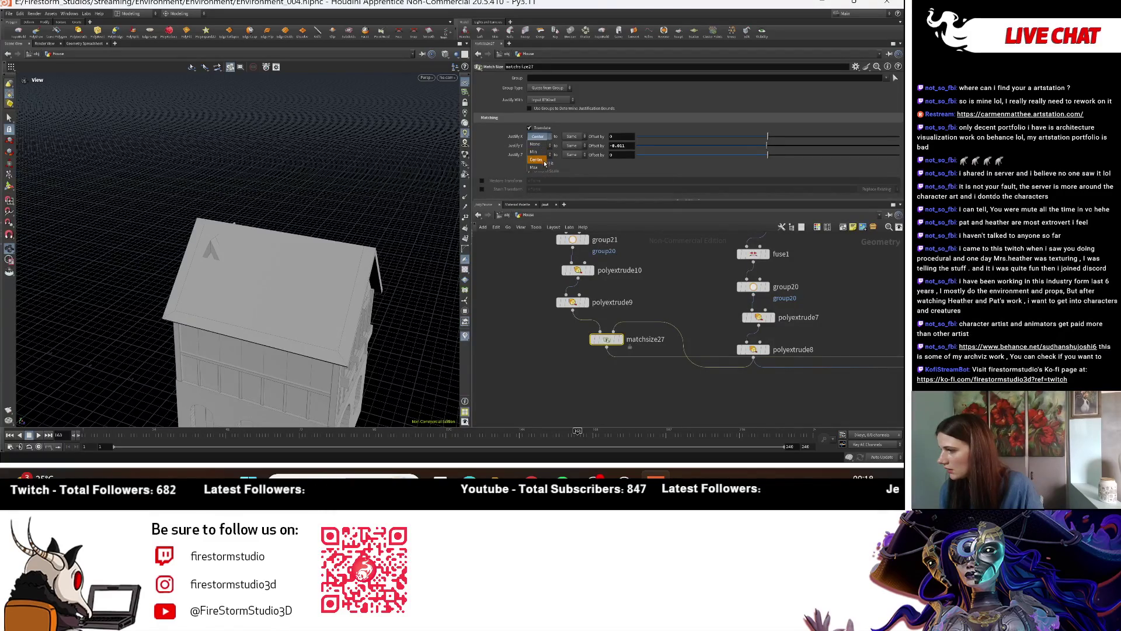
{"action": "left_click", "coordinate": [535, 168]}
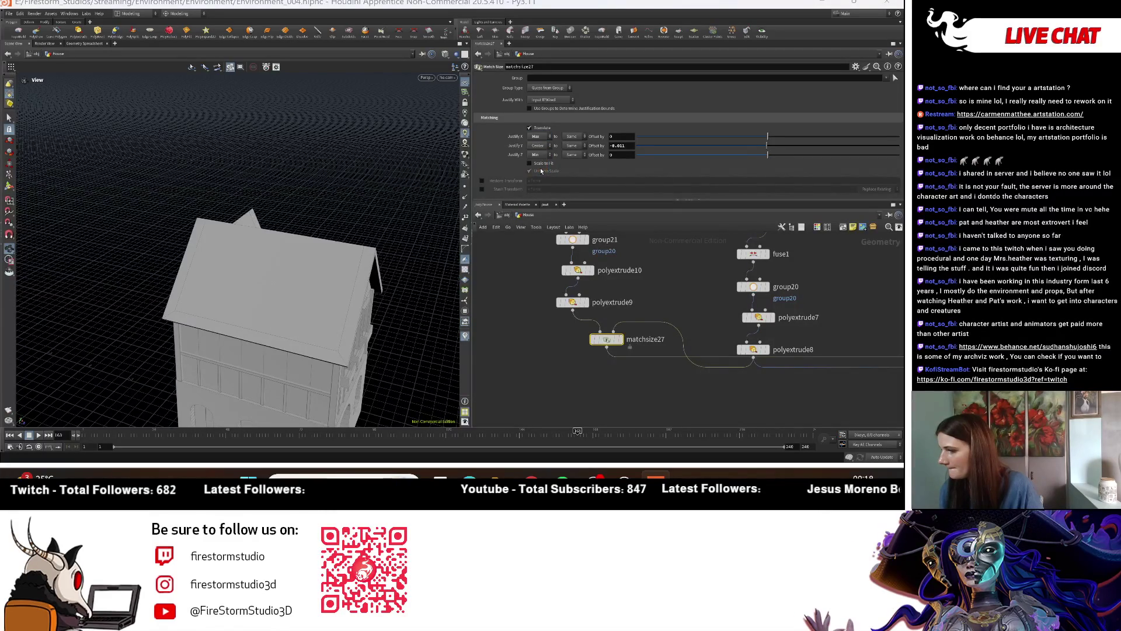
{"action": "mouse_move", "coordinate": [102, 253]}
{"action": "left_mouse_down"}
{"action": "mouse_move", "coordinate": [292, 250]}
{"action": "mouse_move", "coordinate": [406, 231]}
{"action": "left_mouse_up"}
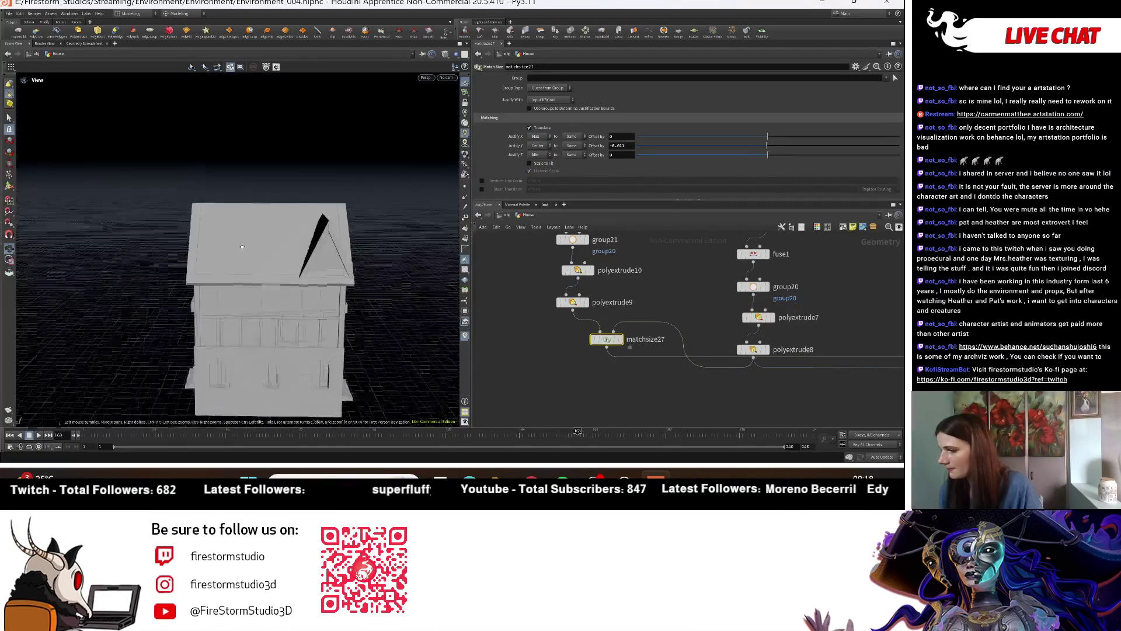
{"action": "scroll", "coordinate": [587, 342], "scroll_direction": "up", "scroll_amount": 1}
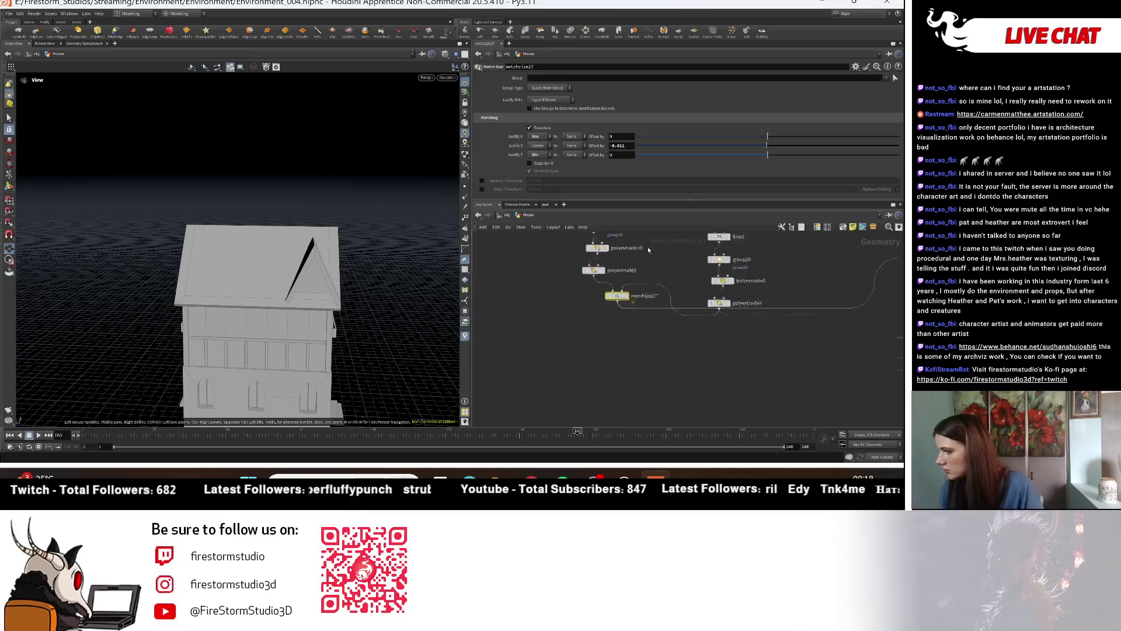
{"action": "scroll", "coordinate": [602, 330], "scroll_direction": "down", "scroll_amount": 2}
{"action": "scroll", "coordinate": [616, 319], "scroll_direction": "down", "scroll_amount": 2}
{"action": "scroll", "coordinate": [616, 319], "scroll_direction": "up", "scroll_amount": 1}
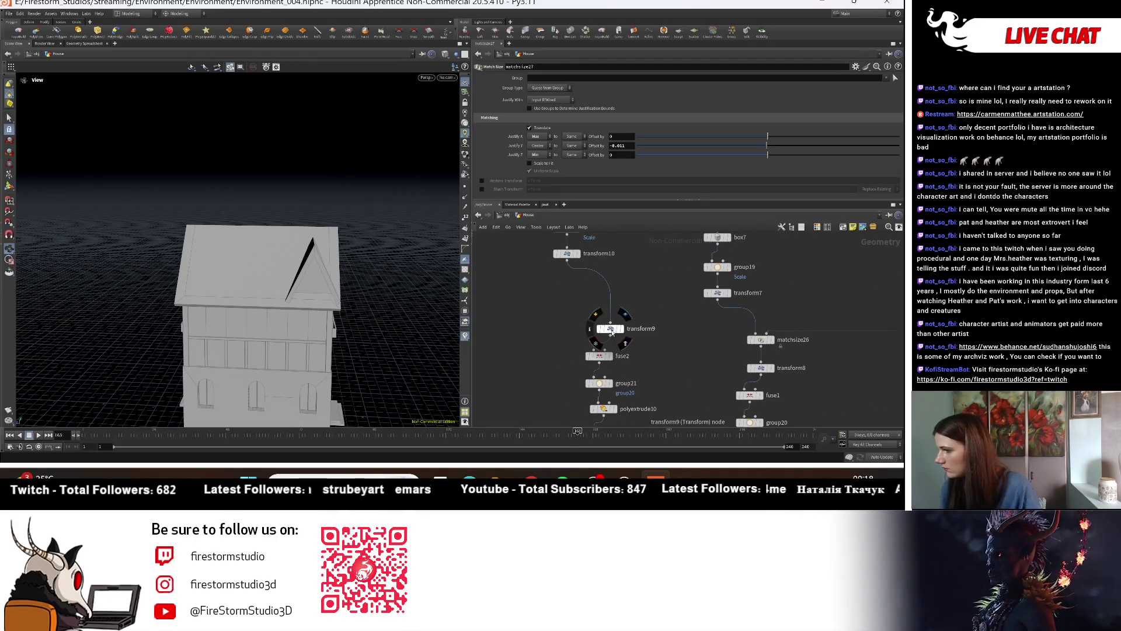
Step: Try transform9's uniform scale at 0.25, then change it to about 0.3
{"action": "left_click", "coordinate": [610, 328]}
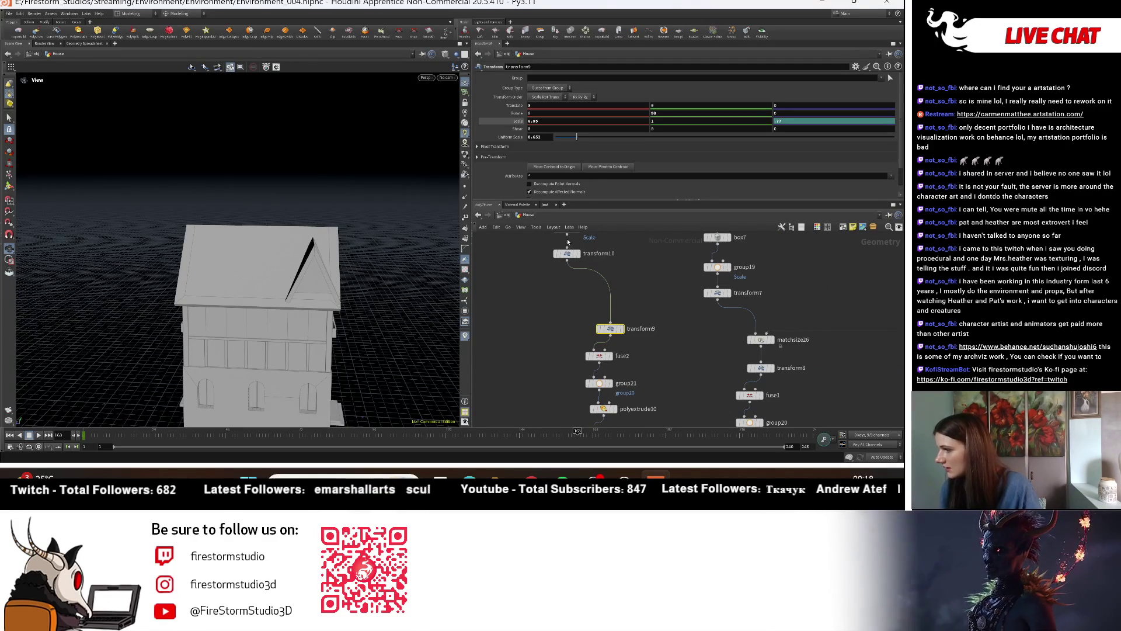
{"action": "double_click", "coordinate": [550, 138]}
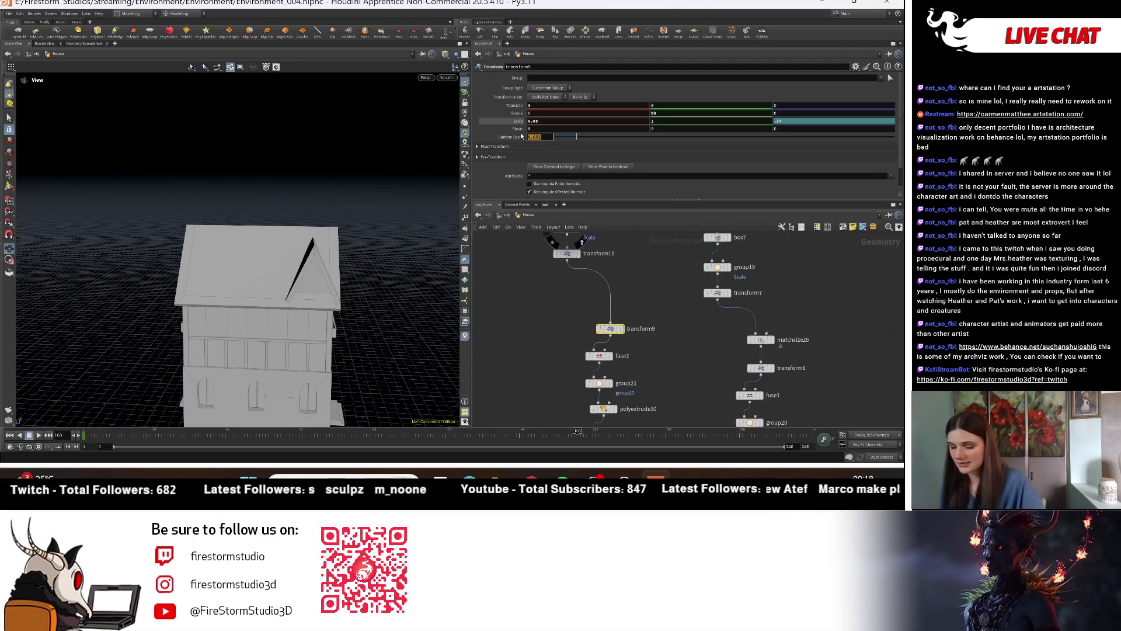
{"action": "type", "text": "0.25"}
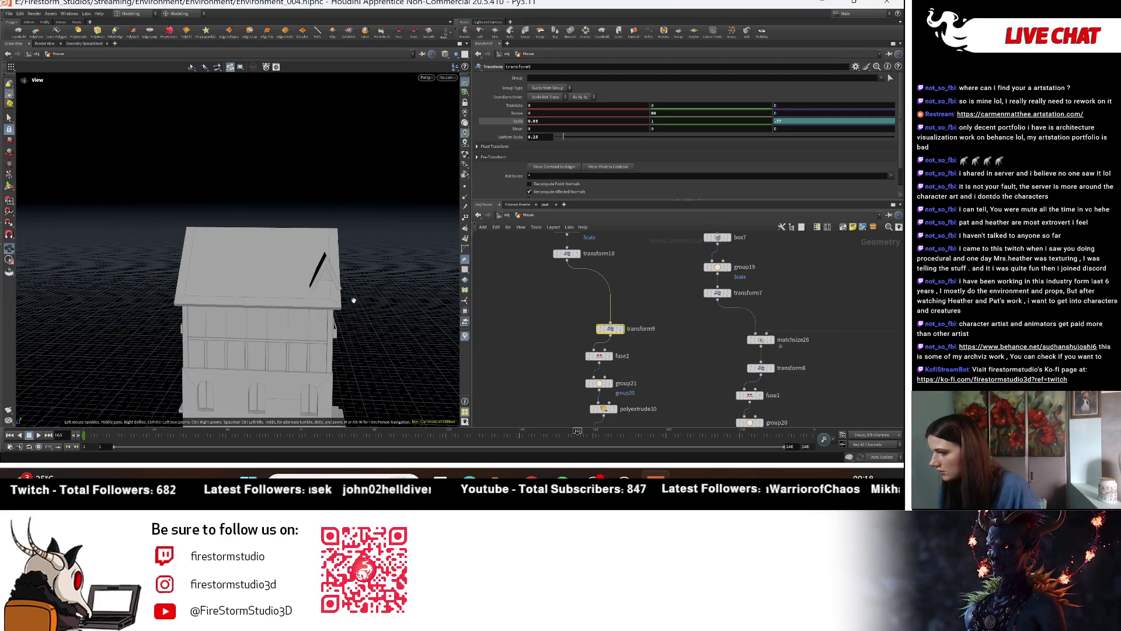
{"action": "double_click", "coordinate": [533, 137]}
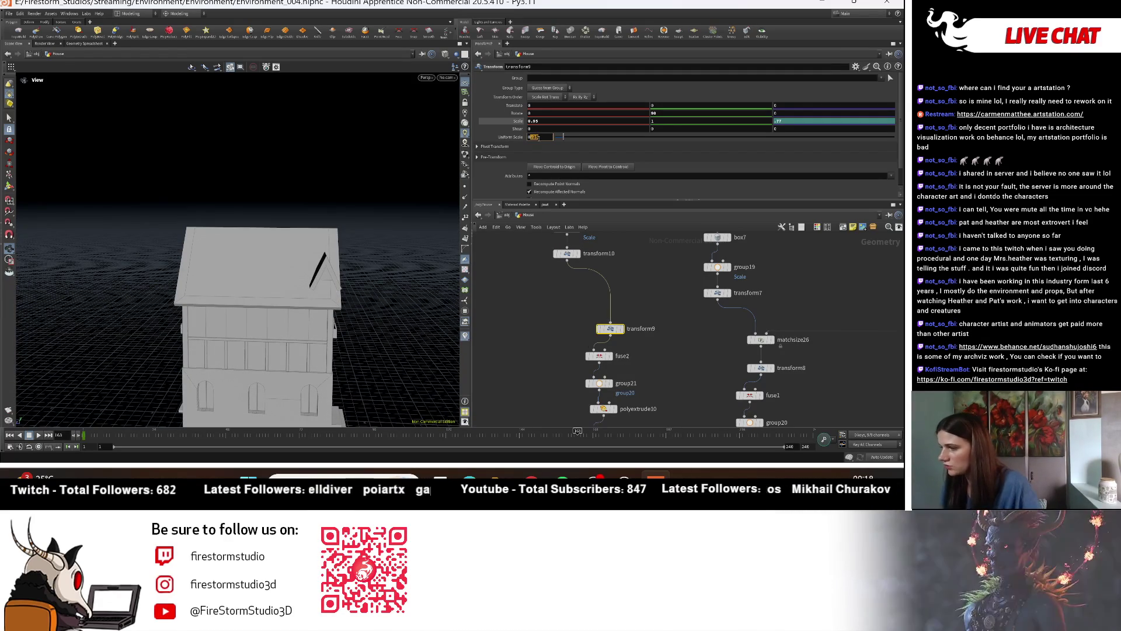
{"action": "type", "text": "0."}
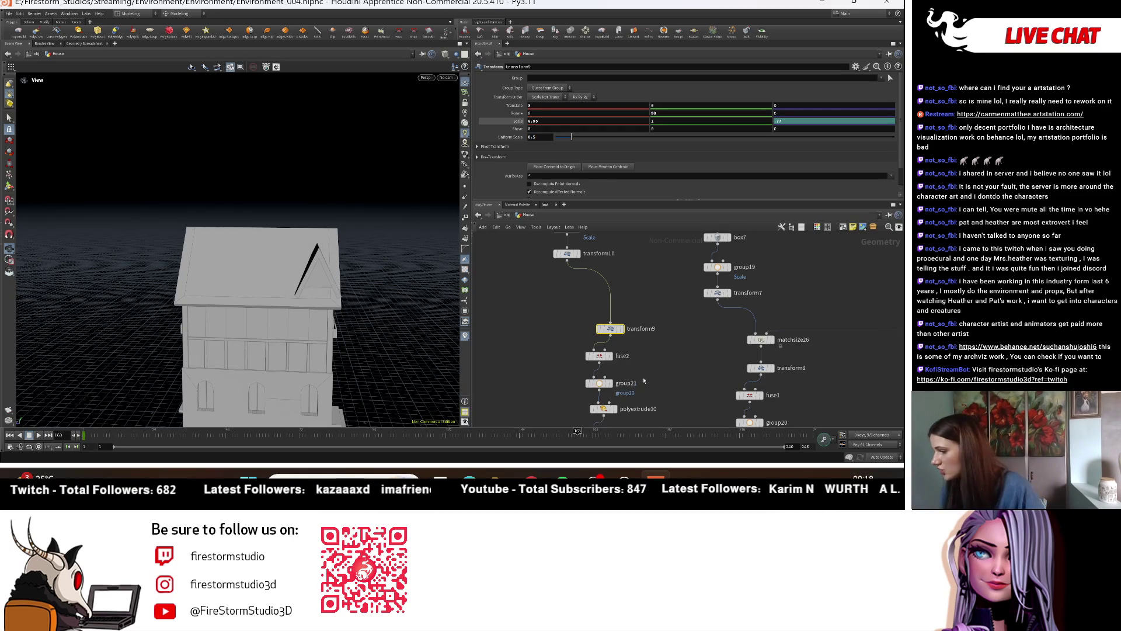
Step: Bring the polyextrude nodes into view and select polyextrude10
{"action": "scroll", "coordinate": [653, 370], "scroll_direction": "up", "scroll_amount": 2}
{"action": "middle_click_drag", "start_coordinate": [653, 370], "coordinate": [649, 265]}
{"action": "left_click", "coordinate": [589, 297]}
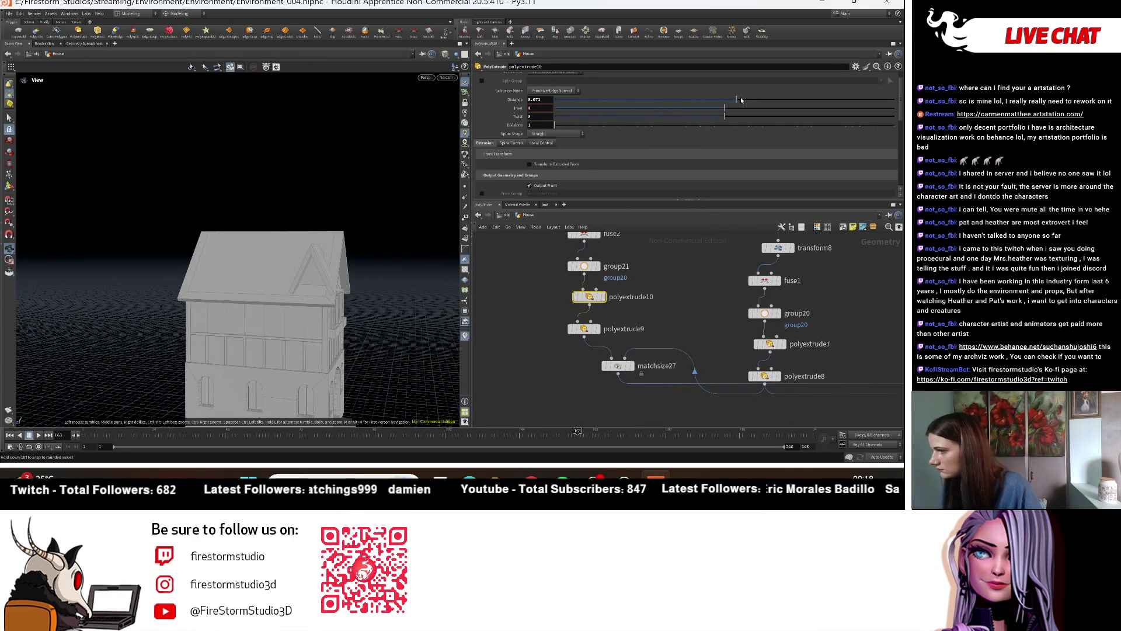
Step: Set polyextrude10's distance to 0.05 and polyextrude9's distance to 0.1
{"action": "left_click_drag", "start_coordinate": [547, 100], "coordinate": [536, 101]}
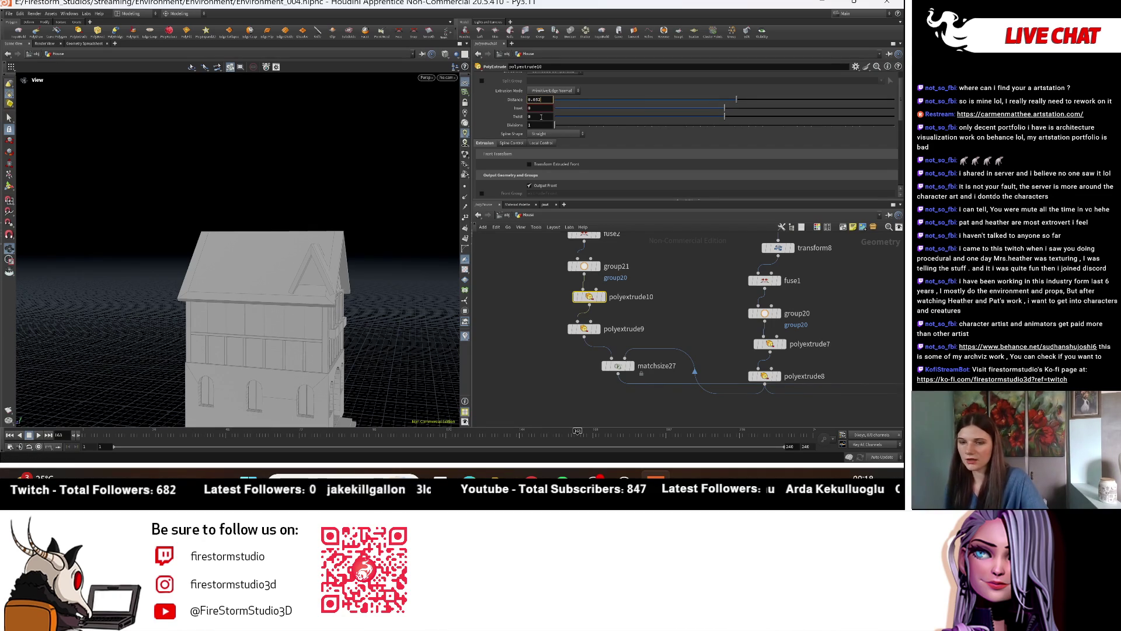
{"action": "key", "text": "Return"}
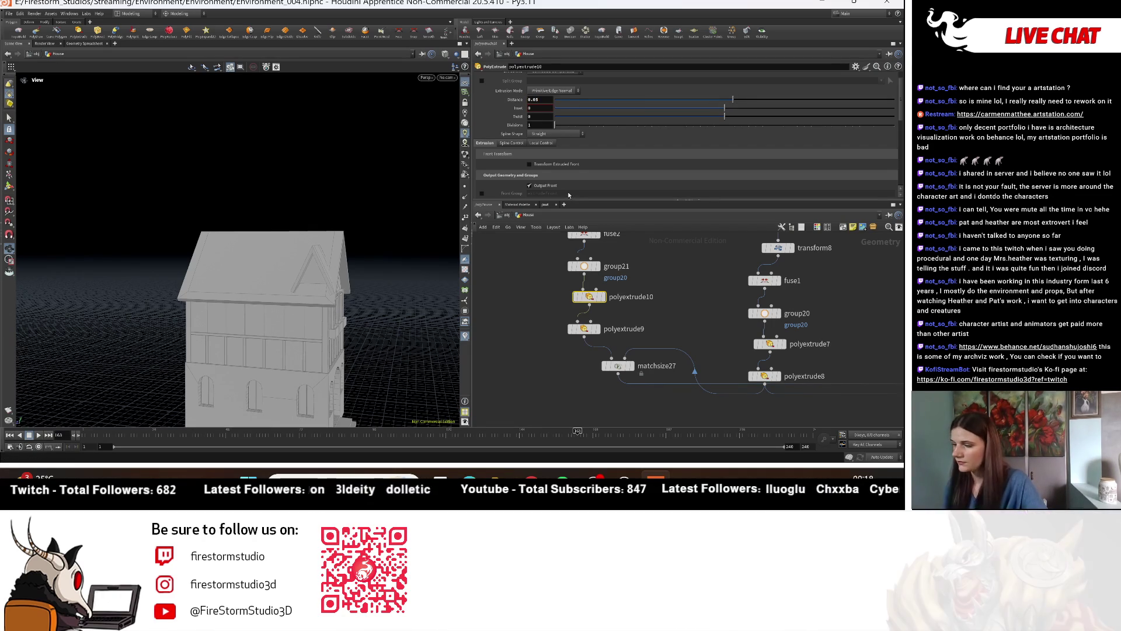
{"action": "scroll", "coordinate": [253, 268], "scroll_direction": "up", "scroll_amount": 5}
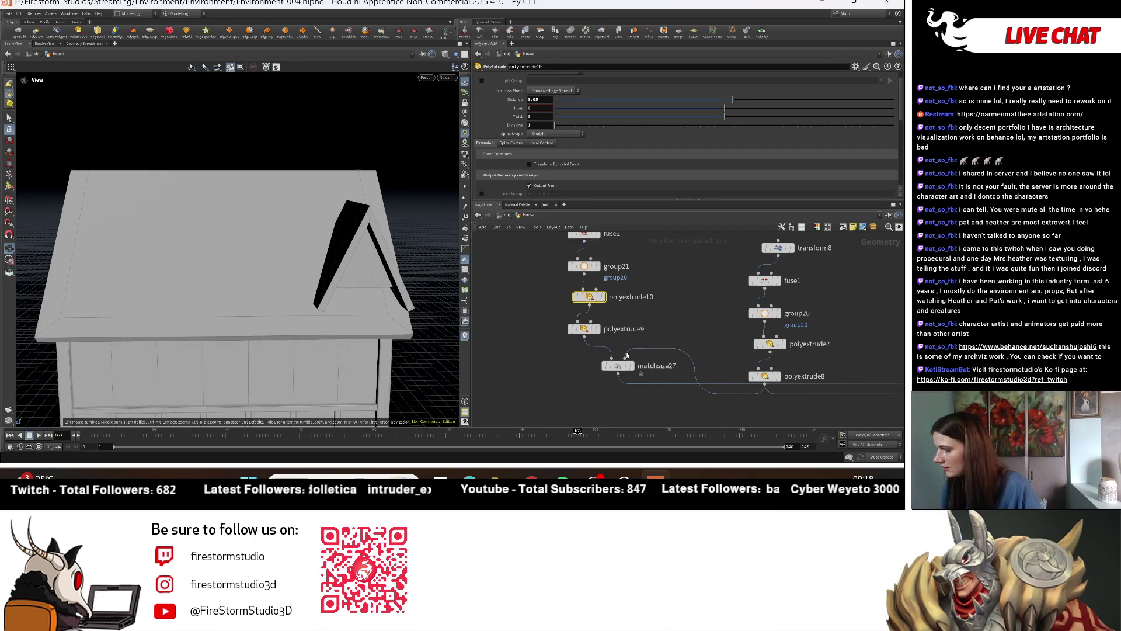
{"action": "left_click", "coordinate": [594, 331]}
{"action": "left_click_drag", "start_coordinate": [308, 220], "coordinate": [427, 299]}
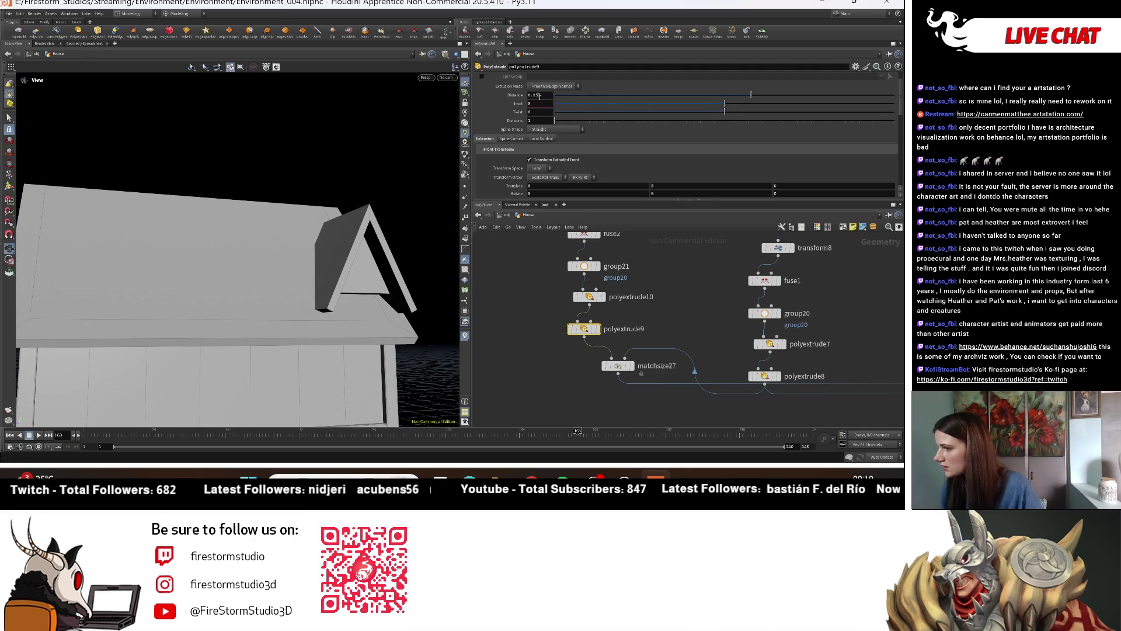
{"action": "key", "text": "BackSpace"}
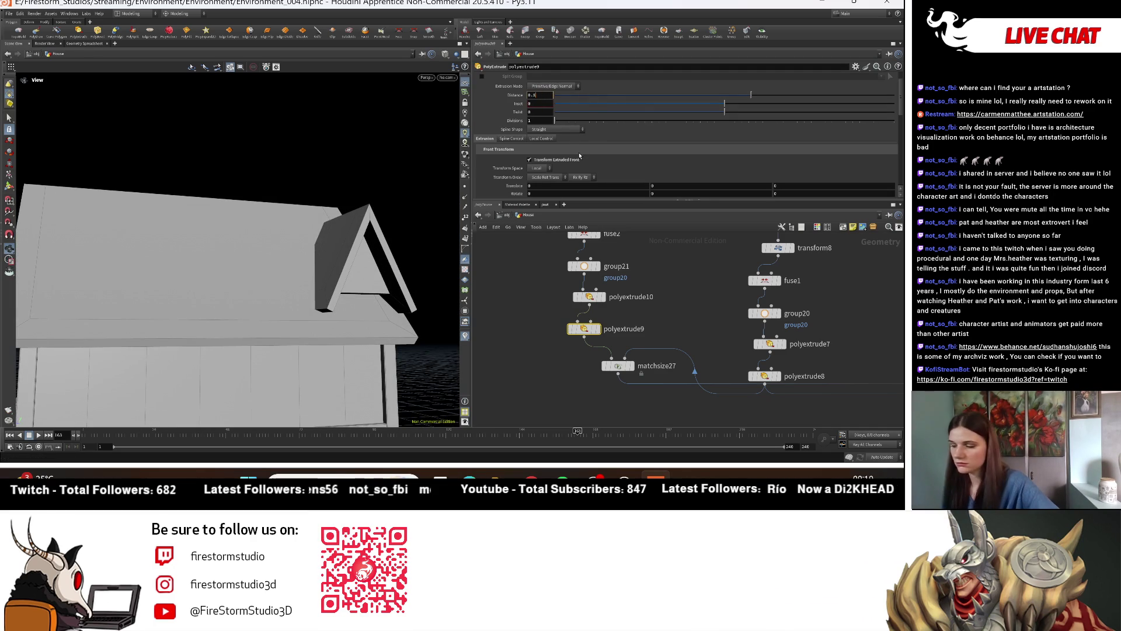
{"action": "key", "text": "Return"}
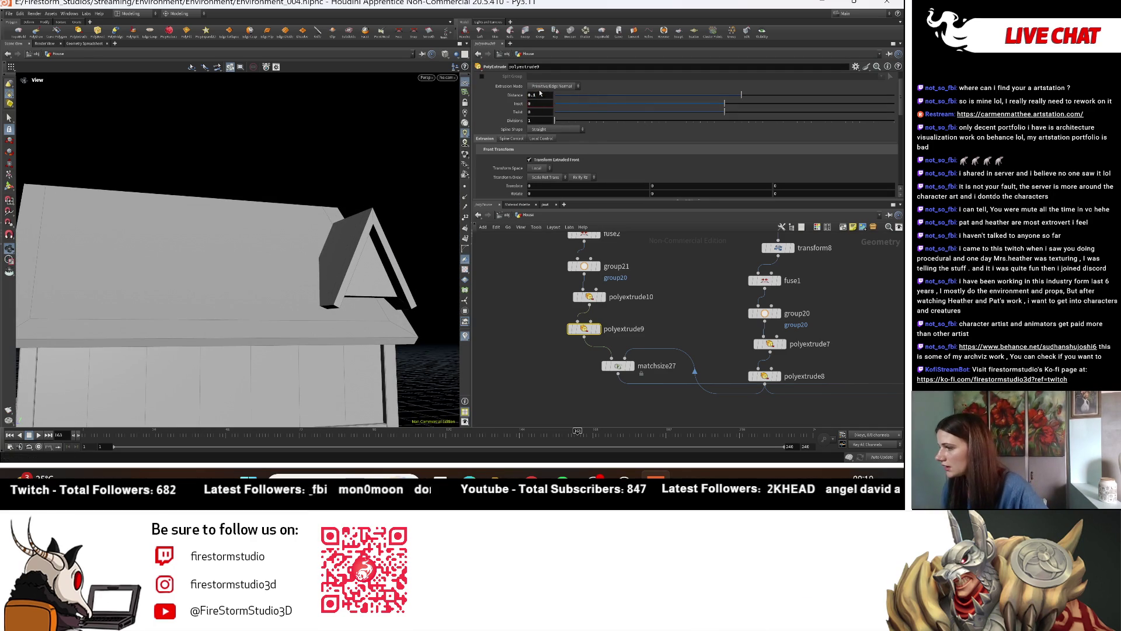
Step: Tweak the dormer inset, then offset matchsize27's gable to about X -0.462, Y 0.041, Z 0.69
{"action": "middle_click_drag", "start_coordinate": [529, 107], "coordinate": [513, 104]}
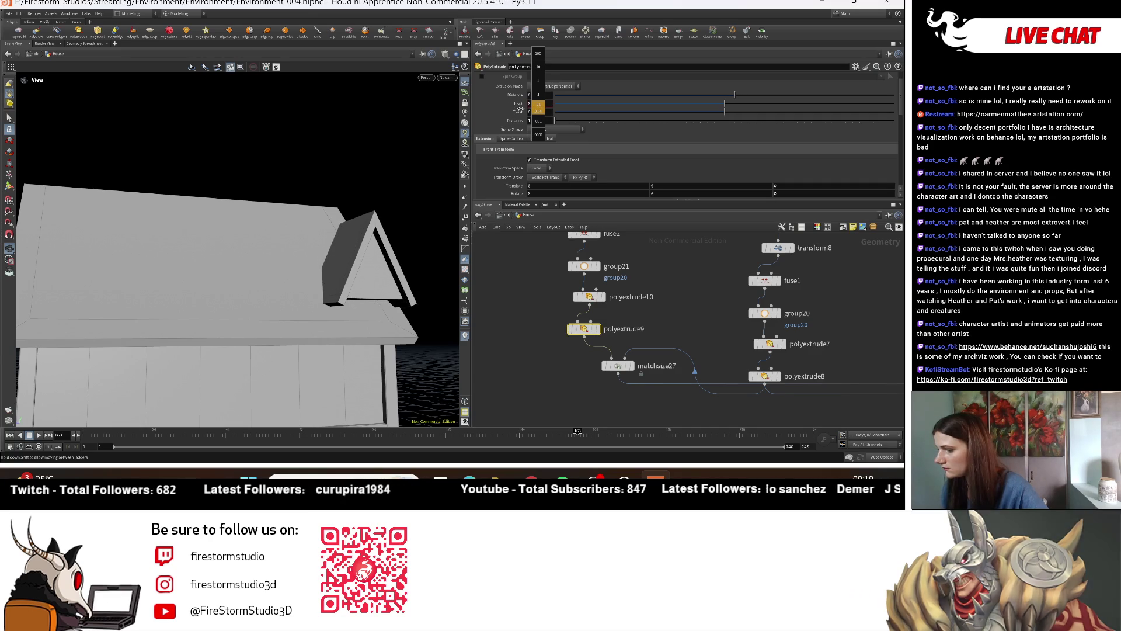
{"action": "mouse_move", "coordinate": [292, 263]}
{"action": "left_mouse_down"}
{"action": "mouse_move", "coordinate": [339, 362]}
{"action": "mouse_move", "coordinate": [507, 347]}
{"action": "left_mouse_up"}
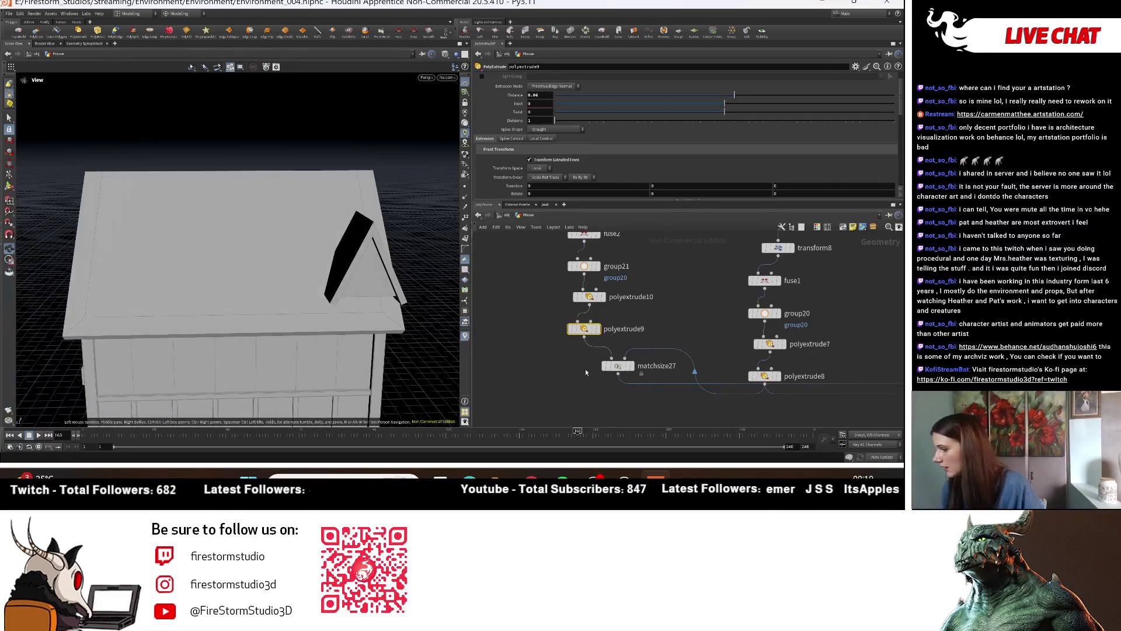
{"action": "left_click", "coordinate": [626, 371]}
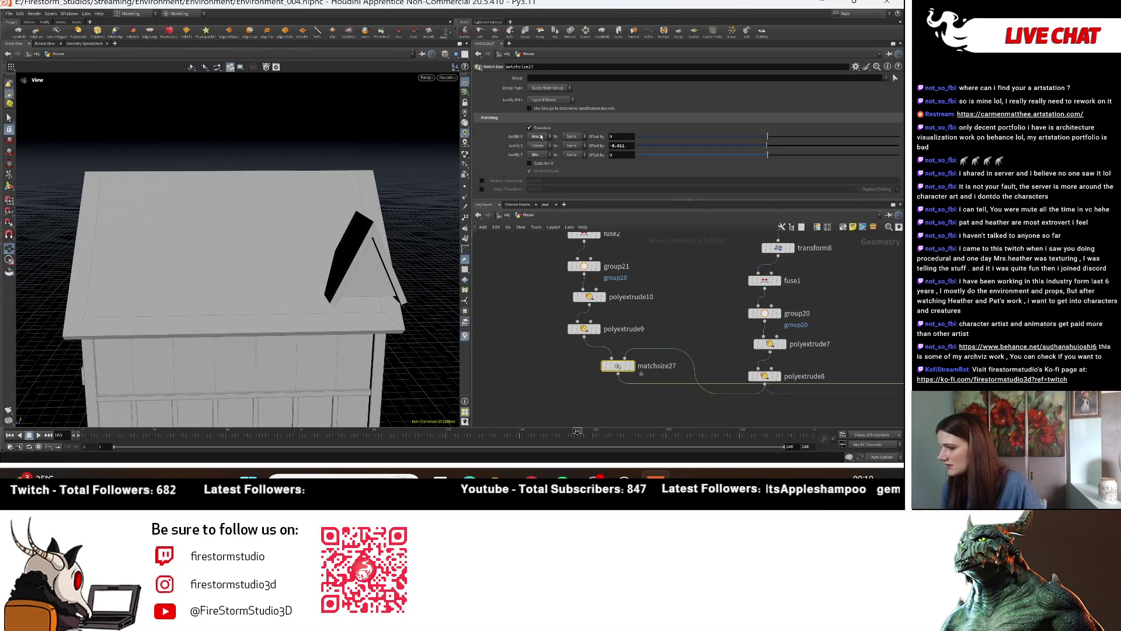
{"action": "left_click_drag", "start_coordinate": [362, 292], "coordinate": [388, 305]}
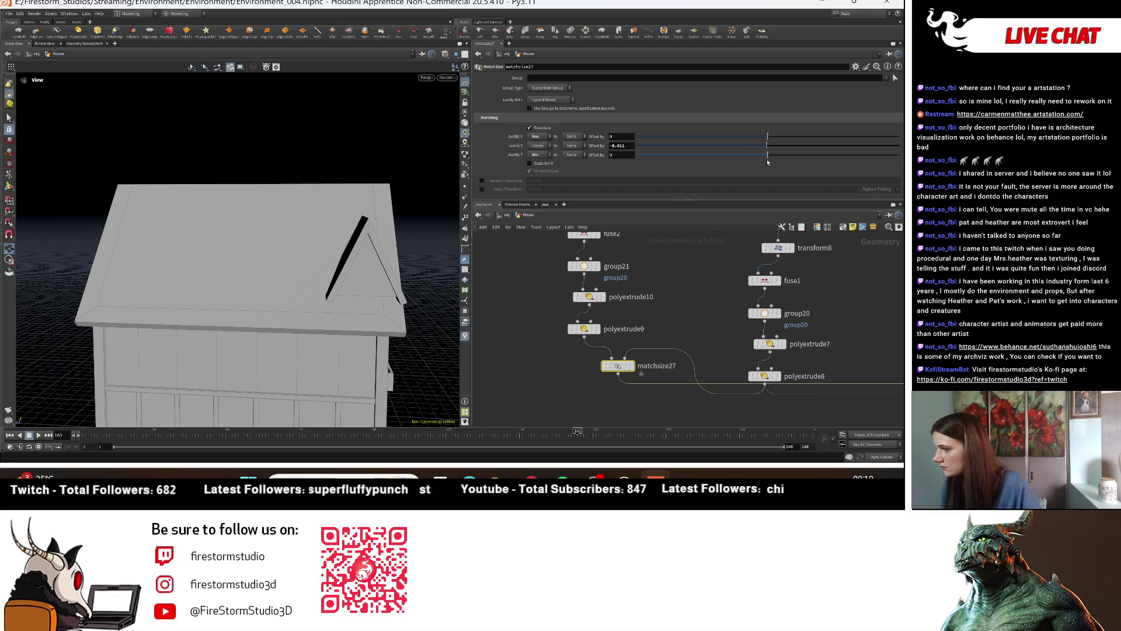
{"action": "left_click_drag", "start_coordinate": [767, 145], "coordinate": [777, 157]}
{"action": "left_click_drag", "start_coordinate": [860, 173], "coordinate": [862, 172]}
{"action": "mouse_move", "coordinate": [363, 263]}
{"action": "left_mouse_down"}
{"action": "mouse_move", "coordinate": [265, 283]}
{"action": "mouse_move", "coordinate": [682, 190]}
{"action": "left_mouse_up"}
{"action": "left_click_drag", "start_coordinate": [768, 136], "coordinate": [707, 134]}
{"action": "mouse_move", "coordinate": [374, 222]}
{"action": "left_mouse_down"}
{"action": "mouse_move", "coordinate": [427, 248]}
{"action": "mouse_move", "coordinate": [516, 230]}
{"action": "left_mouse_up"}
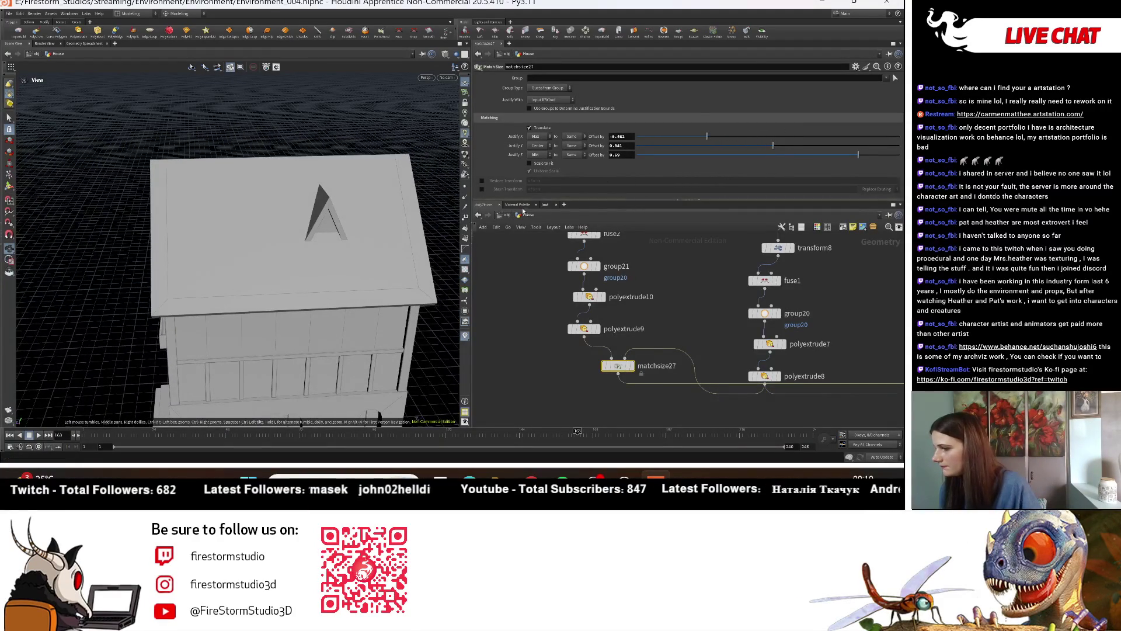
{"action": "scroll", "coordinate": [628, 327], "scroll_direction": "up", "scroll_amount": 2}
Step: Set transform9's uniform scale to 0.75
{"action": "scroll", "coordinate": [628, 324], "scroll_direction": "up", "scroll_amount": 2}
{"action": "scroll", "coordinate": [628, 321], "scroll_direction": "up", "scroll_amount": 2}
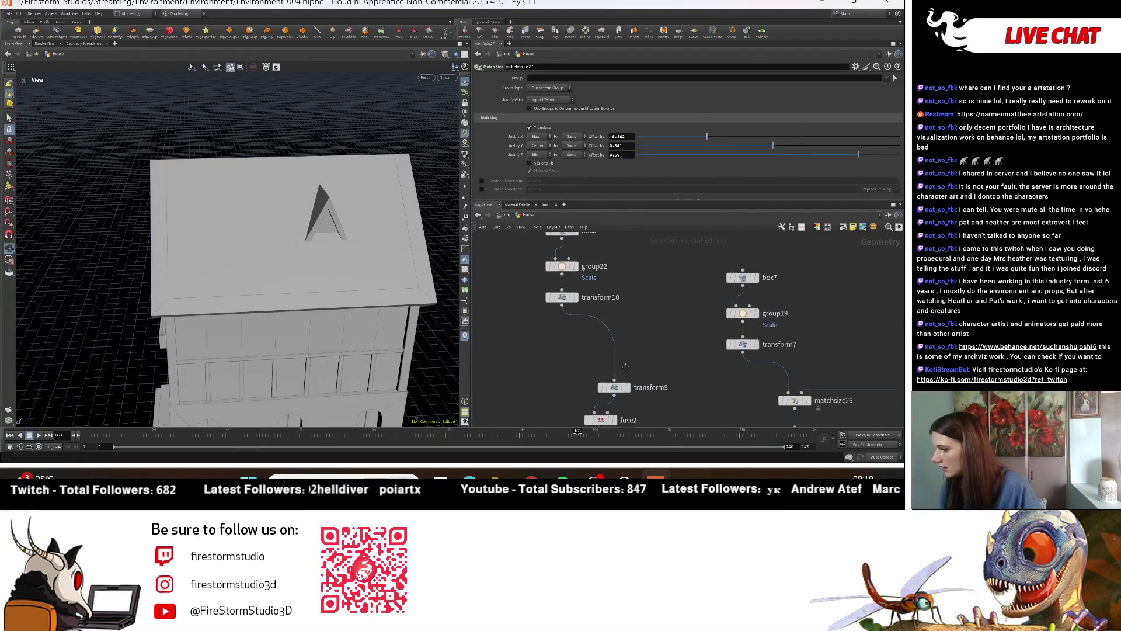
{"action": "scroll", "coordinate": [628, 316], "scroll_direction": "up", "scroll_amount": 2}
{"action": "scroll", "coordinate": [628, 316], "scroll_direction": "up", "scroll_amount": 5}
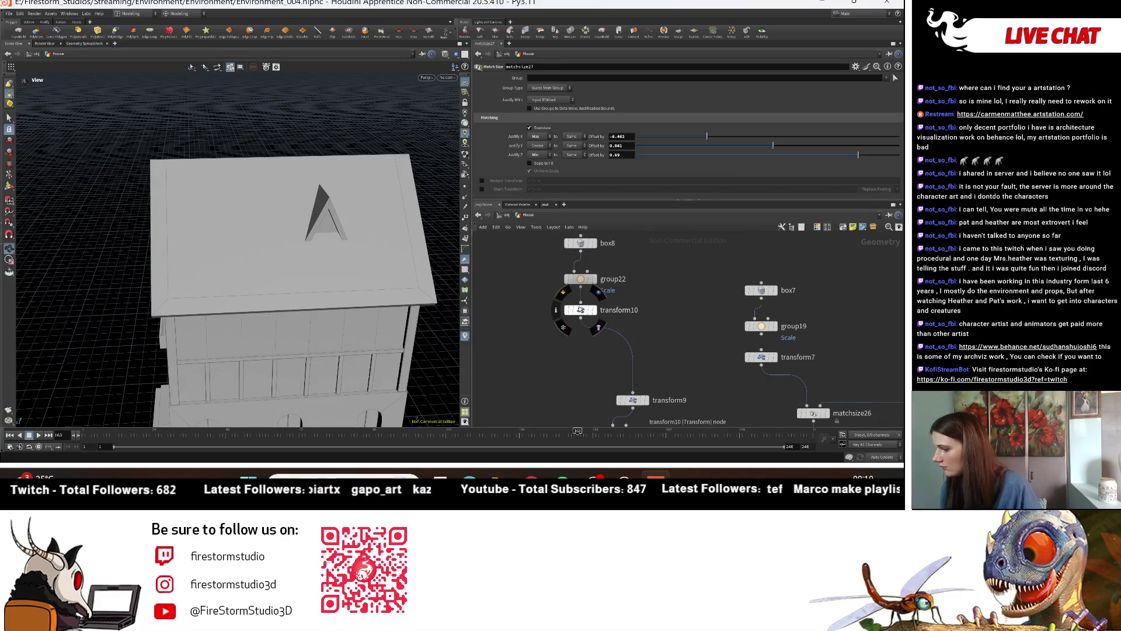
{"action": "left_click", "coordinate": [580, 310]}
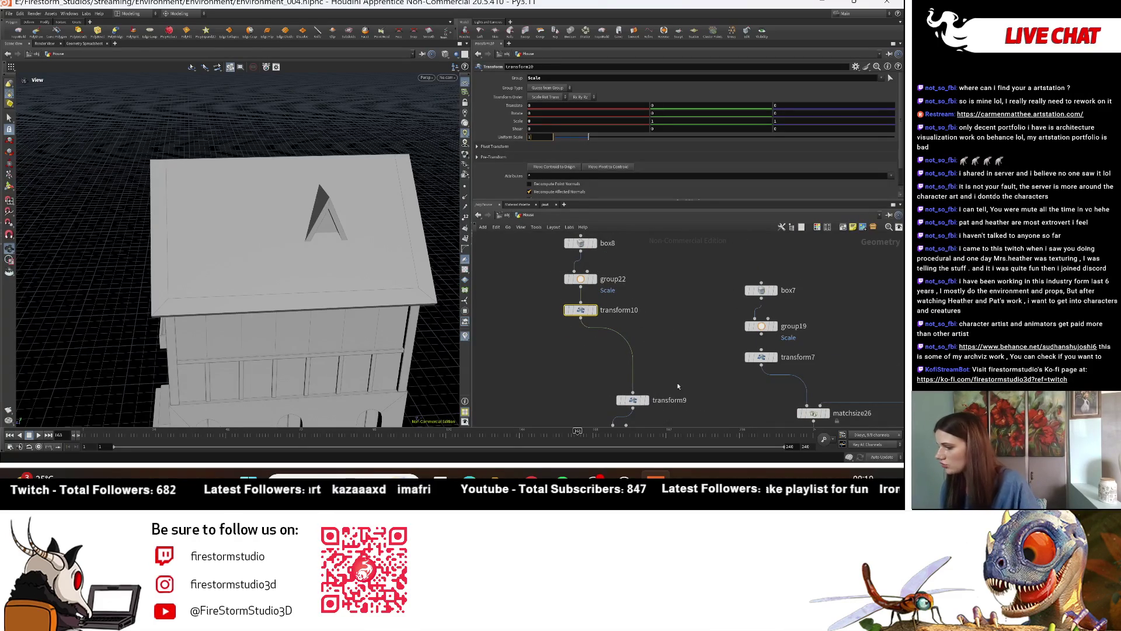
{"action": "scroll", "coordinate": [674, 386], "scroll_direction": "down", "scroll_amount": 4}
{"action": "left_click", "coordinate": [633, 338]}
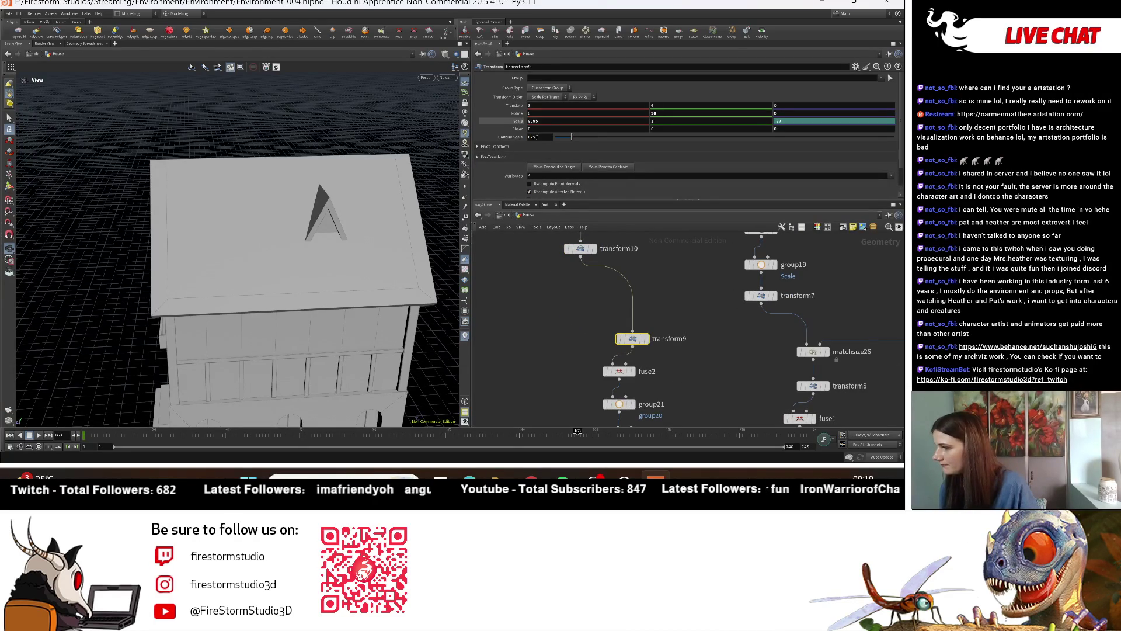
{"action": "type", "text": "75"}
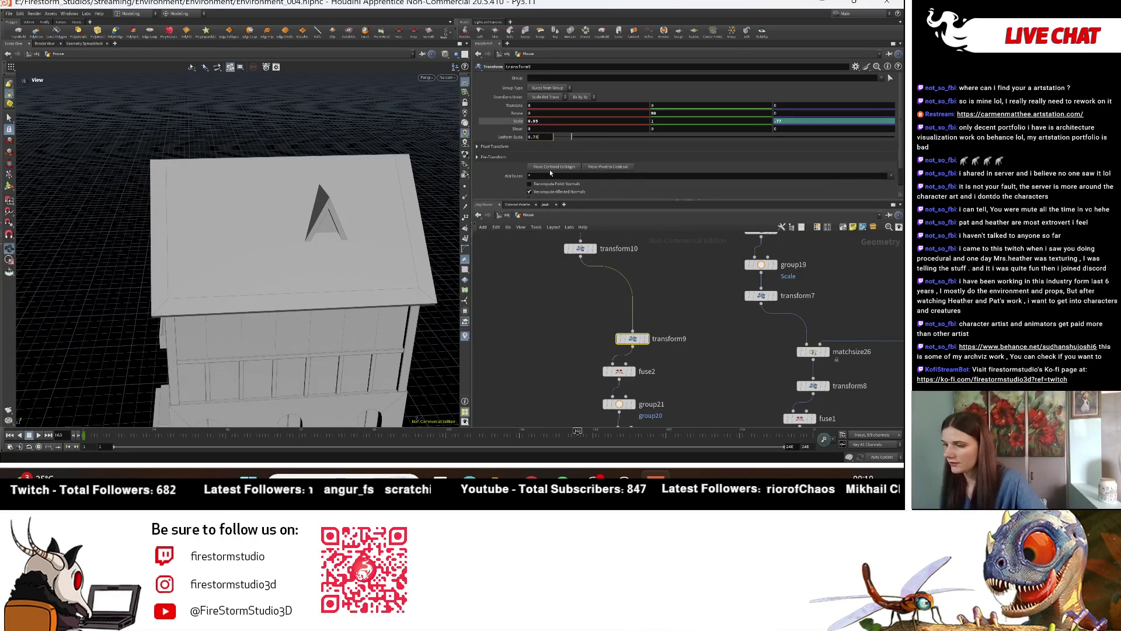
{"action": "key", "text": "Return"}
Step: Shift matchsize27's gable X offset to -0.366 and Z offset to 0.22
{"action": "mouse_move", "coordinate": [279, 282]}
{"action": "left_mouse_down"}
{"action": "mouse_move", "coordinate": [260, 260]}
{"action": "mouse_move", "coordinate": [304, 257]}
{"action": "left_mouse_up"}
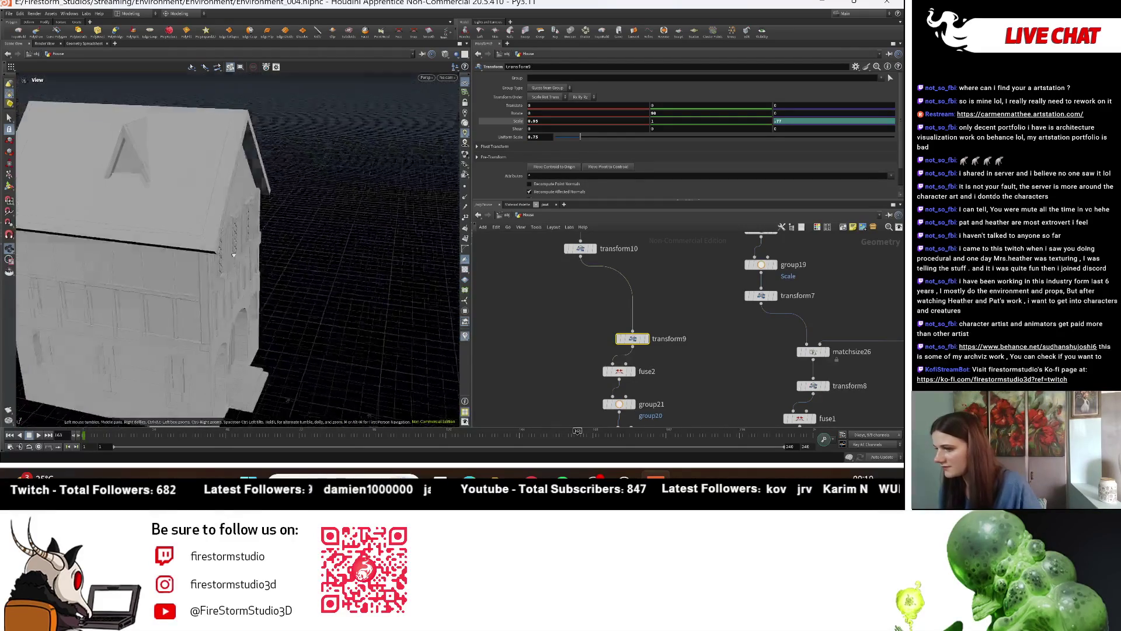
{"action": "scroll", "coordinate": [671, 327], "scroll_direction": "down", "scroll_amount": 3}
{"action": "middle_click_drag", "start_coordinate": [671, 324], "coordinate": [642, 275]}
{"action": "scroll", "coordinate": [585, 297], "scroll_direction": "up", "scroll_amount": 3}
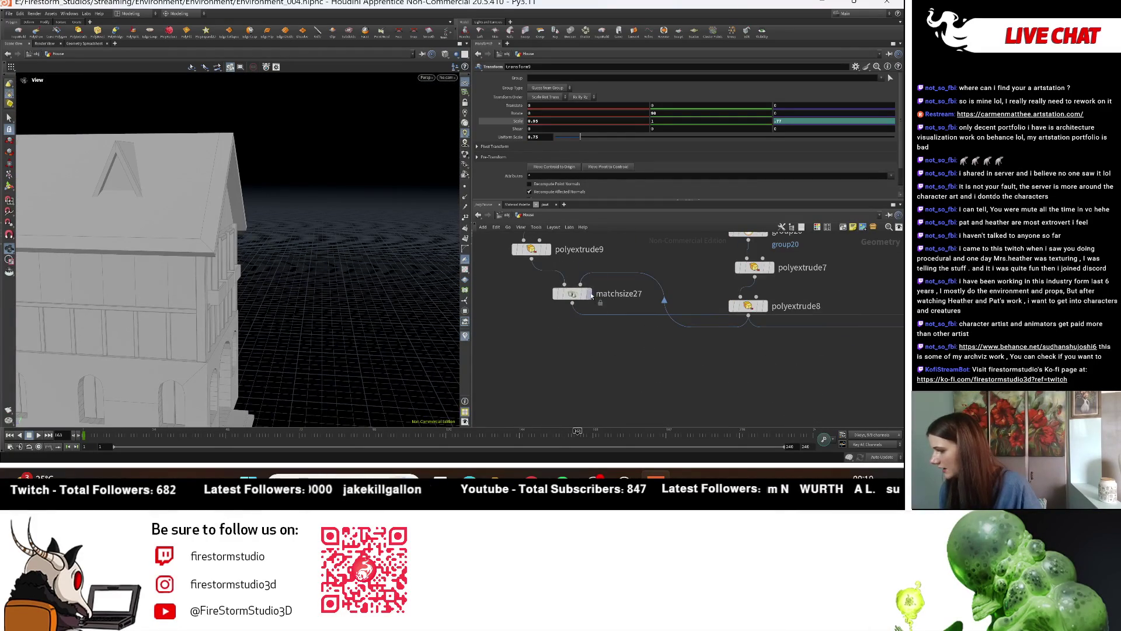
{"action": "left_click", "coordinate": [582, 295]}
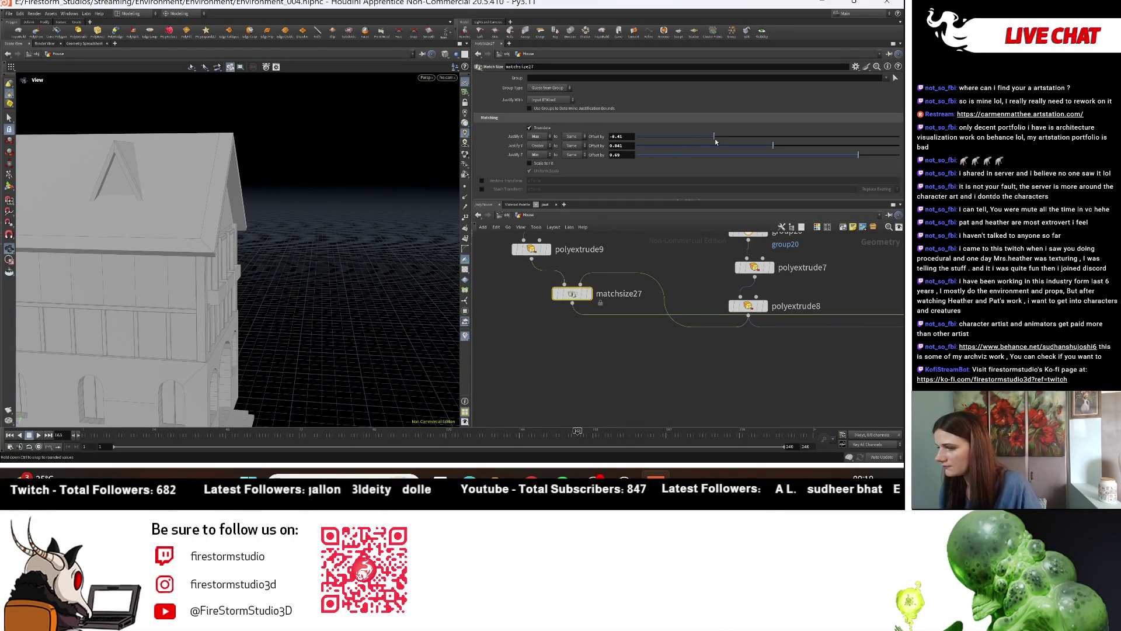
{"action": "left_click_drag", "start_coordinate": [718, 140], "coordinate": [720, 142]}
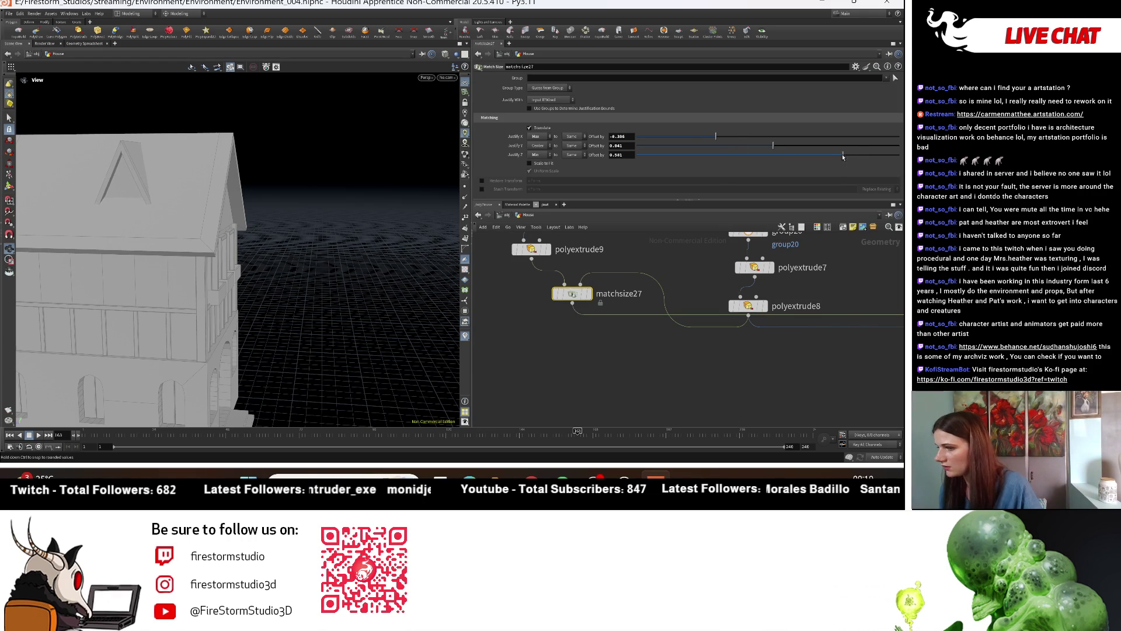
{"action": "left_click_drag", "start_coordinate": [811, 155], "coordinate": [797, 155]}
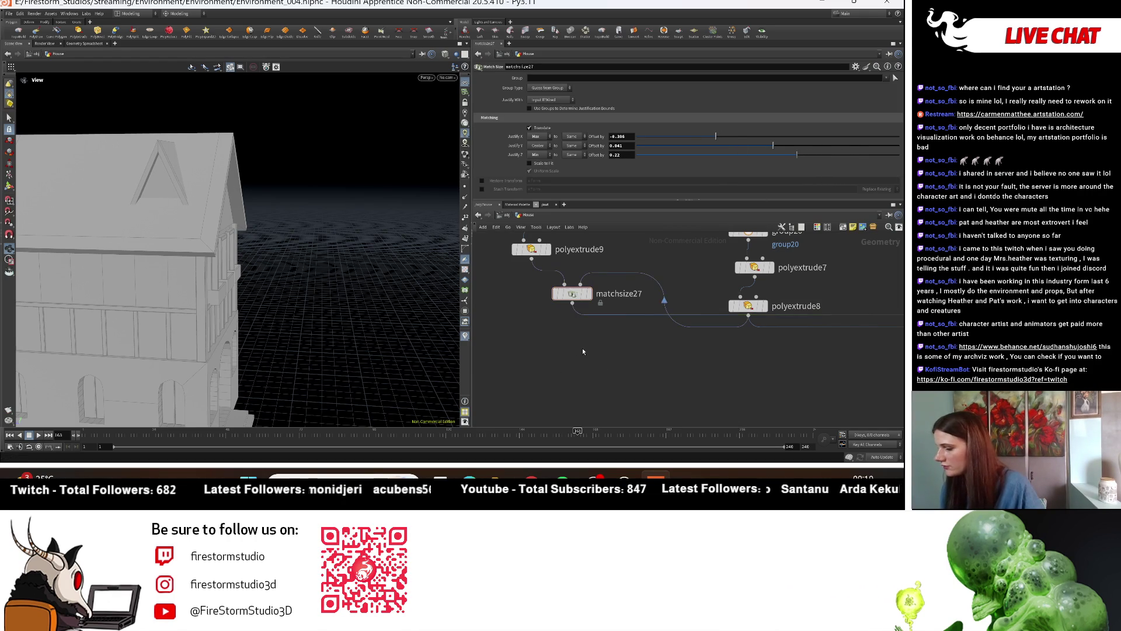
{"action": "scroll", "coordinate": [594, 353], "scroll_direction": "down", "scroll_amount": 3}
{"action": "left_click_drag", "start_coordinate": [206, 226], "coordinate": [198, 204]}
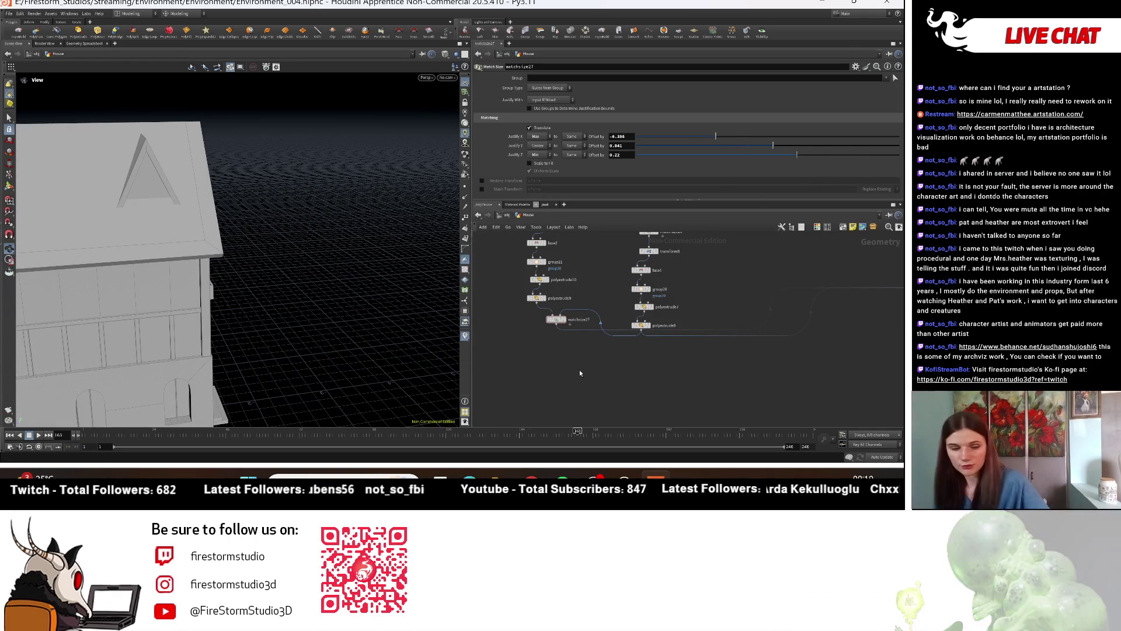
{"action": "key", "text": "Tab"}
{"action": "type", "text": "m"}
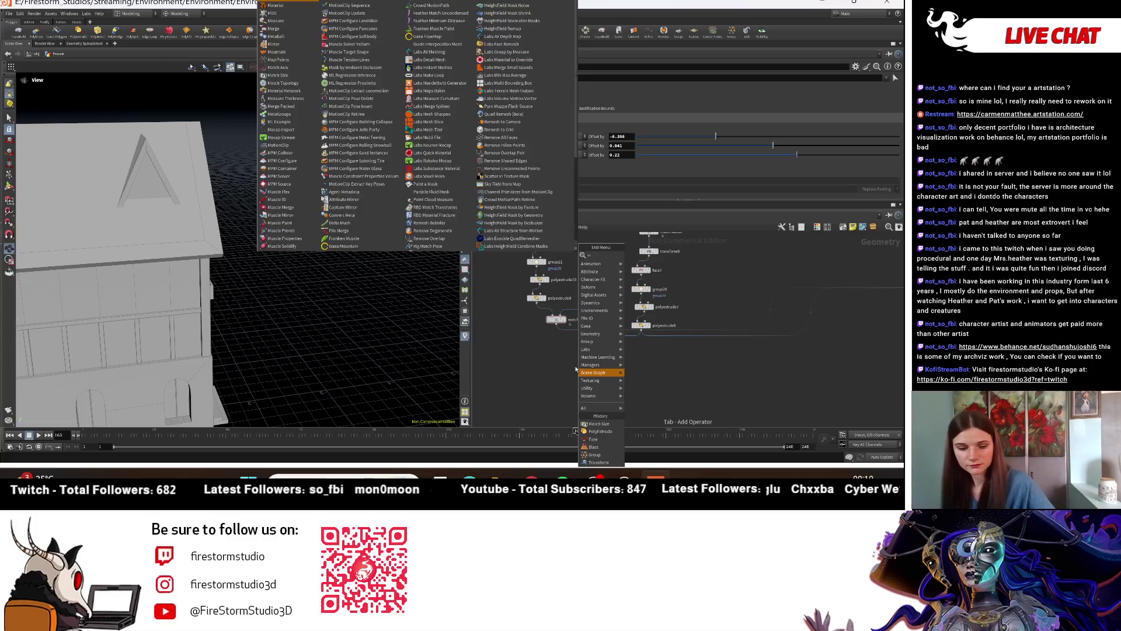
{"action": "type", "text": "irror"}
Step: Insert a Mirror node, mirror12, after matchsize27 with mirror direction Z 1
{"action": "key", "text": "Return"}
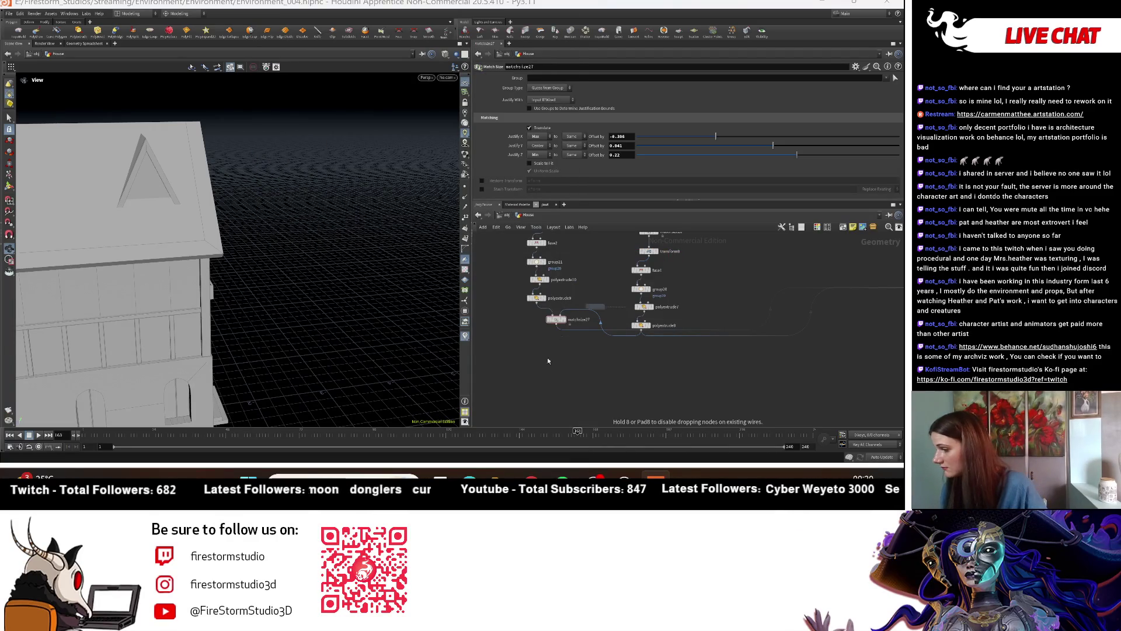
{"action": "left_click", "coordinate": [562, 357]}
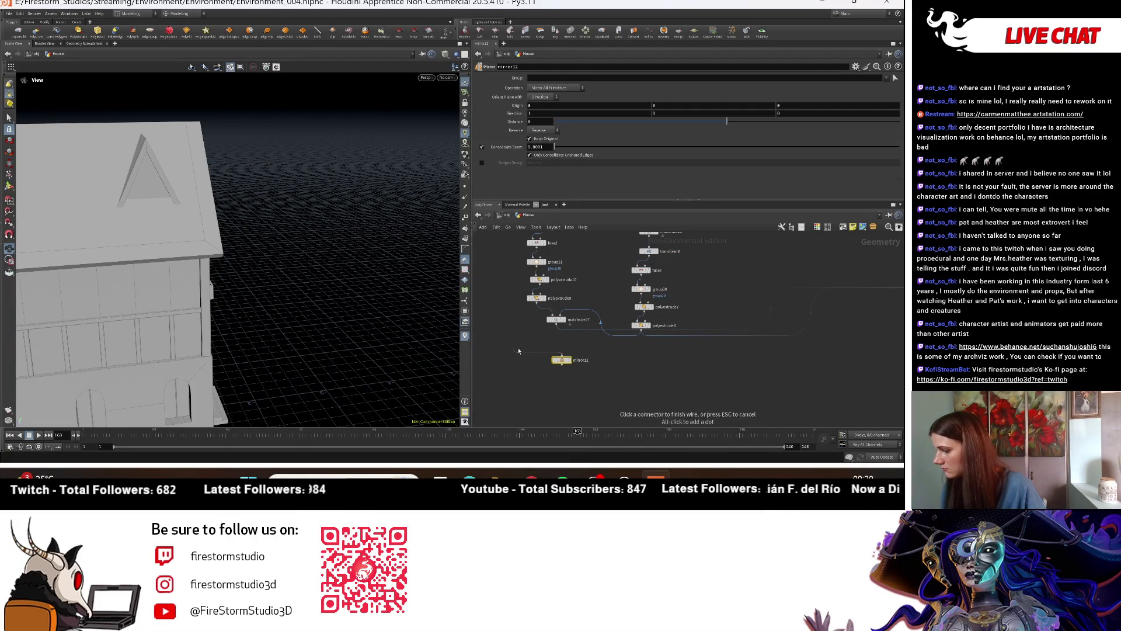
{"action": "mouse_move", "coordinate": [575, 343]}
{"action": "left_mouse_down"}
{"action": "mouse_move", "coordinate": [582, 337]}
{"action": "mouse_move", "coordinate": [561, 348]}
{"action": "left_mouse_up"}
{"action": "left_click", "coordinate": [562, 345]}
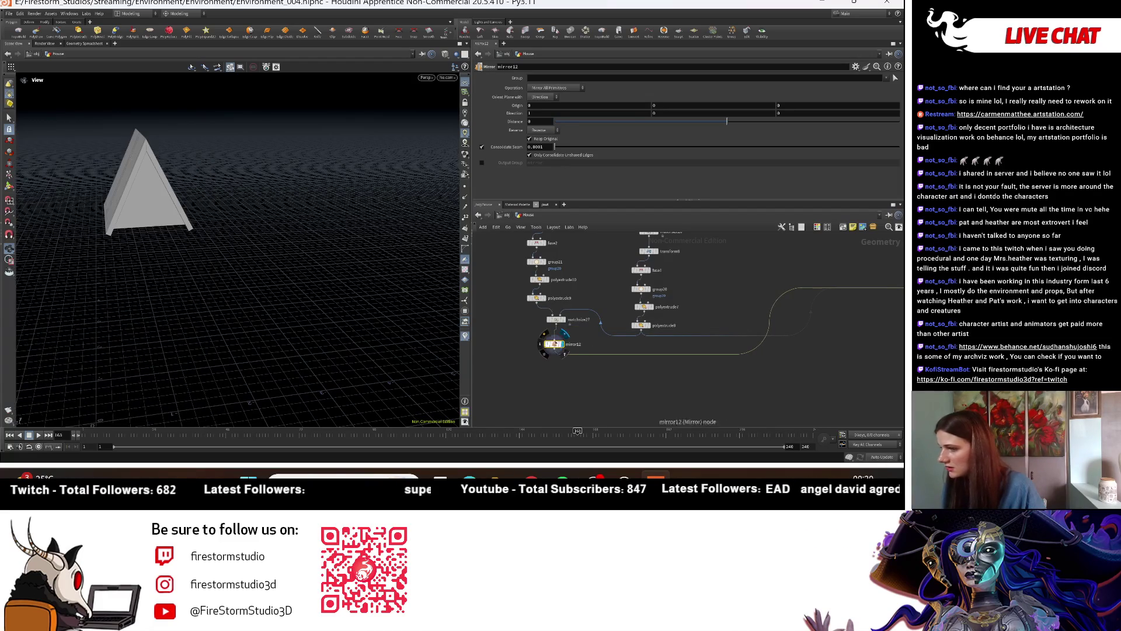
{"action": "left_click_drag", "start_coordinate": [251, 240], "coordinate": [418, 250]}
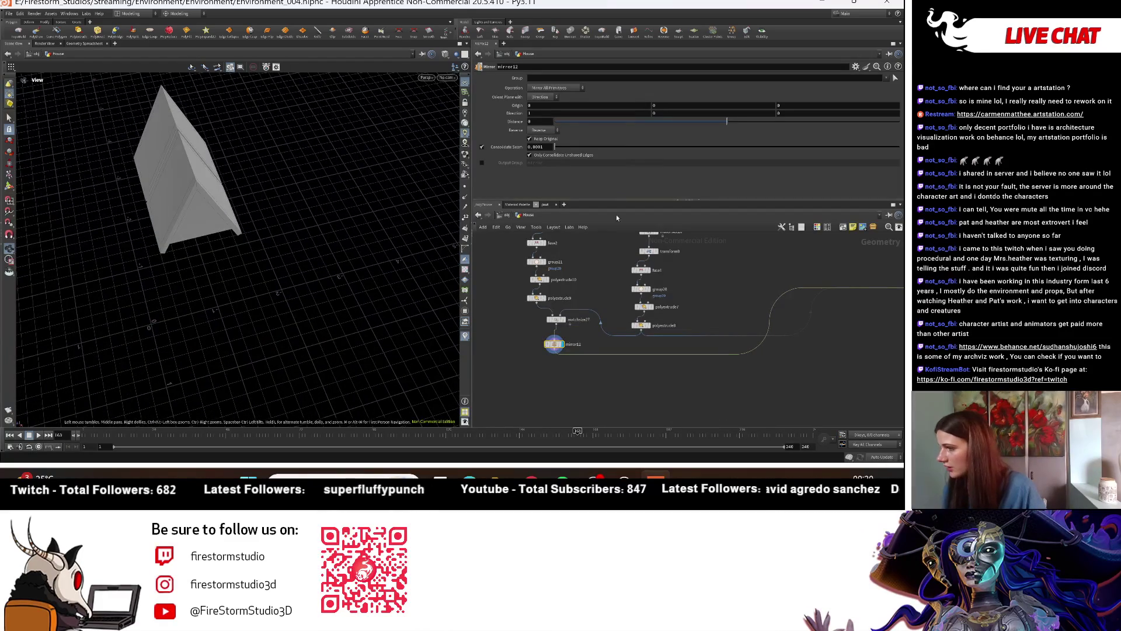
{"action": "left_click", "coordinate": [554, 113]}
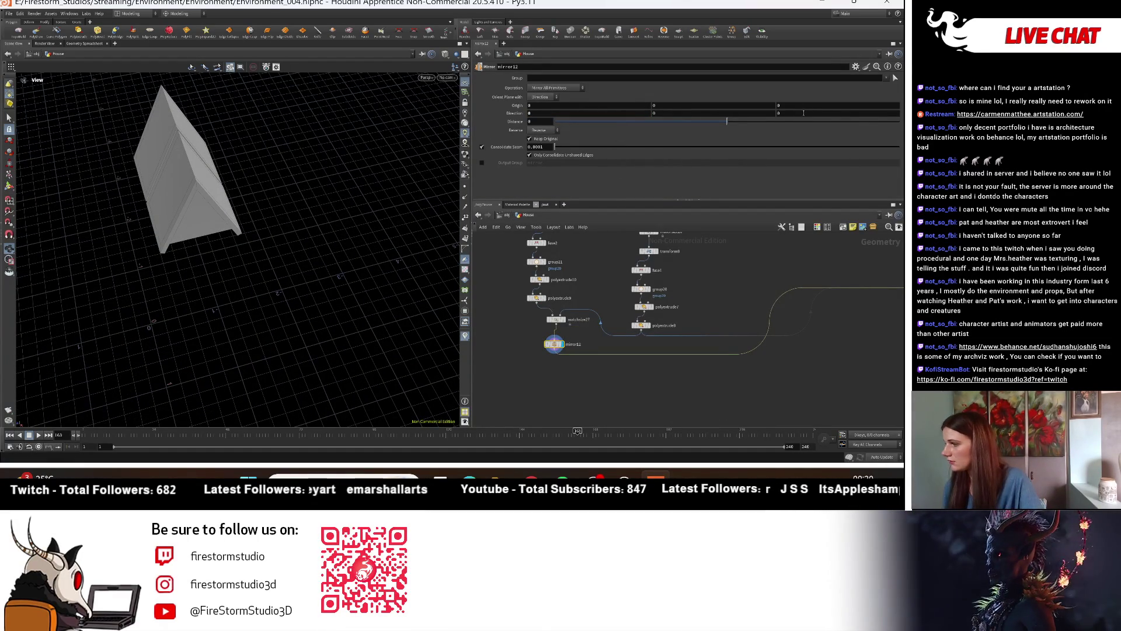
{"action": "type", "text": "1"}
{"action": "key", "text": "Return"}
Step: Display the whole merged house with both gables and frame it in the view
{"action": "scroll", "coordinate": [745, 352], "scroll_direction": "down", "scroll_amount": 3}
{"action": "scroll", "coordinate": [746, 352], "scroll_direction": "up", "scroll_amount": 2}
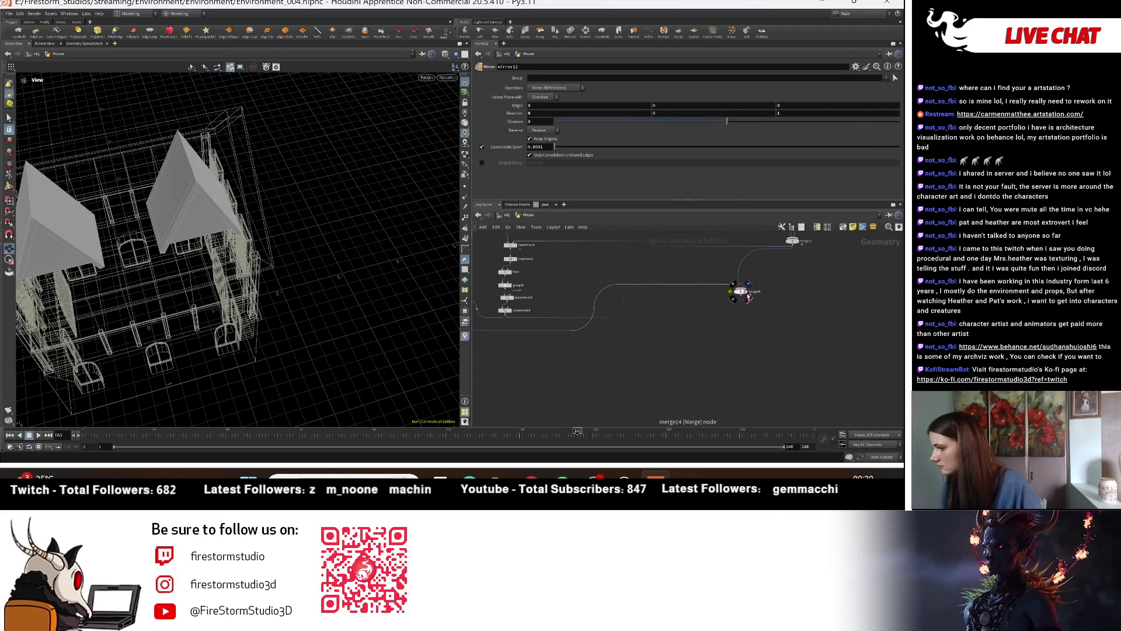
{"action": "left_click", "coordinate": [747, 293]}
{"action": "key", "text": "h"}
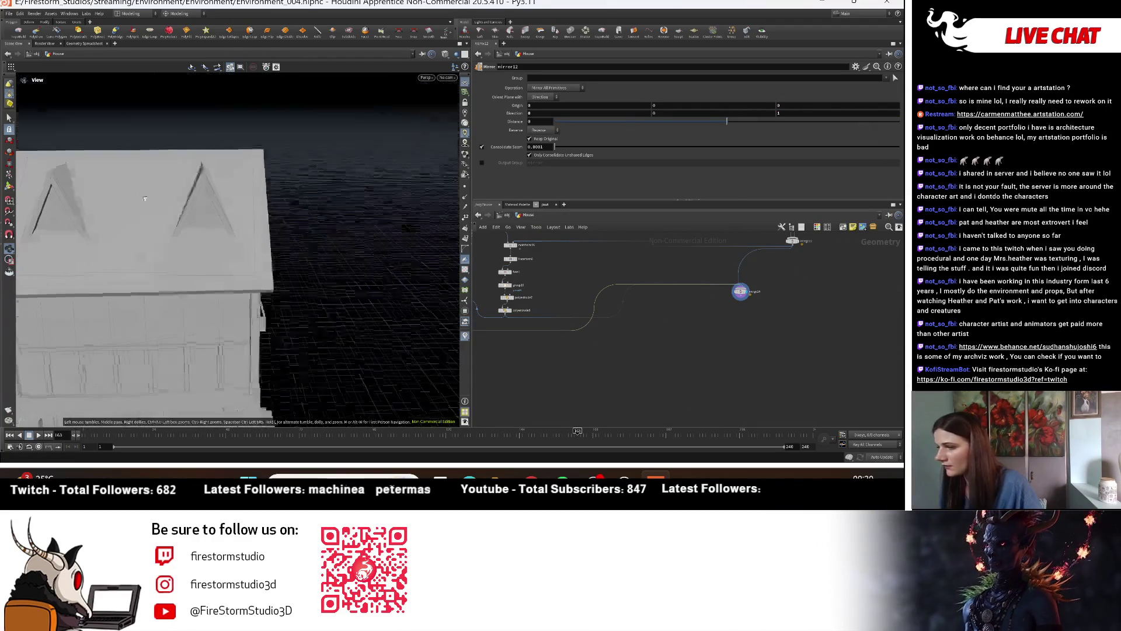
{"action": "mouse_move", "coordinate": [110, 249]}
{"action": "left_mouse_down"}
{"action": "mouse_move", "coordinate": [269, 246]}
{"action": "mouse_move", "coordinate": [222, 246]}
{"action": "left_mouse_up"}
{"action": "scroll", "coordinate": [268, 246], "scroll_direction": "up", "scroll_amount": 3}
{"action": "scroll", "coordinate": [552, 299], "scroll_direction": "up", "scroll_amount": 3}
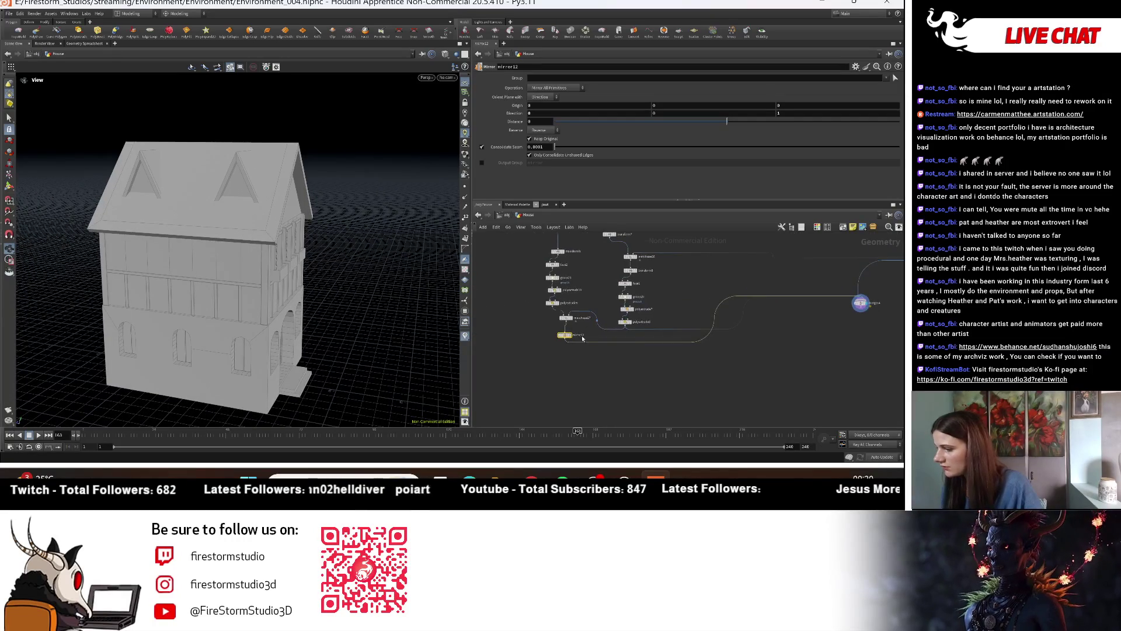
{"action": "left_click", "coordinate": [555, 306]}
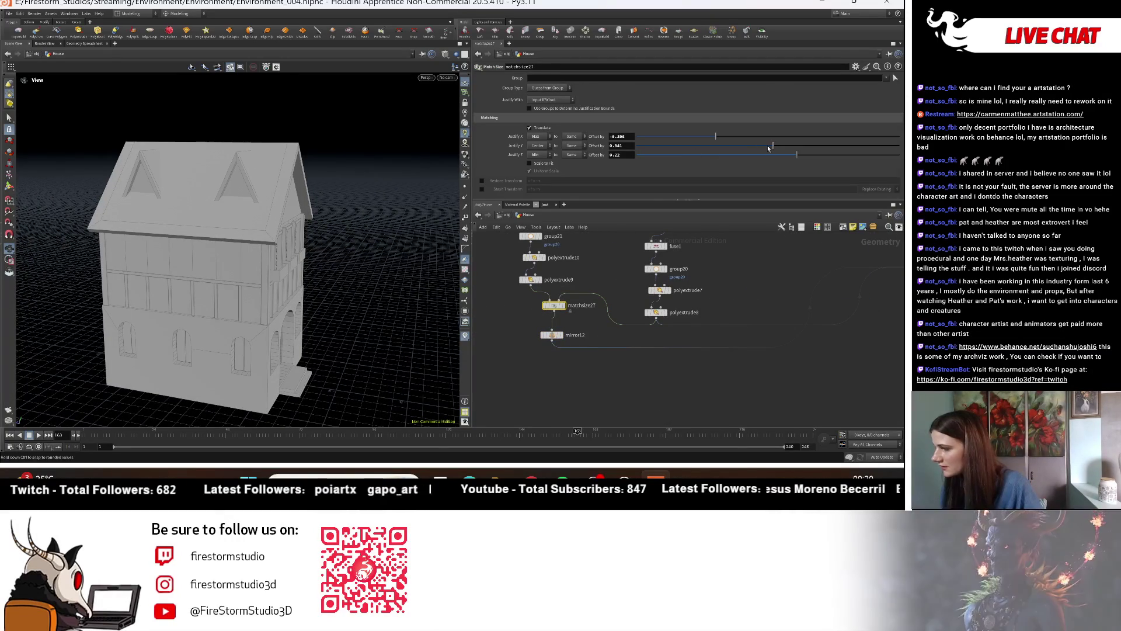
Step: Lower matchsize27's gable Y offset to -0.224 and display only mirror12's two gables
{"action": "mouse_move", "coordinate": [755, 146]}
{"action": "left_mouse_down"}
{"action": "mouse_move", "coordinate": [744, 146]}
{"action": "mouse_move", "coordinate": [769, 151]}
{"action": "mouse_move", "coordinate": [729, 145]}
{"action": "mouse_move", "coordinate": [739, 145]}
{"action": "left_mouse_up"}
{"action": "left_click_drag", "start_coordinate": [245, 225], "coordinate": [272, 222]}
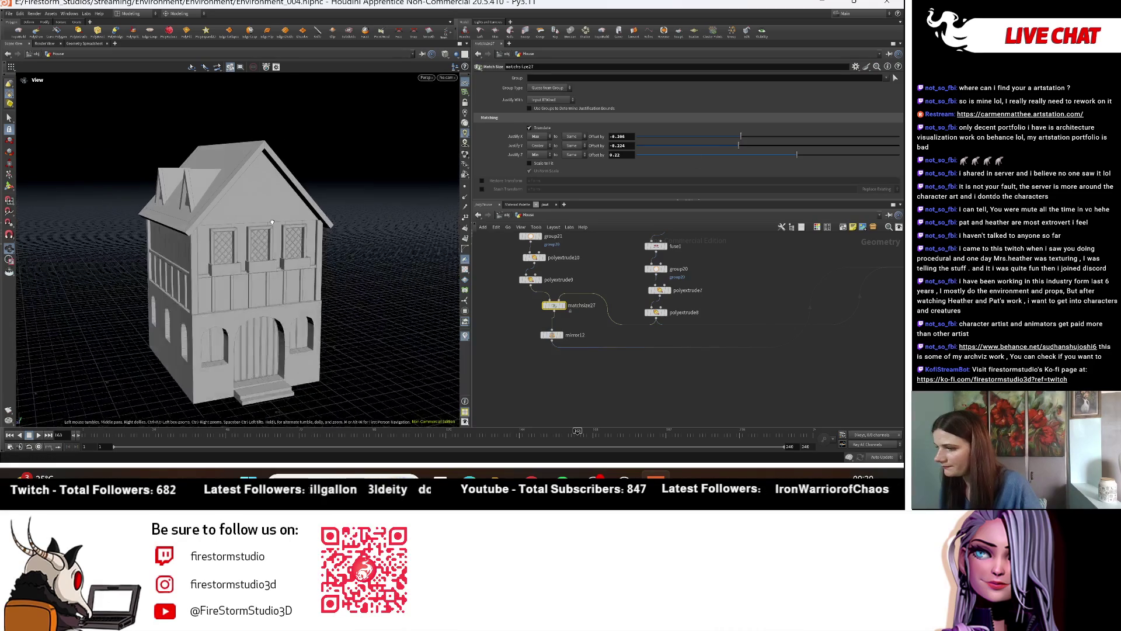
{"action": "mouse_move", "coordinate": [290, 237]}
{"action": "right_mouse_down"}
{"action": "mouse_move", "coordinate": [270, 288]}
{"action": "mouse_move", "coordinate": [283, 250]}
{"action": "right_mouse_up"}
{"action": "left_click_drag", "start_coordinate": [283, 250], "coordinate": [365, 307]}
{"action": "scroll", "coordinate": [584, 345], "scroll_direction": "up", "scroll_amount": 3}
{"action": "left_click", "coordinate": [535, 324]}
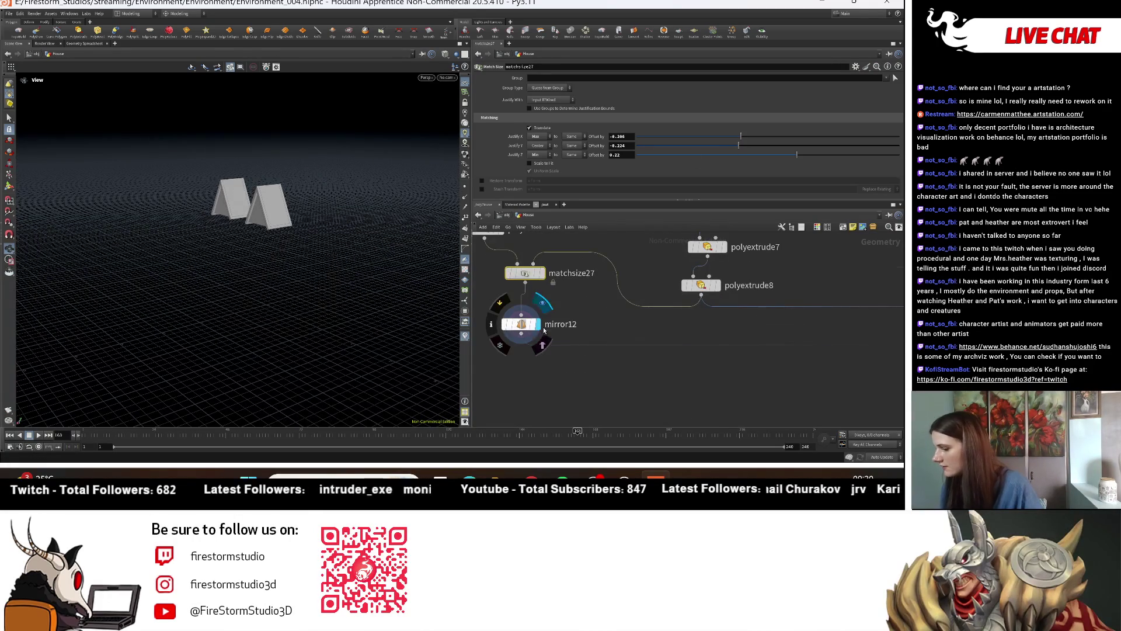
Step: Duplicate mirror12 as mirror13 and set its direction to X 1, Z 0
{"action": "mouse_move", "coordinate": [531, 326]}
{"action": "left_mouse_down", "text": "alt"}
{"action": "mouse_move", "coordinate": [538, 361]}
{"action": "mouse_move", "coordinate": [549, 352]}
{"action": "mouse_move", "coordinate": [534, 365]}
{"action": "left_mouse_up", "text": "alt"}
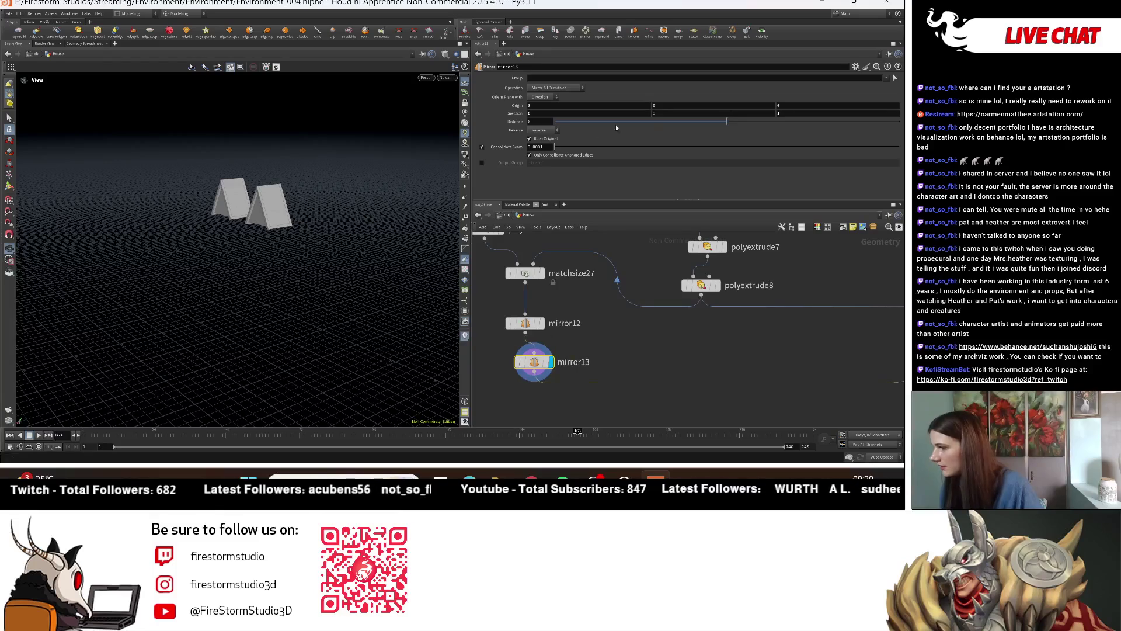
{"action": "double_click", "coordinate": [792, 116]}
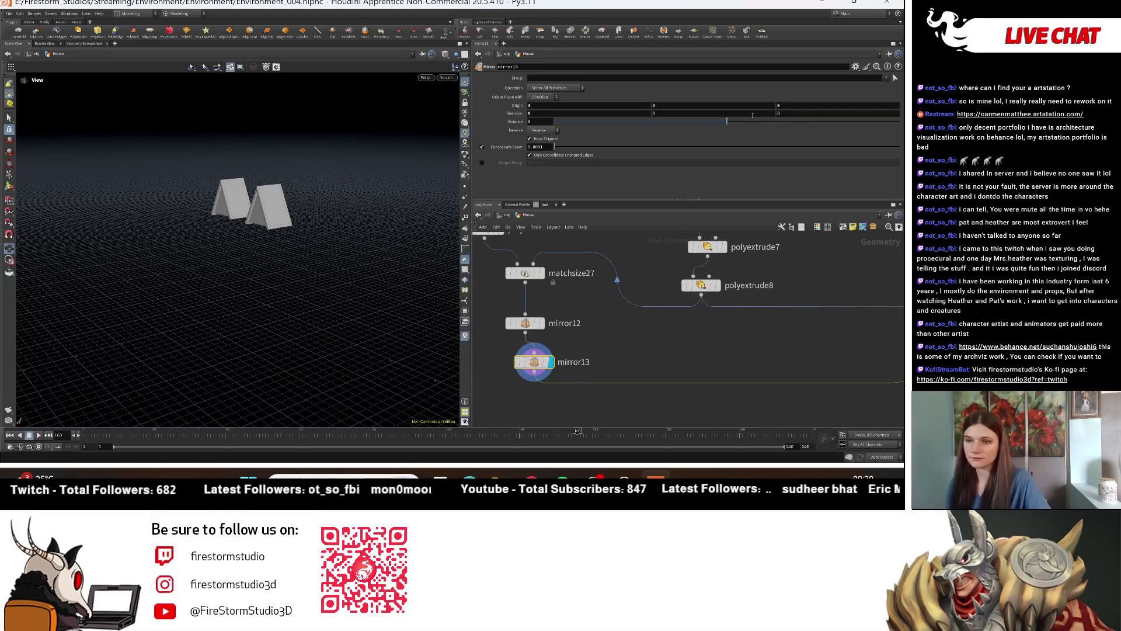
{"action": "type", "text": "0"}
{"action": "key", "text": "Return"}
{"action": "double_click", "coordinate": [592, 115]}
{"action": "type", "text": "1"}
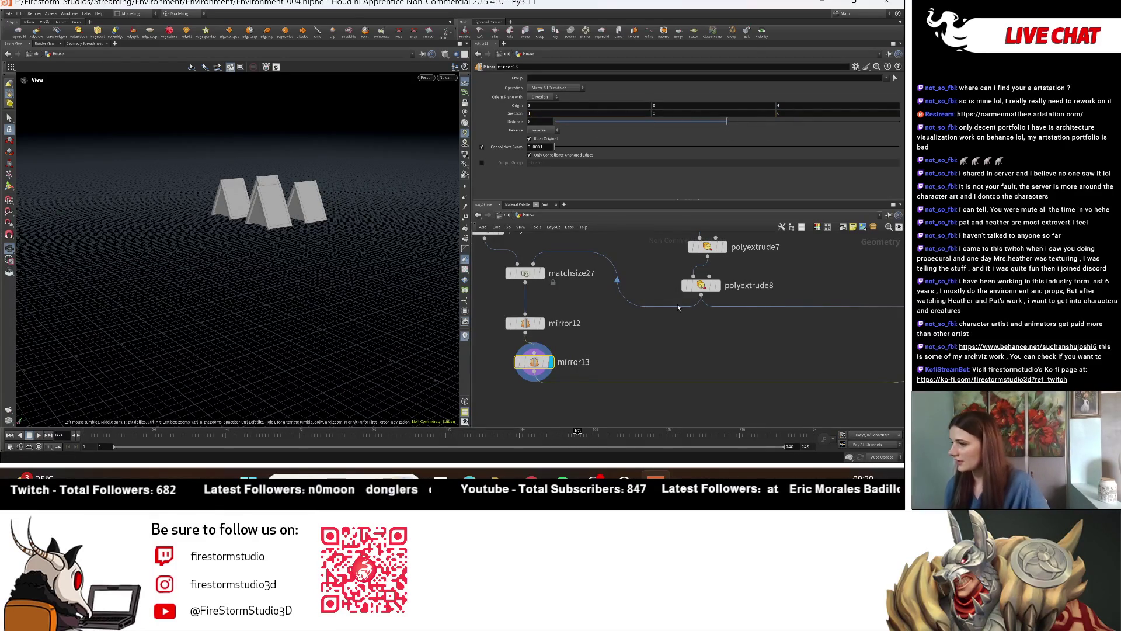
Step: Display the full merged house with its four dormer gables and frame it
{"action": "left_click_drag", "start_coordinate": [324, 219], "coordinate": [327, 275]}
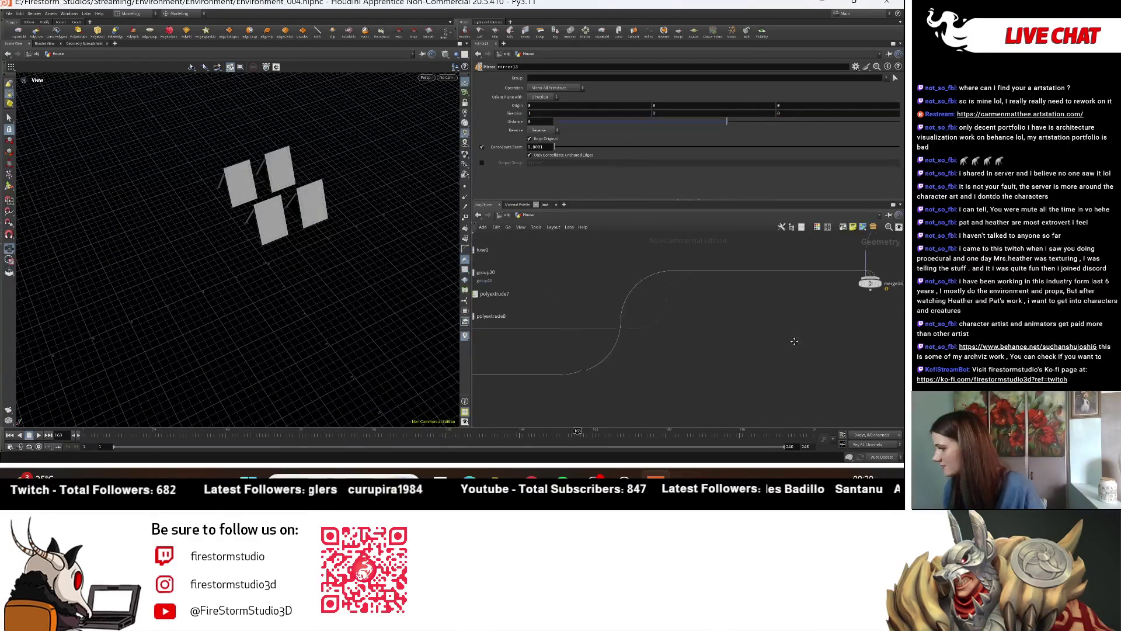
{"action": "middle_click_drag", "start_coordinate": [882, 313], "coordinate": [759, 330]}
{"action": "left_click", "coordinate": [770, 297]}
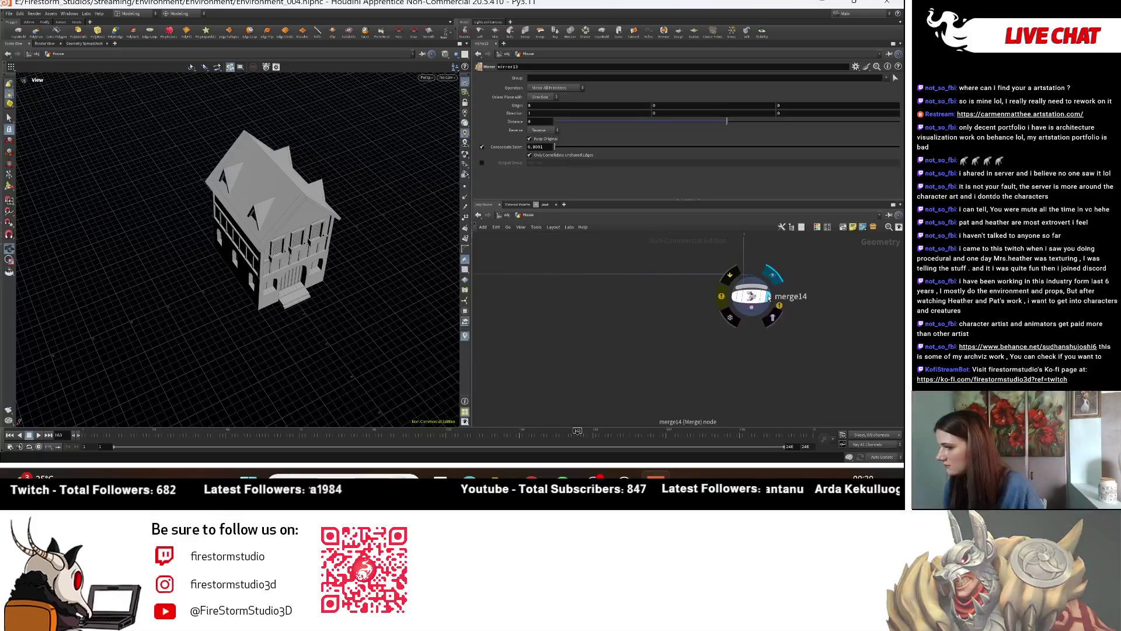
{"action": "mouse_move", "coordinate": [155, 205]}
{"action": "left_mouse_down"}
{"action": "mouse_move", "coordinate": [69, 195]}
{"action": "mouse_move", "coordinate": [376, 250]}
{"action": "mouse_move", "coordinate": [97, 170]}
{"action": "mouse_move", "coordinate": [326, 173]}
{"action": "mouse_move", "coordinate": [310, 279]}
{"action": "left_mouse_up"}
{"action": "key", "text": "space+h"}
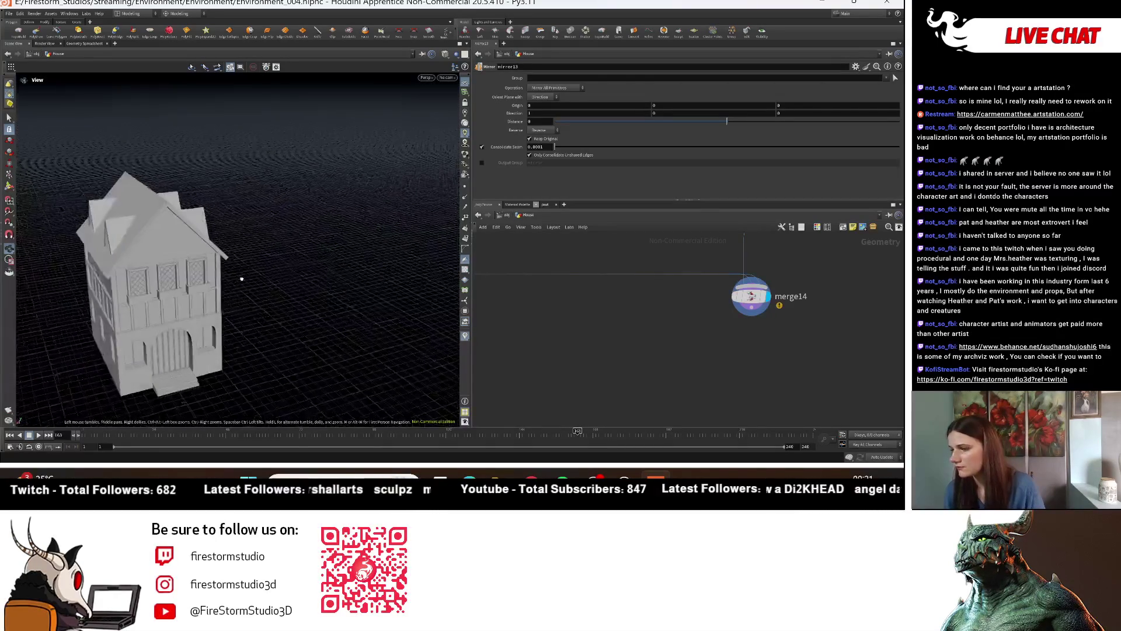
{"action": "mouse_move", "coordinate": [637, 353]}
{"action": "middle_mouse_down"}
{"action": "mouse_move", "coordinate": [686, 281]}
{"action": "mouse_move", "coordinate": [673, 379]}
{"action": "middle_mouse_up"}
{"action": "left_click", "coordinate": [615, 314]}
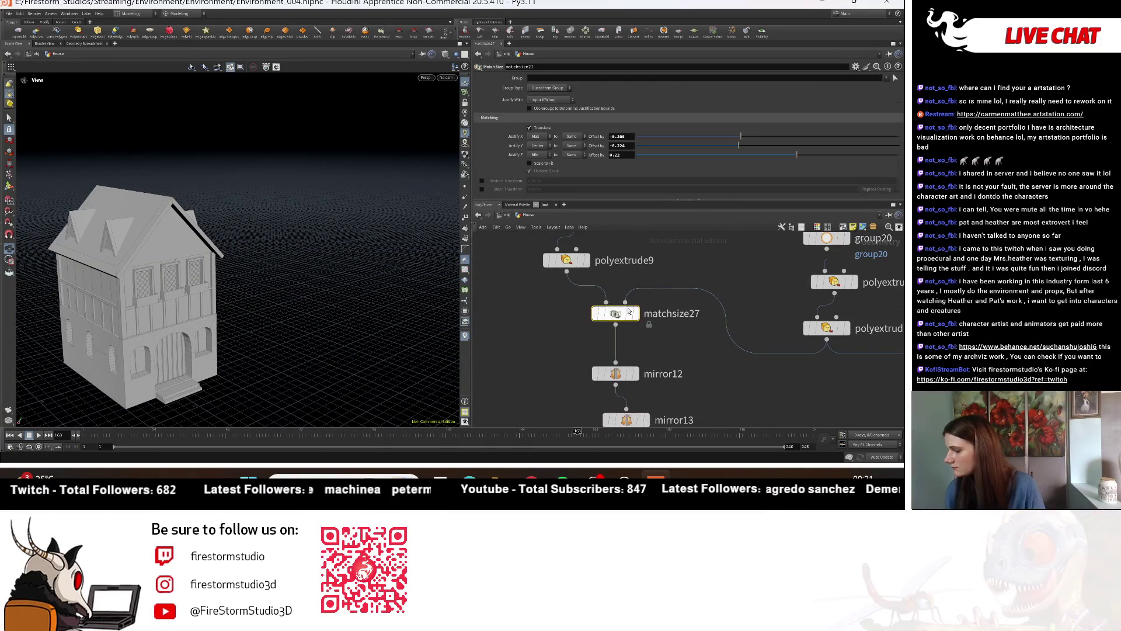
Step: Slide matchsize27's Justify X Offset to about -0.387
{"action": "left_click_drag", "start_coordinate": [751, 137], "coordinate": [720, 135]}
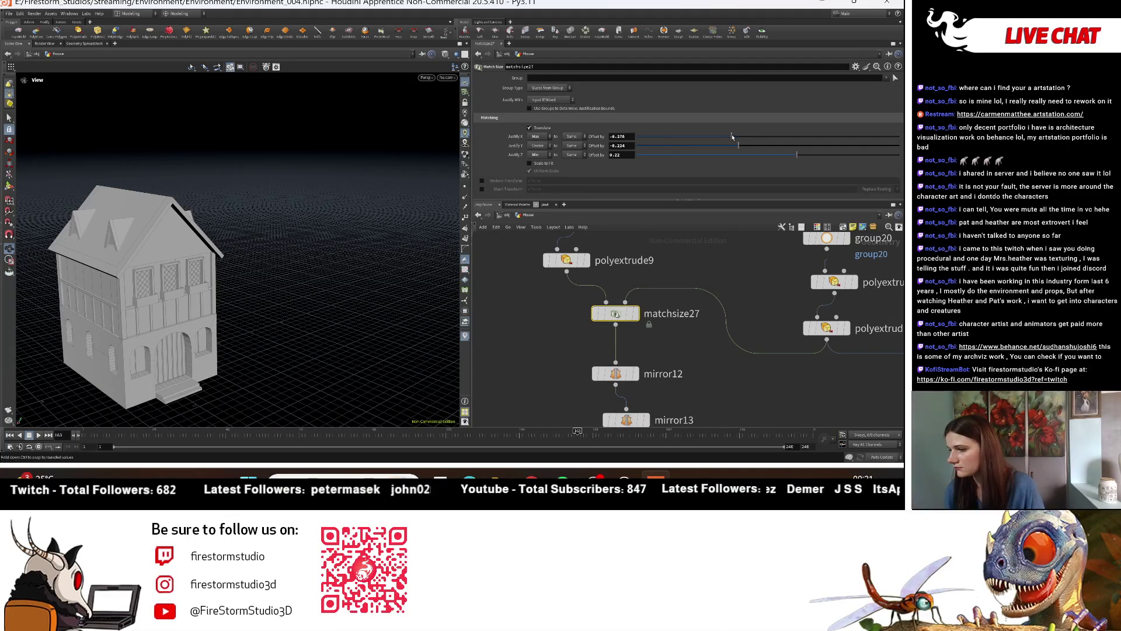
{"action": "left_click_drag", "start_coordinate": [715, 133], "coordinate": [715, 133]}
{"action": "left_click_drag", "start_coordinate": [316, 251], "coordinate": [337, 257], "text": "alt"}
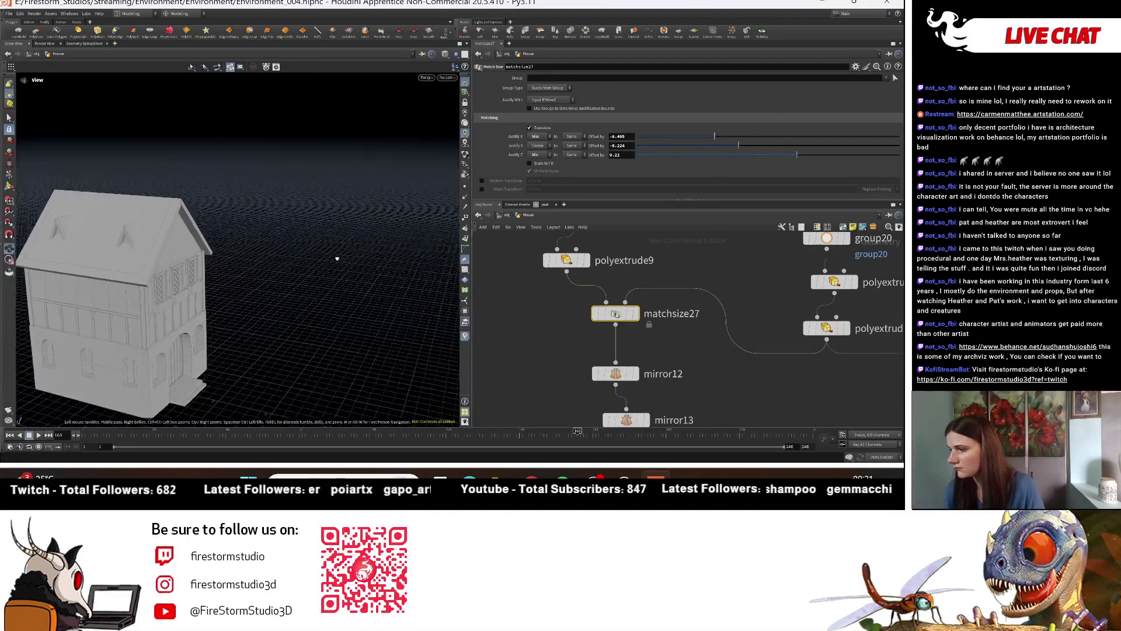
{"action": "left_click_drag", "start_coordinate": [718, 136], "coordinate": [763, 153]}
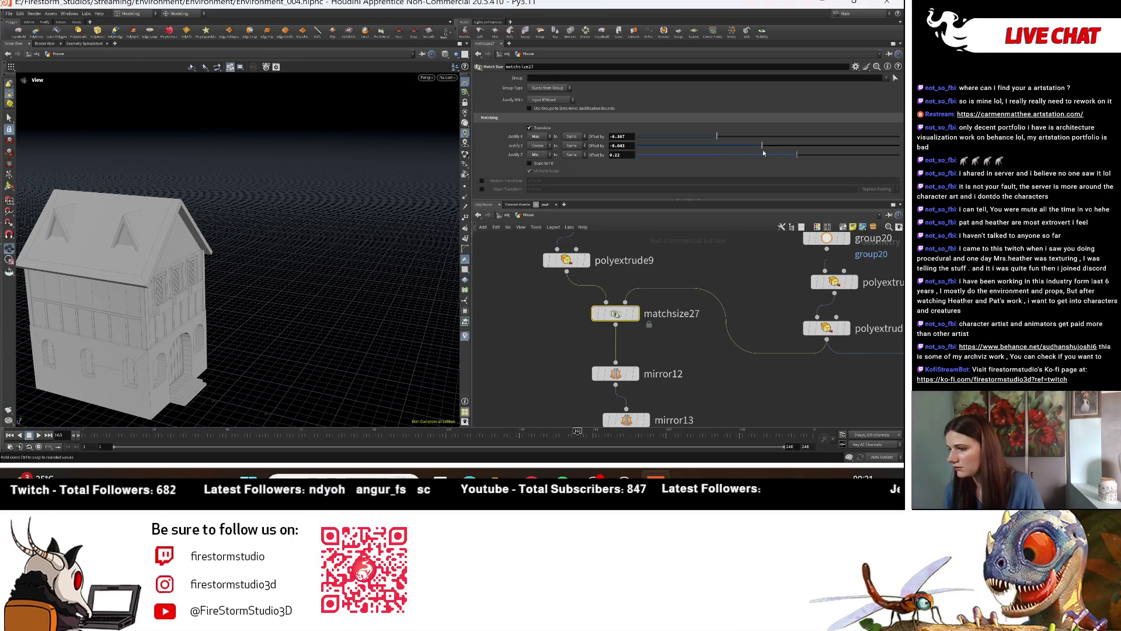
Step: Check the whole house from above and bypass the mirror13 node
{"action": "left_click_drag", "start_coordinate": [245, 217], "coordinate": [316, 223]}
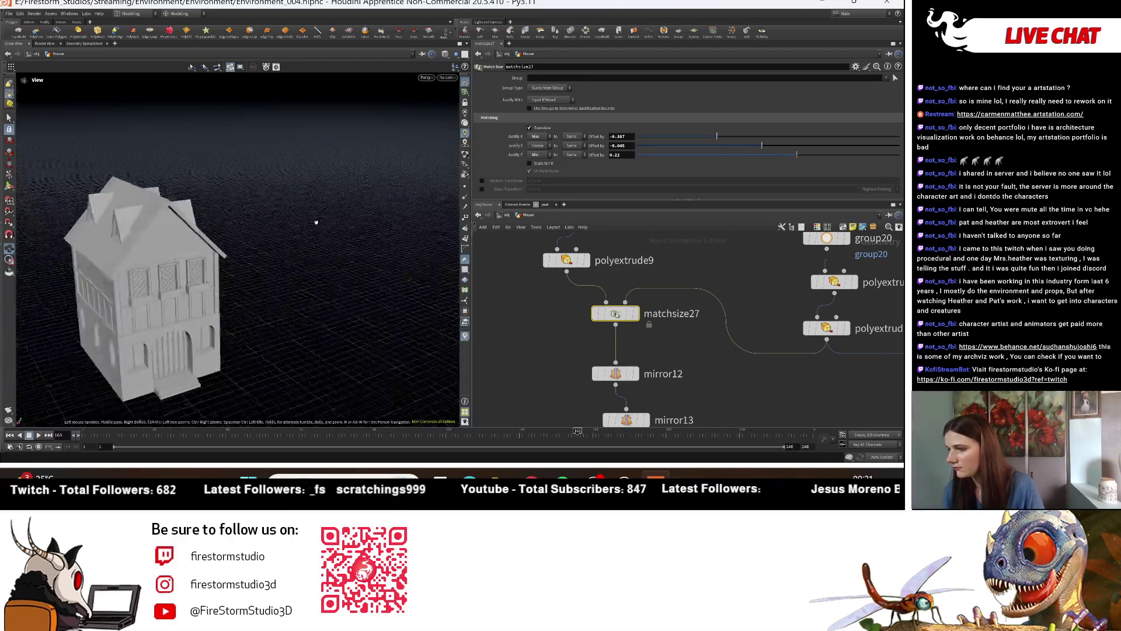
{"action": "right_click_drag", "start_coordinate": [313, 218], "coordinate": [146, 287]}
{"action": "mouse_move", "coordinate": [146, 287]}
{"action": "left_mouse_down"}
{"action": "mouse_move", "coordinate": [225, 298]}
{"action": "mouse_move", "coordinate": [276, 275]}
{"action": "left_mouse_up"}
{"action": "scroll", "coordinate": [225, 298], "scroll_direction": "up", "scroll_amount": 3}
{"action": "scroll", "coordinate": [225, 298], "scroll_direction": "up", "scroll_amount": 3}
{"action": "scroll", "coordinate": [276, 275], "scroll_direction": "up", "scroll_amount": 3}
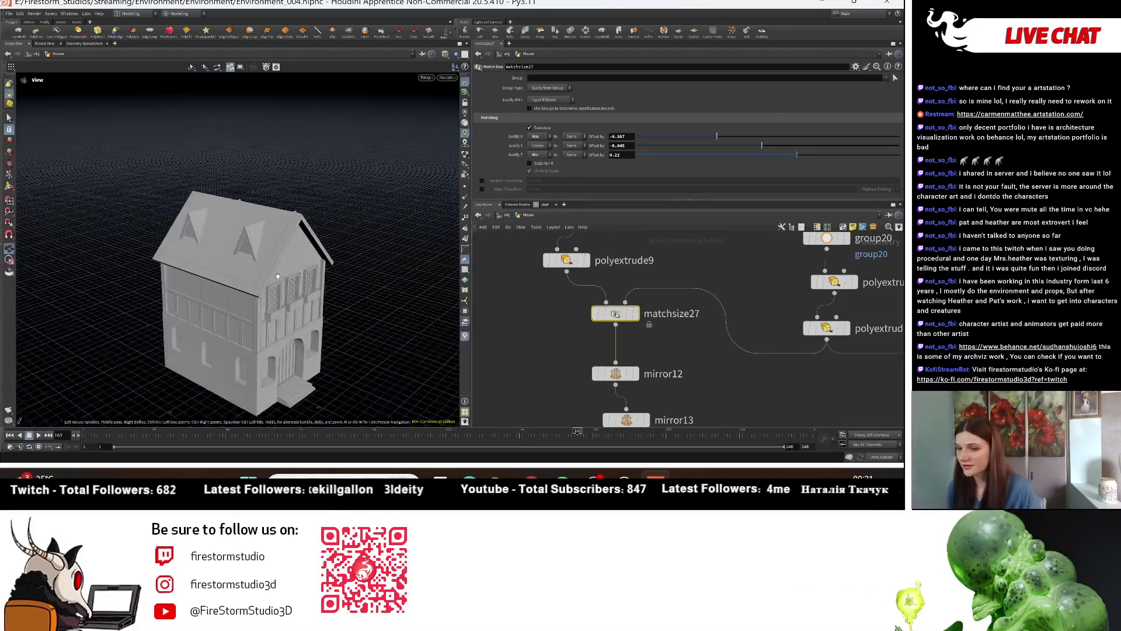
{"action": "scroll", "coordinate": [276, 275], "scroll_direction": "down", "scroll_amount": 5}
{"action": "scroll", "coordinate": [762, 362], "scroll_direction": "down", "scroll_amount": 5}
{"action": "scroll", "coordinate": [728, 302], "scroll_direction": "up", "scroll_amount": 5}
{"action": "scroll", "coordinate": [768, 313], "scroll_direction": "down", "scroll_amount": 5}
{"action": "mouse_move", "coordinate": [289, 281]}
{"action": "left_mouse_down"}
{"action": "mouse_move", "coordinate": [323, 291]}
{"action": "mouse_move", "coordinate": [392, 261]}
{"action": "mouse_move", "coordinate": [398, 274]}
{"action": "left_mouse_up"}
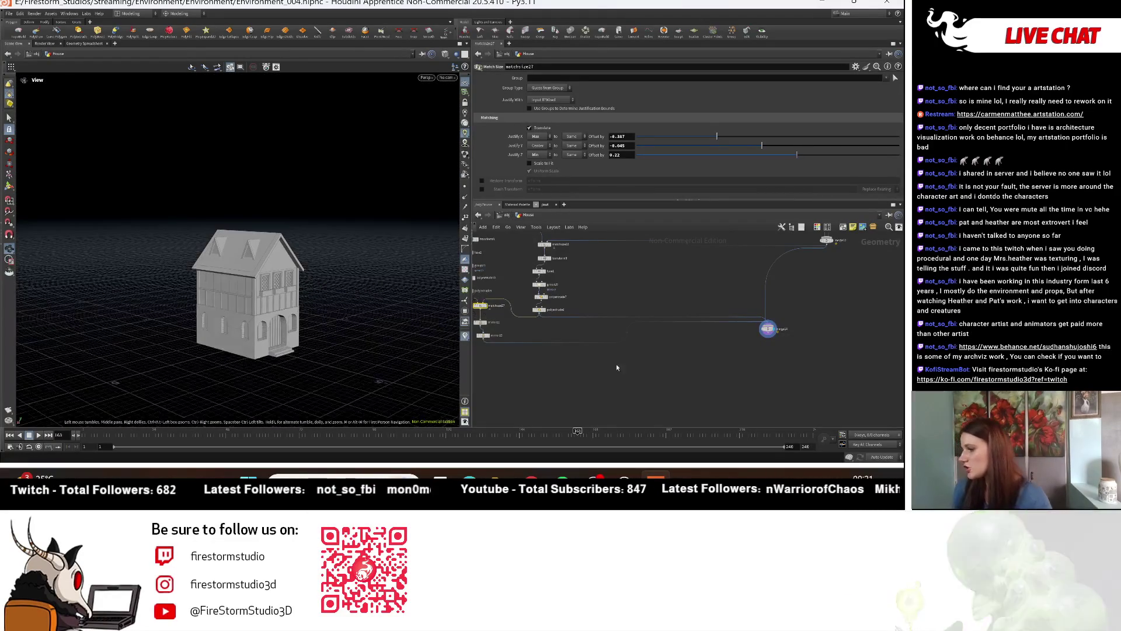
{"action": "scroll", "coordinate": [631, 374], "scroll_direction": "up", "scroll_amount": 4}
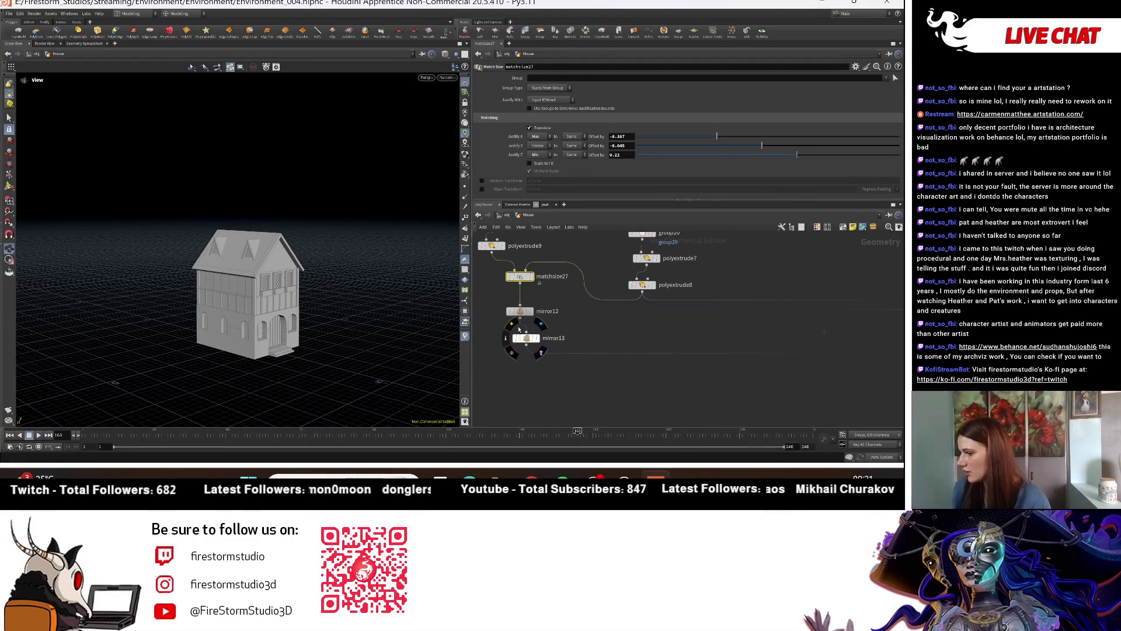
{"action": "left_click", "coordinate": [514, 323]}
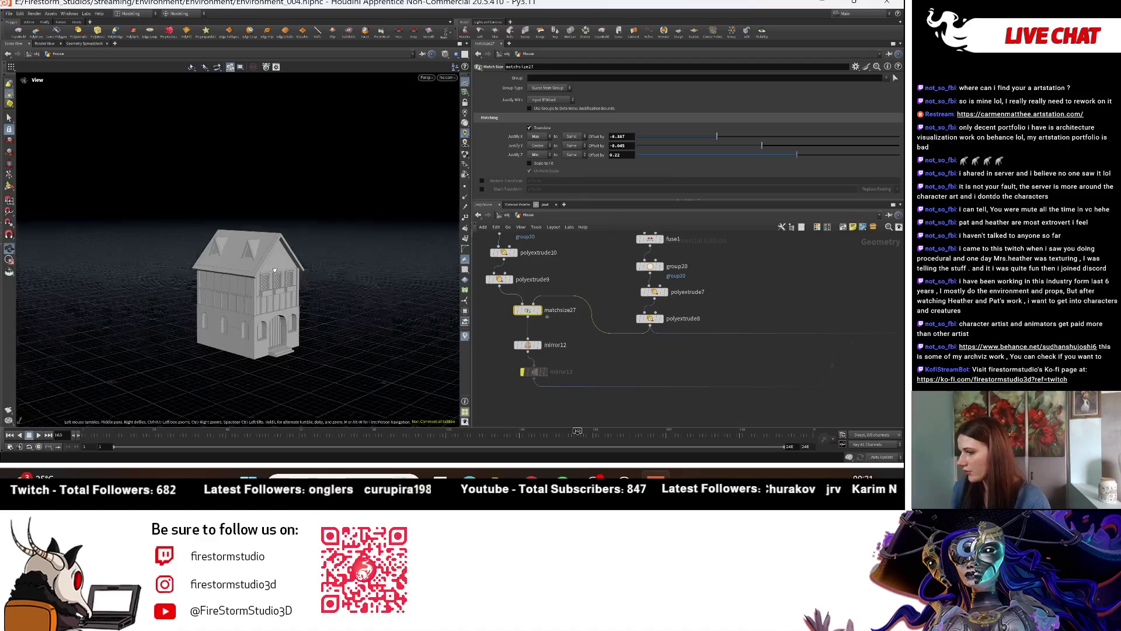
{"action": "left_click_drag", "start_coordinate": [283, 270], "coordinate": [425, 307]}
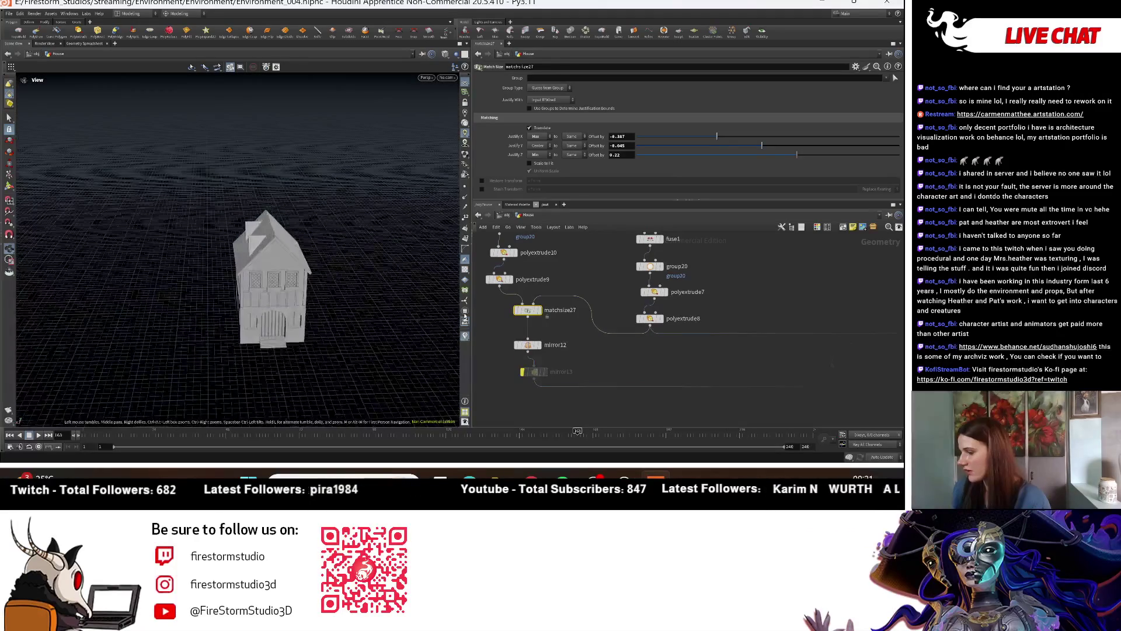
{"action": "left_click", "coordinate": [547, 372]}
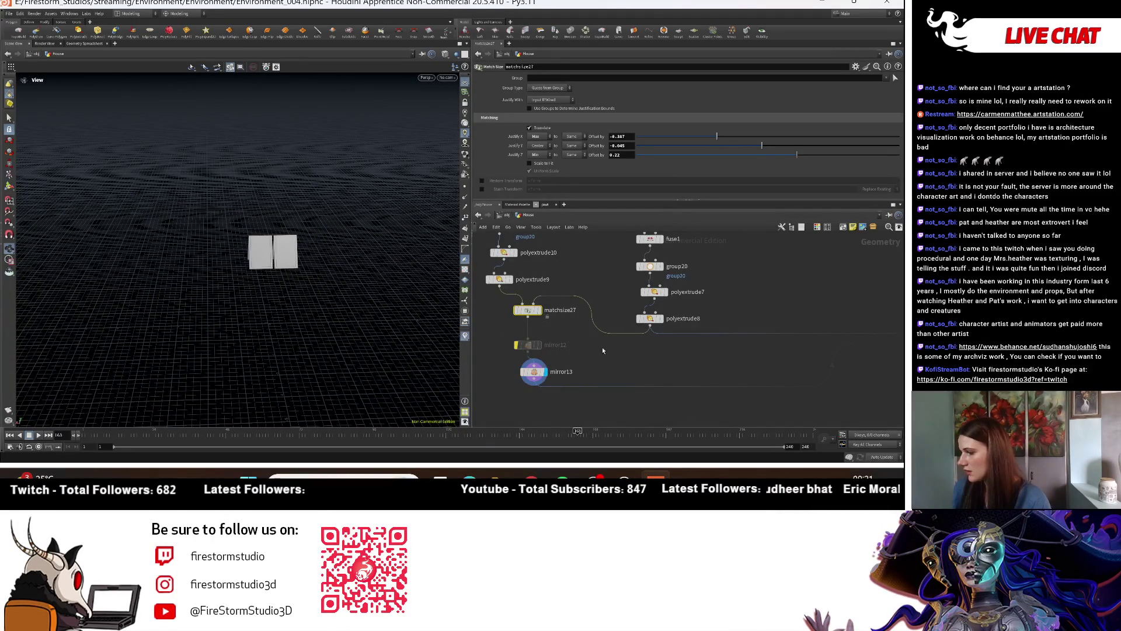
{"action": "left_click_drag", "start_coordinate": [210, 290], "coordinate": [245, 274]}
{"action": "key", "text": "h"}
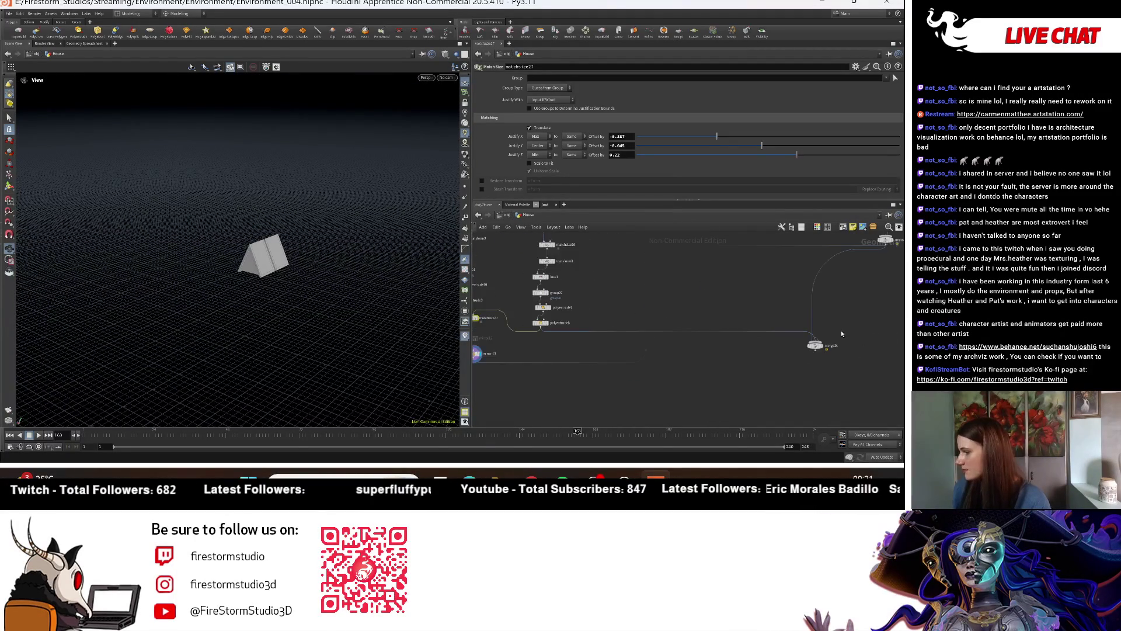
{"action": "left_click", "coordinate": [823, 347]}
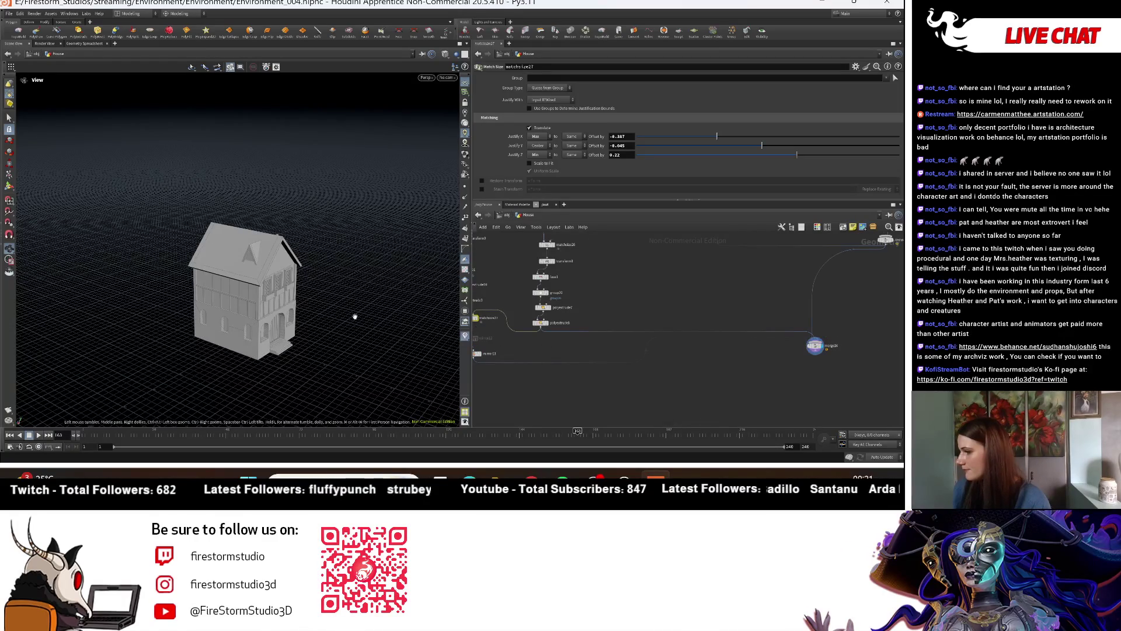
{"action": "left_click_drag", "start_coordinate": [200, 288], "coordinate": [286, 300]}
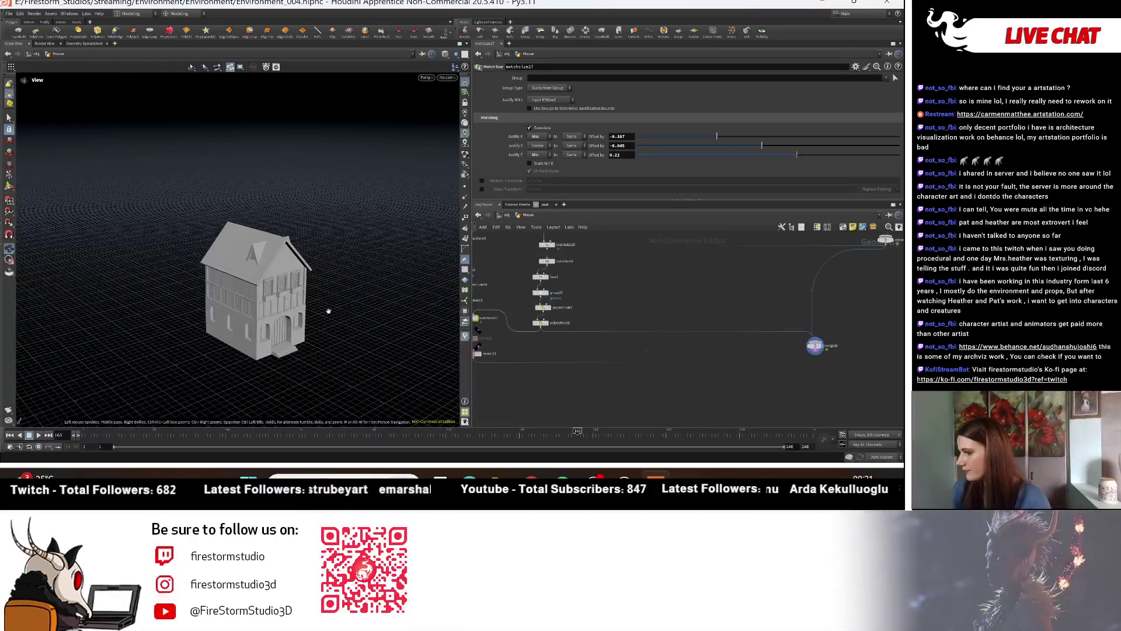
{"action": "scroll", "coordinate": [557, 355], "scroll_direction": "up", "scroll_amount": 5}
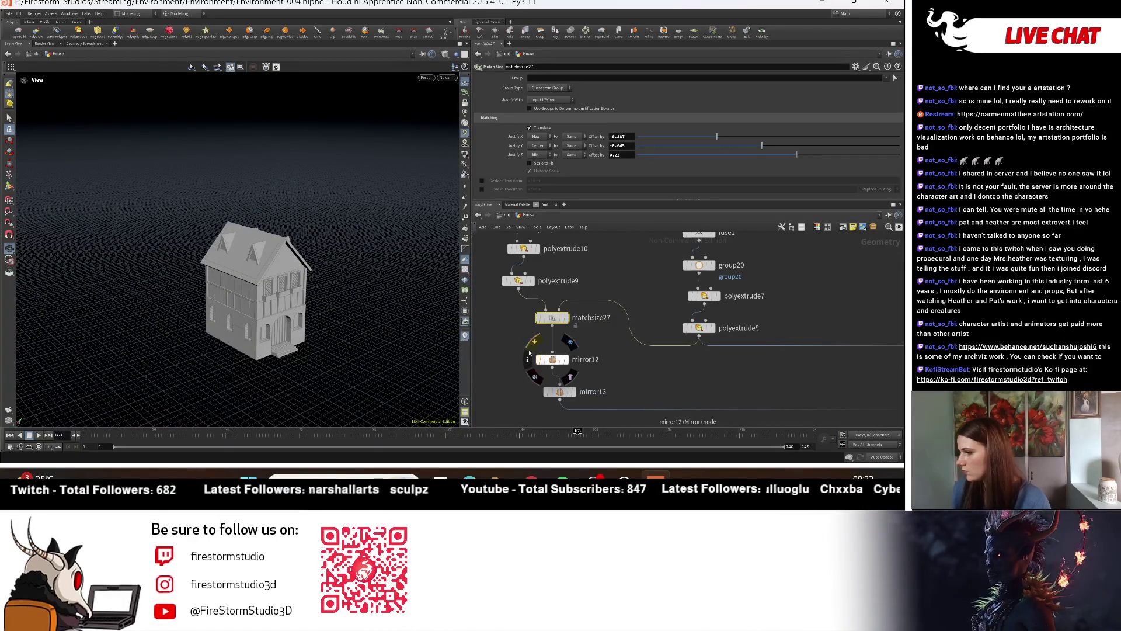
{"action": "left_click_drag", "start_coordinate": [362, 321], "coordinate": [139, 306]}
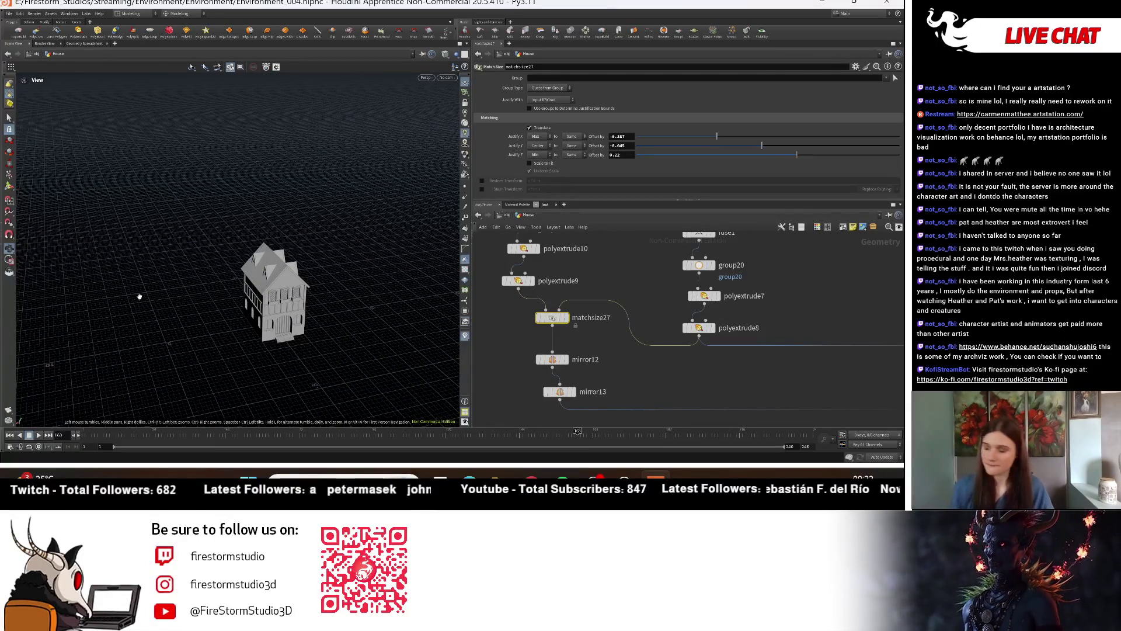
{"action": "middle_click_drag", "start_coordinate": [741, 334], "coordinate": [795, 365]}
{"action": "mouse_move", "coordinate": [245, 257]}
{"action": "left_mouse_down"}
{"action": "mouse_move", "coordinate": [200, 252]}
{"action": "mouse_move", "coordinate": [248, 221]}
{"action": "mouse_move", "coordinate": [126, 229]}
{"action": "left_mouse_up"}
{"action": "scroll", "coordinate": [222, 245], "scroll_direction": "up", "scroll_amount": 3}
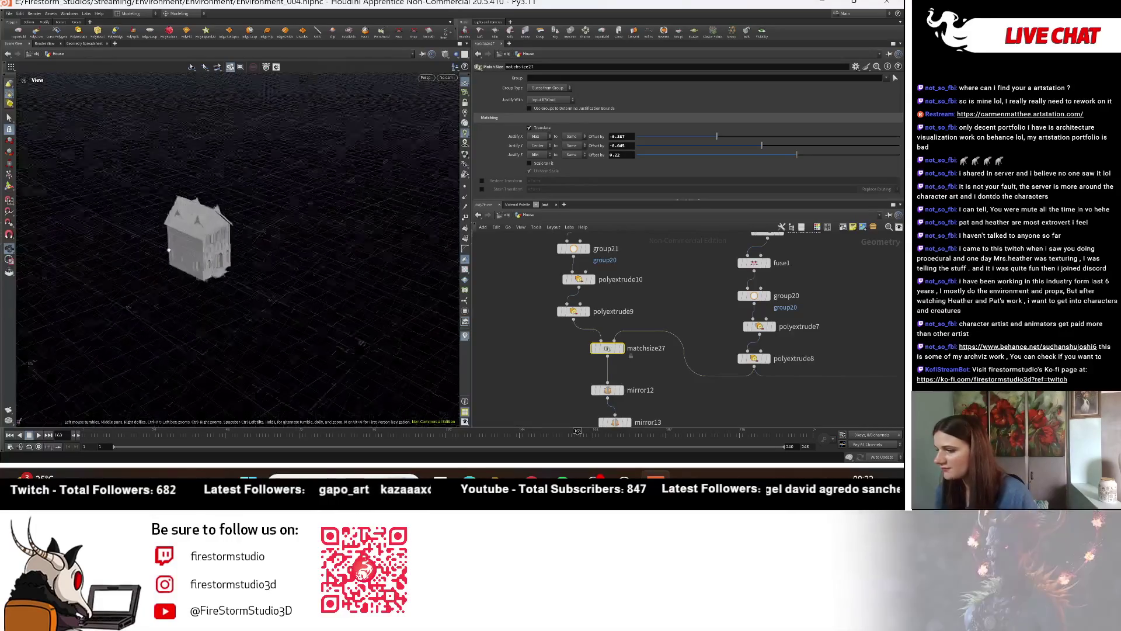
{"action": "scroll", "coordinate": [126, 230], "scroll_direction": "up", "scroll_amount": 5}
Step: Shift matchsize27's X offset to about -0.183 and nudge its Y offset to seat the gables
{"action": "mouse_move", "coordinate": [126, 230]}
{"action": "left_mouse_down"}
{"action": "mouse_move", "coordinate": [265, 252]}
{"action": "mouse_move", "coordinate": [275, 237]}
{"action": "mouse_move", "coordinate": [582, 347]}
{"action": "left_mouse_up"}
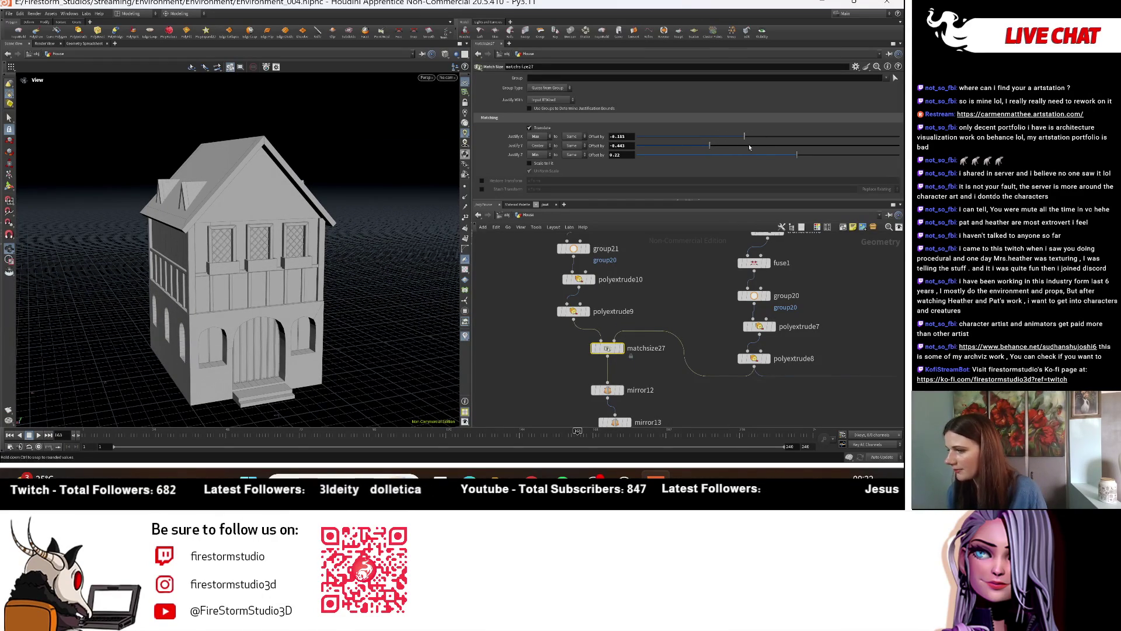
{"action": "left_click_drag", "start_coordinate": [753, 149], "coordinate": [743, 149]}
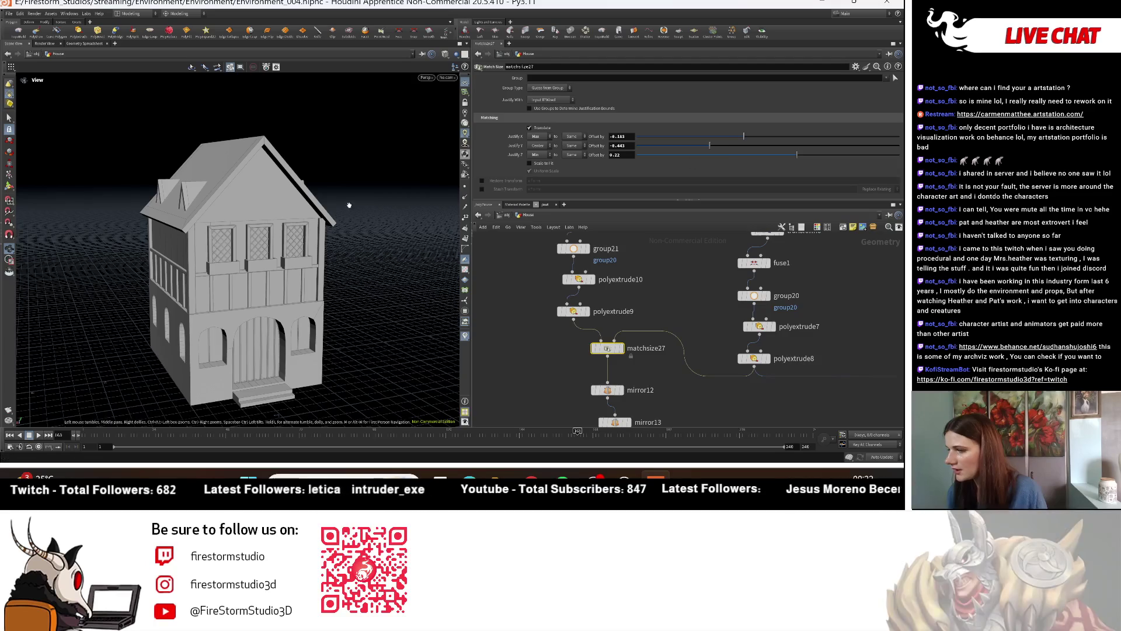
{"action": "left_click_drag", "start_coordinate": [351, 214], "coordinate": [380, 222]}
{"action": "scroll", "coordinate": [380, 222], "scroll_direction": "down", "scroll_amount": 5}
{"action": "left_click_drag", "start_coordinate": [213, 238], "coordinate": [313, 235]}
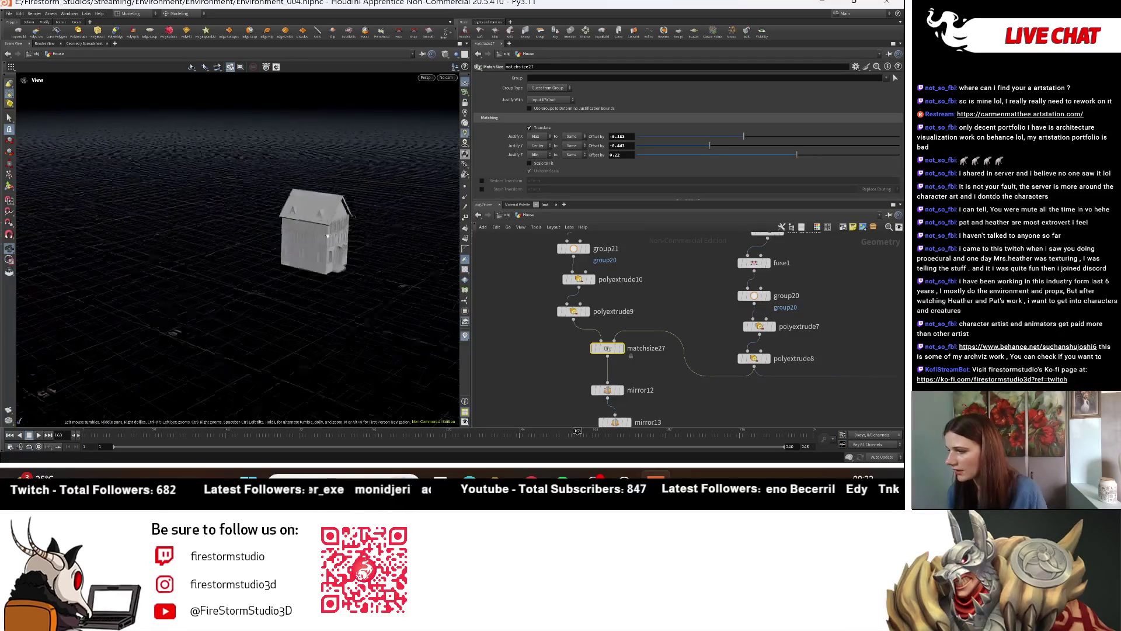
{"action": "scroll", "coordinate": [266, 211], "scroll_direction": "up", "scroll_amount": 3}
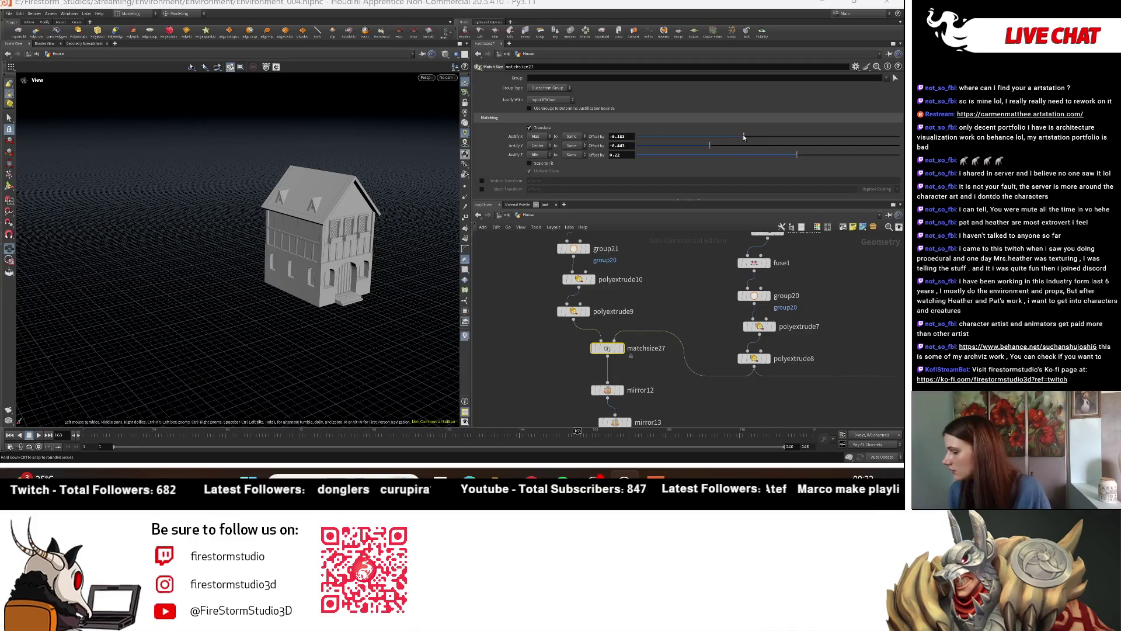
{"action": "left_click_drag", "start_coordinate": [716, 147], "coordinate": [711, 150]}
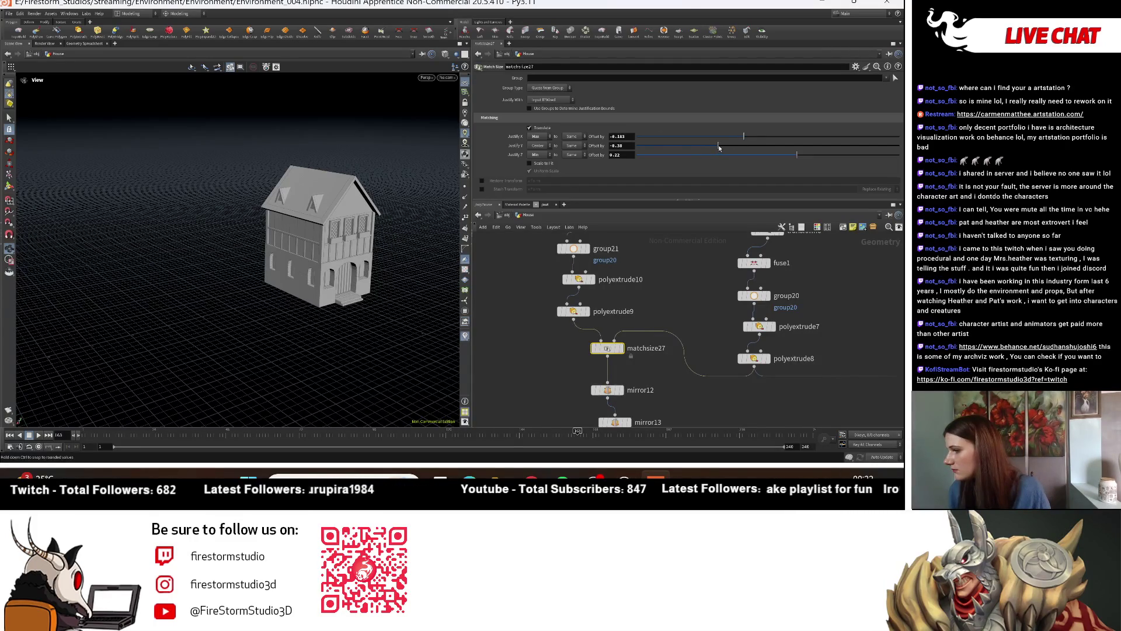
{"action": "mouse_move", "coordinate": [443, 236]}
{"action": "left_mouse_down"}
{"action": "mouse_move", "coordinate": [253, 270]}
{"action": "mouse_move", "coordinate": [409, 198]}
{"action": "mouse_move", "coordinate": [371, 298]}
{"action": "left_mouse_up"}
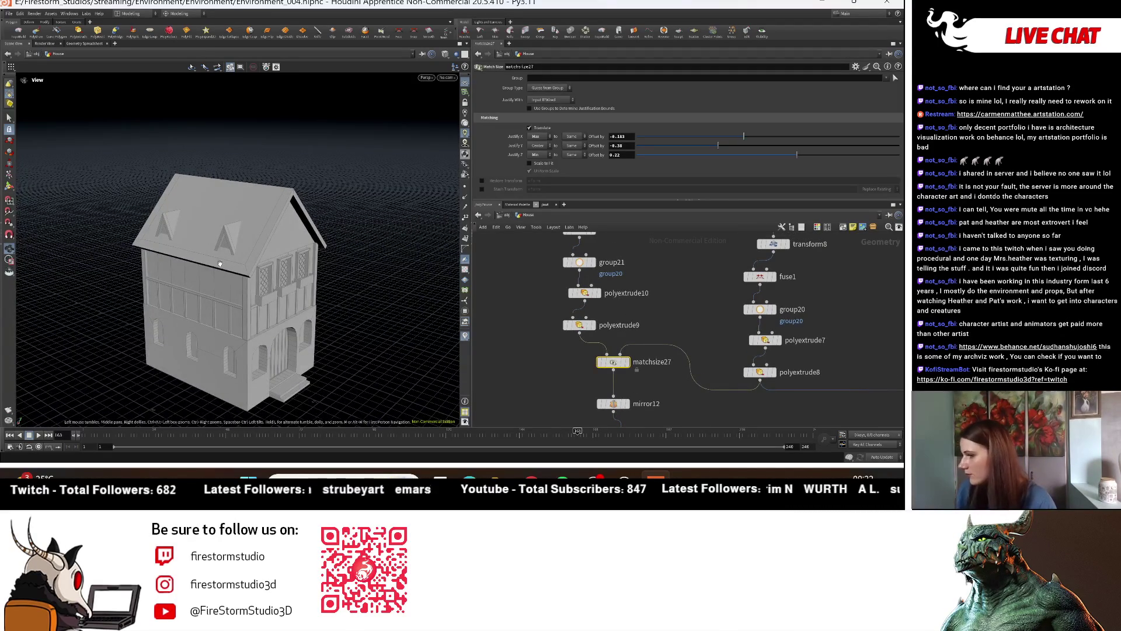
{"action": "left_click_drag", "start_coordinate": [221, 264], "coordinate": [175, 261]}
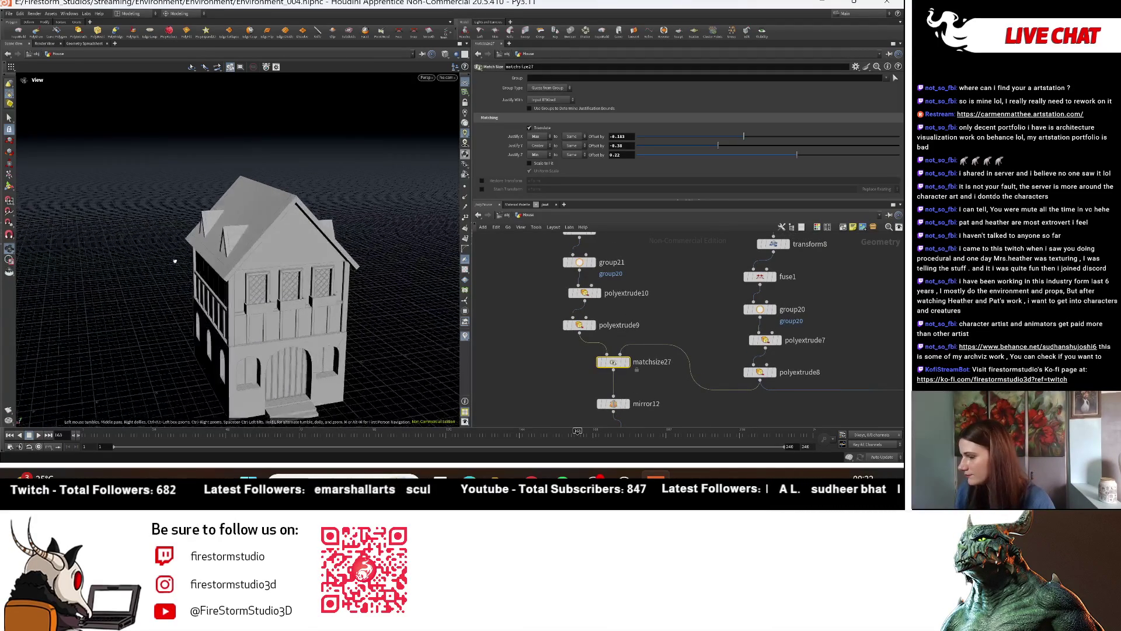
{"action": "middle_click_drag", "start_coordinate": [612, 301], "coordinate": [621, 333]}
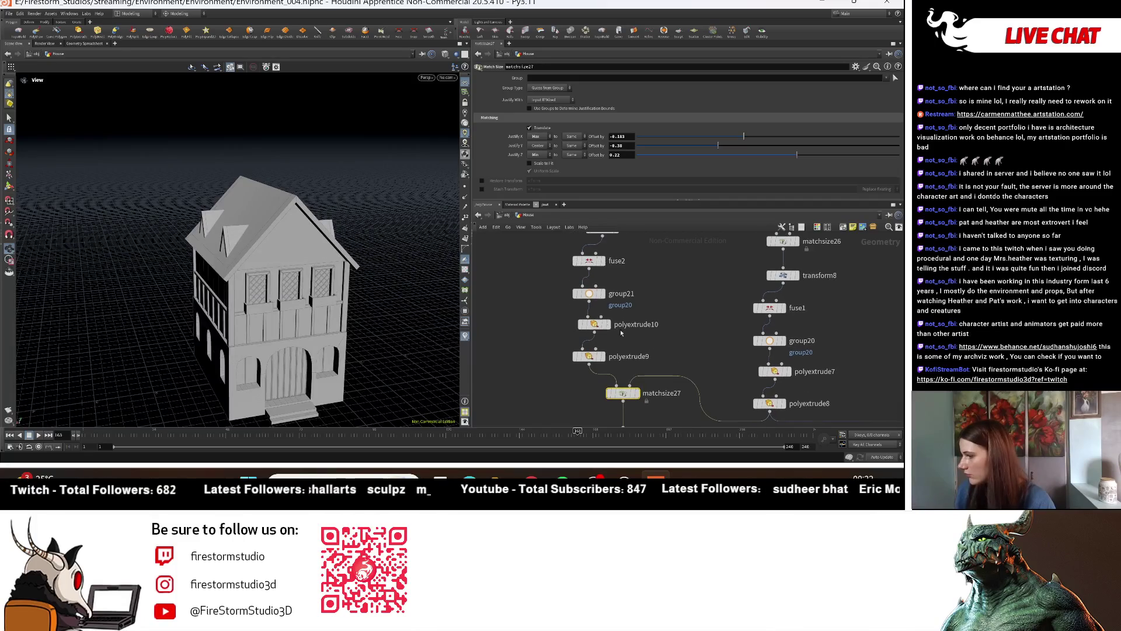
{"action": "left_click", "coordinate": [592, 357]}
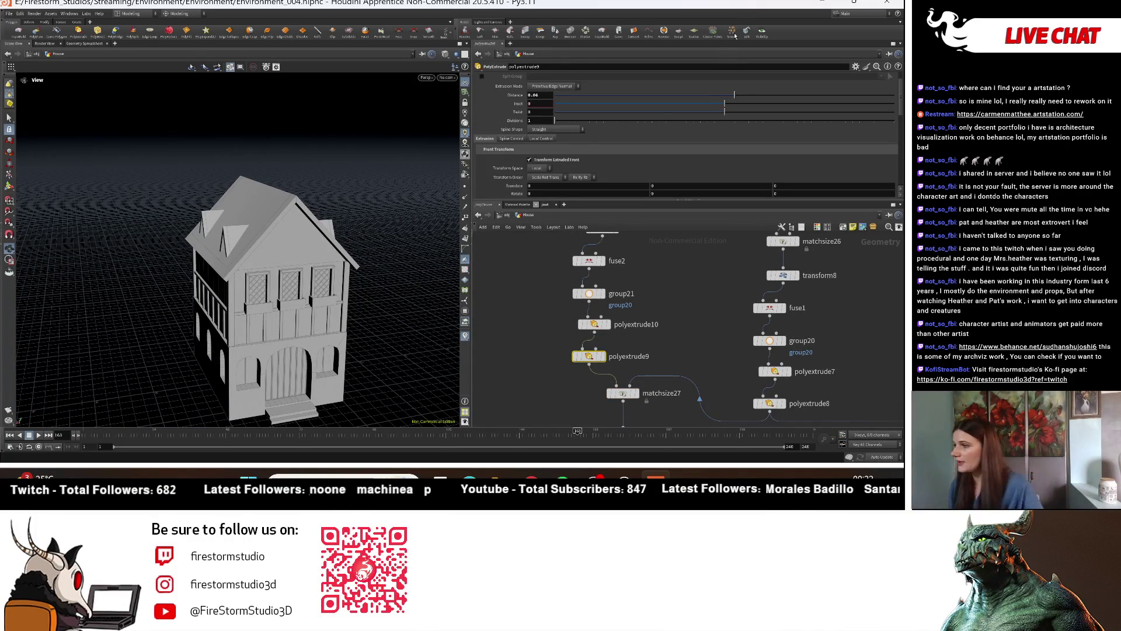
{"action": "left_click_drag", "start_coordinate": [737, 93], "coordinate": [727, 92]}
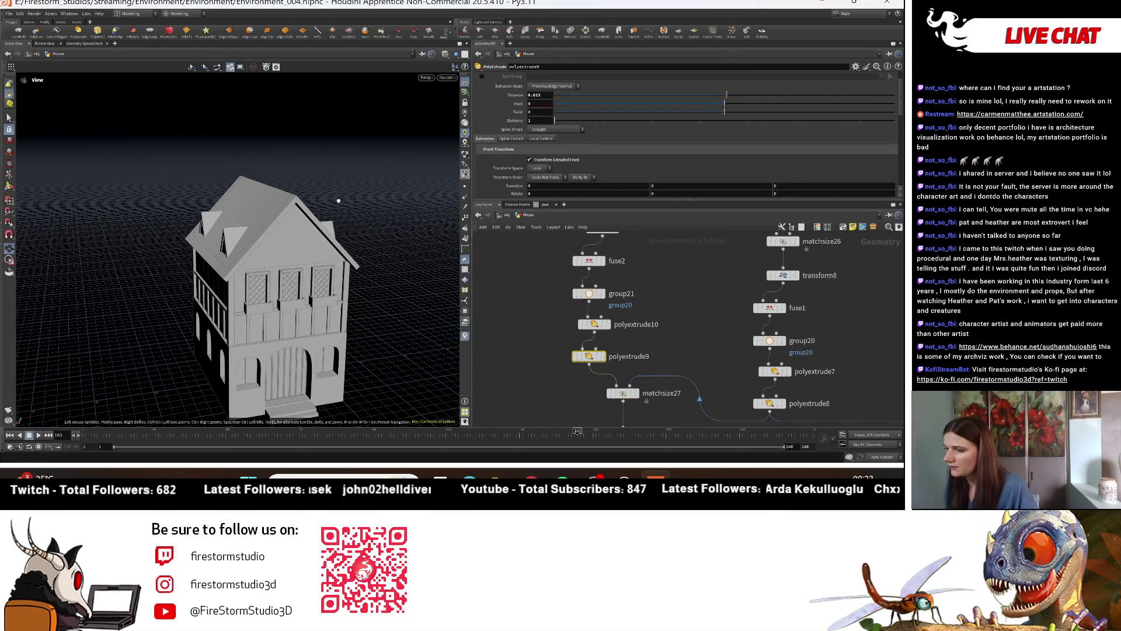
{"action": "left_click_drag", "start_coordinate": [335, 201], "coordinate": [410, 179]}
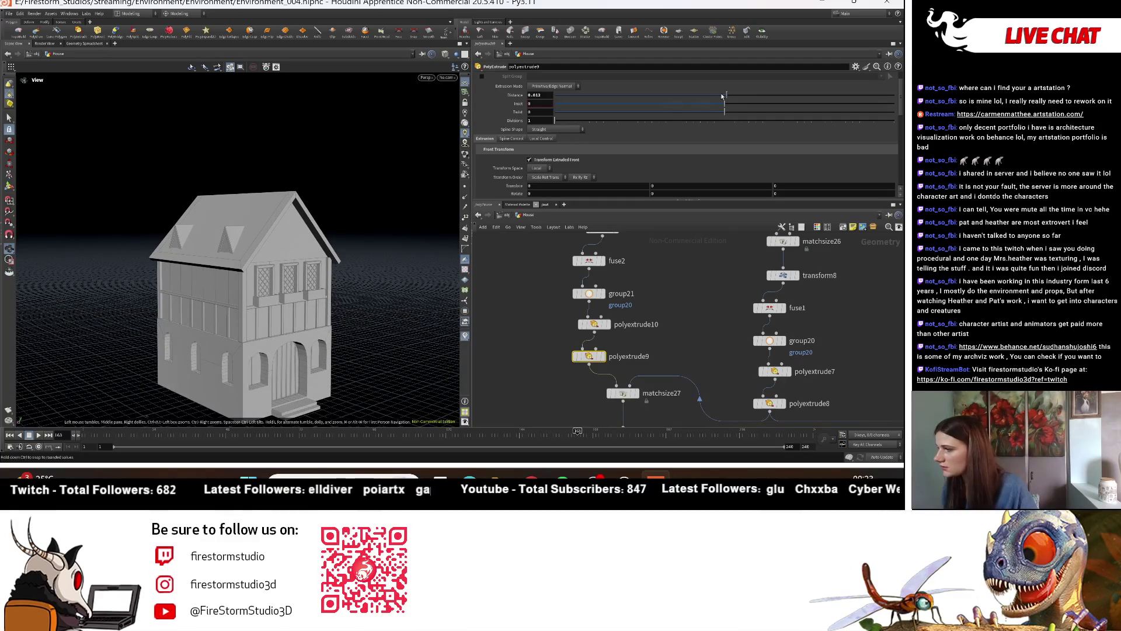
{"action": "left_click_drag", "start_coordinate": [730, 95], "coordinate": [731, 95]}
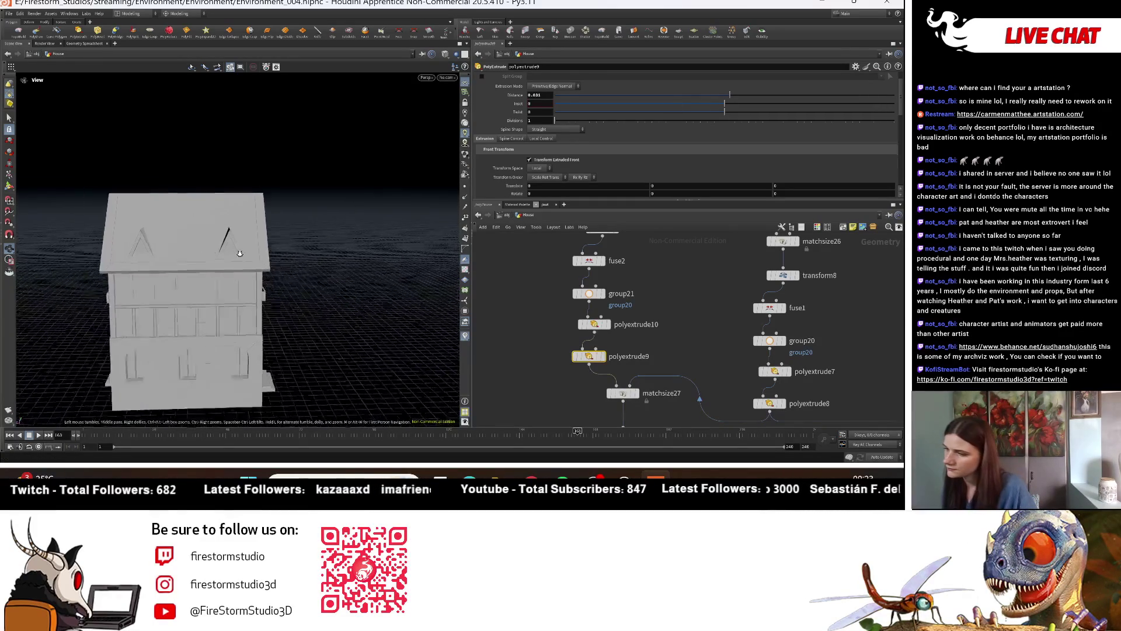
{"action": "scroll", "coordinate": [76, 260], "scroll_direction": "down", "scroll_amount": 5}
{"action": "scroll", "coordinate": [76, 259], "scroll_direction": "up", "scroll_amount": 5}
{"action": "mouse_move", "coordinate": [76, 259]}
{"action": "left_mouse_down"}
{"action": "mouse_move", "coordinate": [344, 280]}
{"action": "mouse_move", "coordinate": [235, 250]}
{"action": "left_mouse_up"}
{"action": "scroll", "coordinate": [235, 250], "scroll_direction": "down", "scroll_amount": 5}
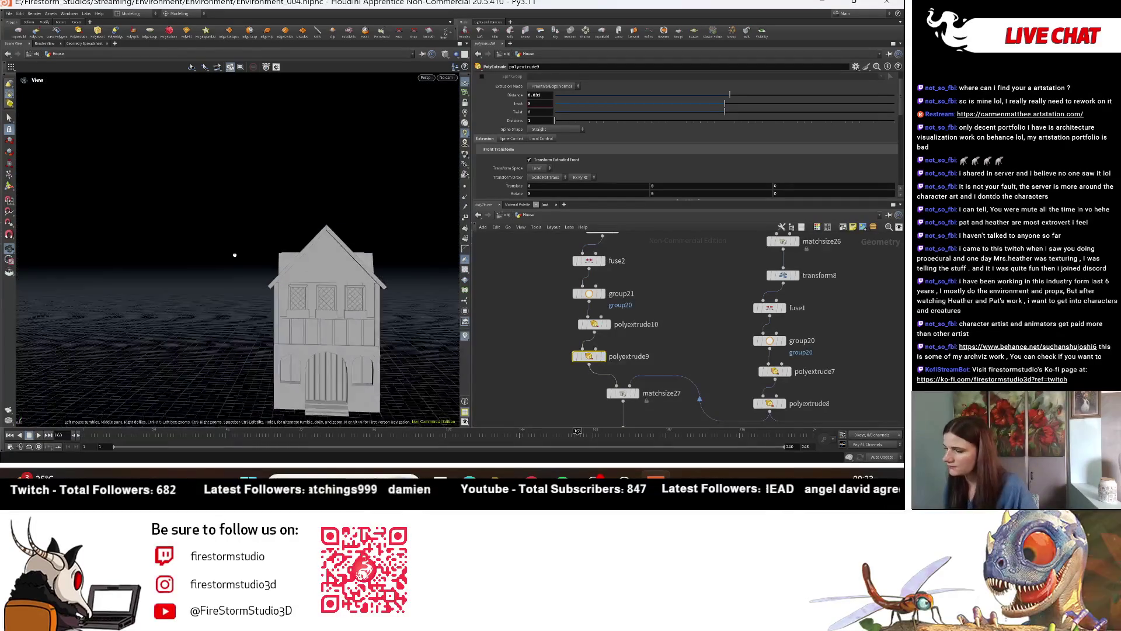
{"action": "left_click_drag", "start_coordinate": [250, 313], "coordinate": [320, 277]}
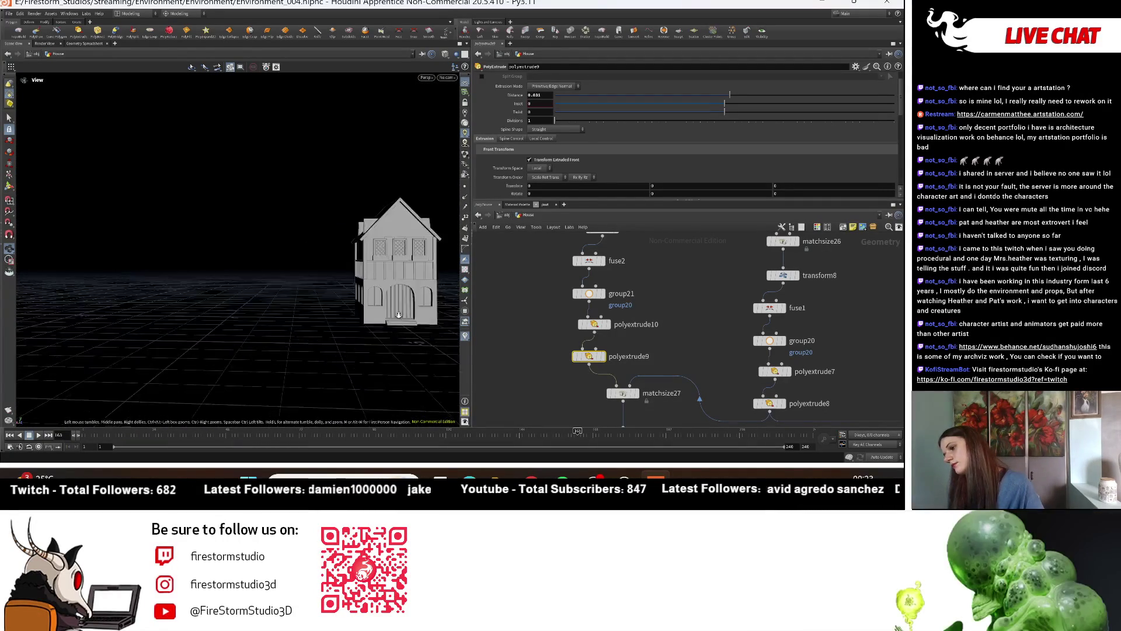
{"action": "scroll", "coordinate": [321, 276], "scroll_direction": "up", "scroll_amount": 5}
{"action": "scroll", "coordinate": [320, 277], "scroll_direction": "down", "scroll_amount": 3}
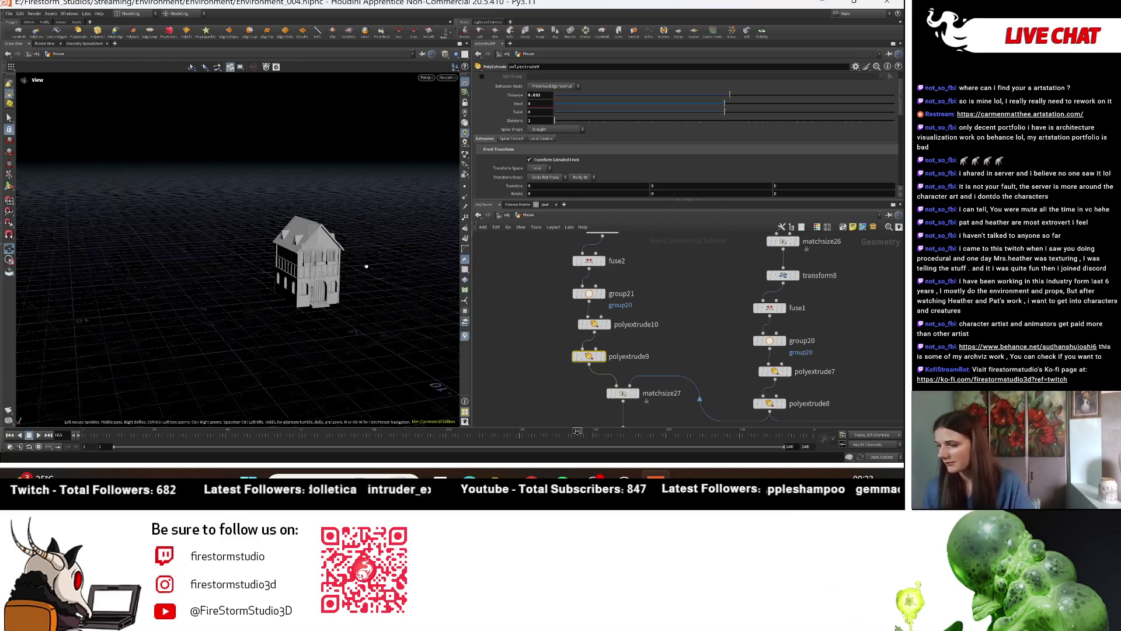
{"action": "left_click_drag", "start_coordinate": [363, 266], "coordinate": [353, 262]}
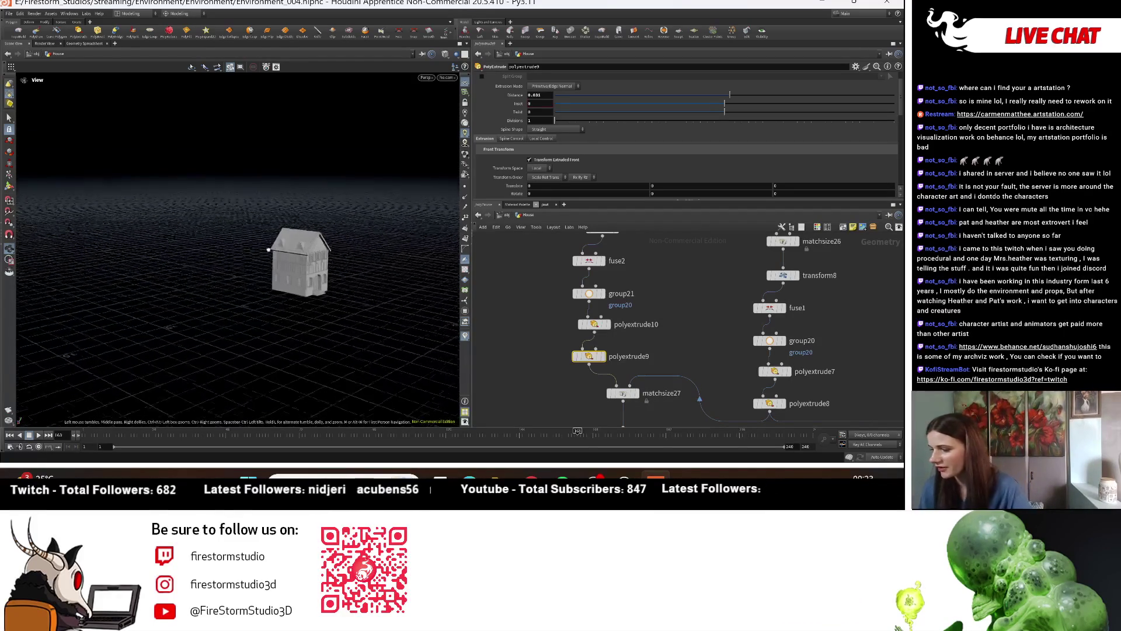
{"action": "scroll", "coordinate": [313, 282], "scroll_direction": "up", "scroll_amount": 3}
{"action": "mouse_move", "coordinate": [314, 282]}
{"action": "left_mouse_down"}
{"action": "mouse_move", "coordinate": [219, 284]}
{"action": "mouse_move", "coordinate": [275, 299]}
{"action": "mouse_move", "coordinate": [245, 326]}
{"action": "left_mouse_up"}
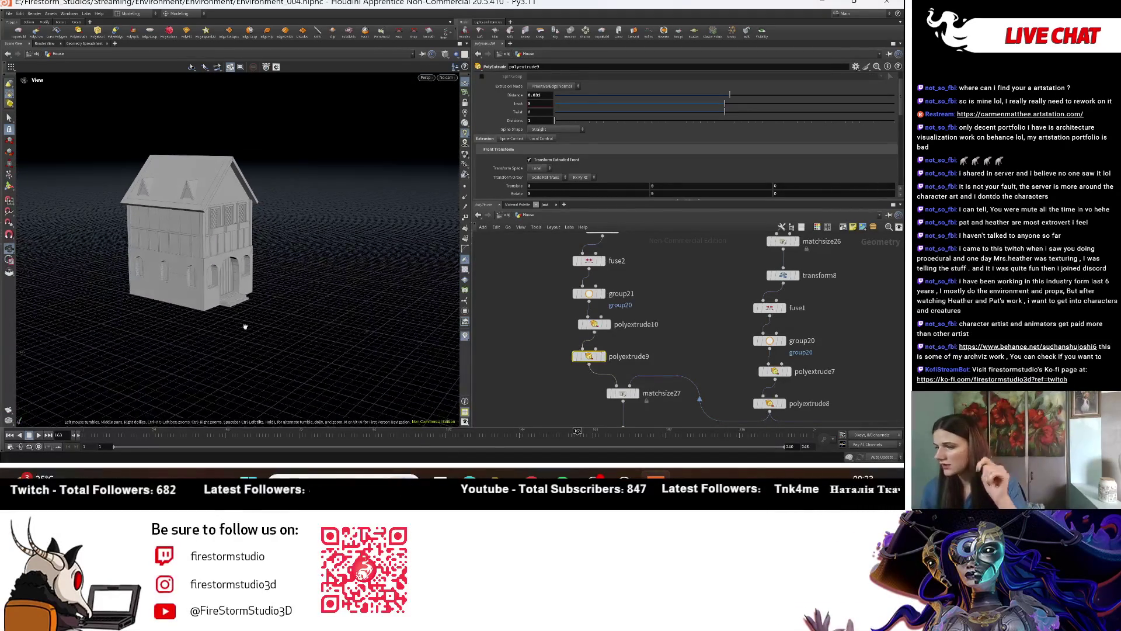
{"action": "scroll", "coordinate": [734, 282], "scroll_direction": "down", "scroll_amount": 6}
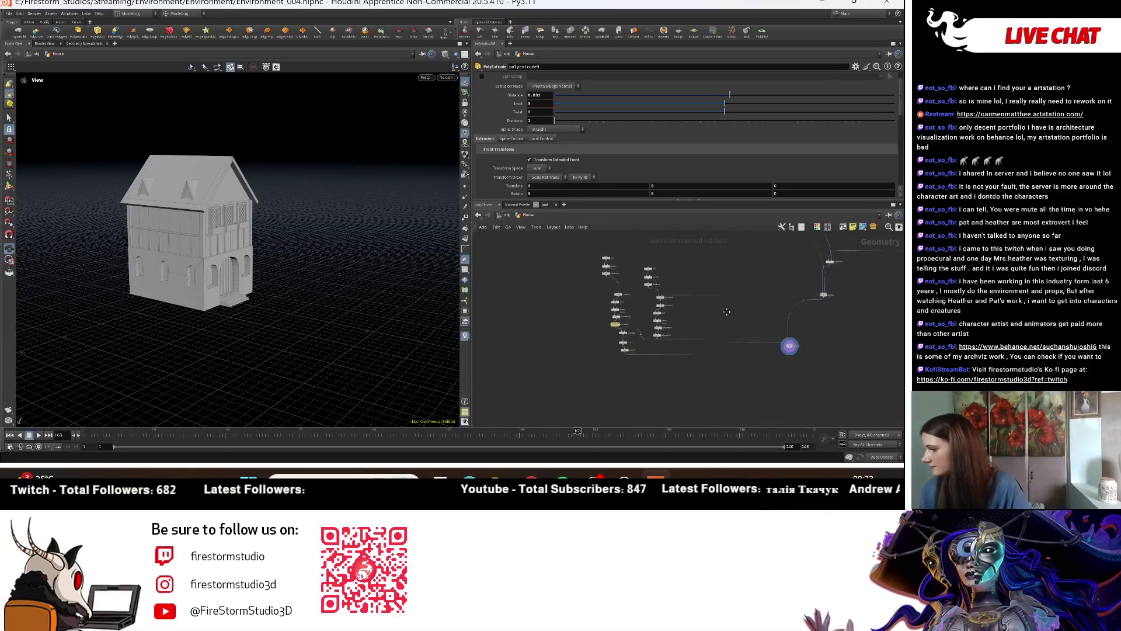
Step: Box the dormer nodes and name the network box 'Dormerh'
{"action": "left_click_drag", "start_coordinate": [558, 239], "coordinate": [702, 388]}
{"action": "scroll", "coordinate": [682, 263], "scroll_direction": "up", "scroll_amount": 8}
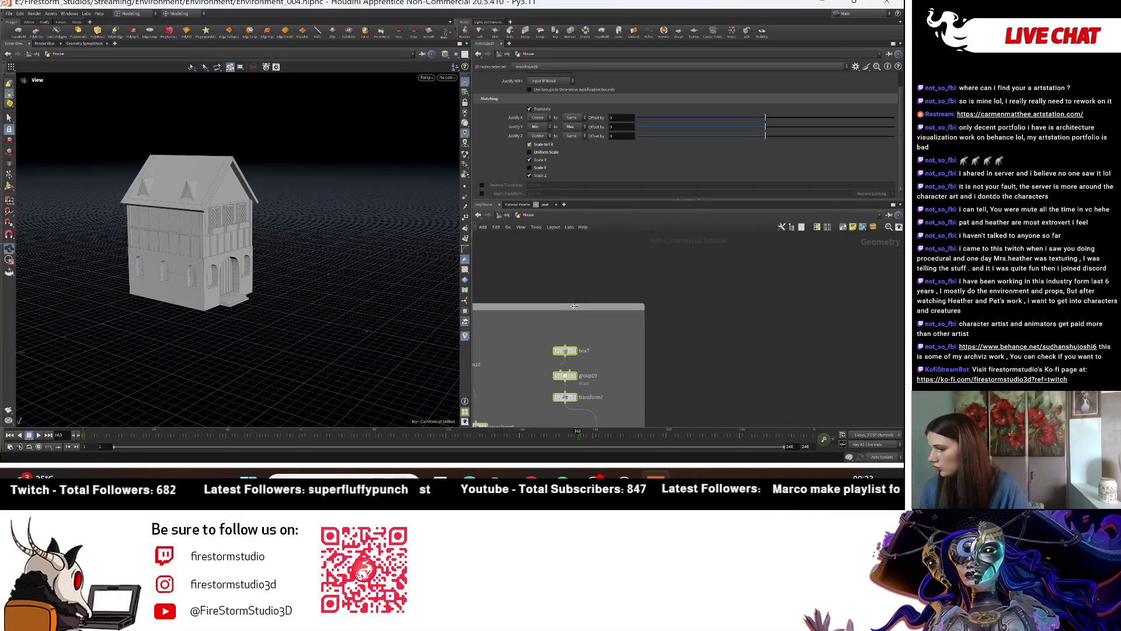
{"action": "left_click_drag", "start_coordinate": [575, 306], "coordinate": [684, 331]}
{"action": "double_click", "coordinate": [684, 336]}
{"action": "type", "text": "Dormer"}
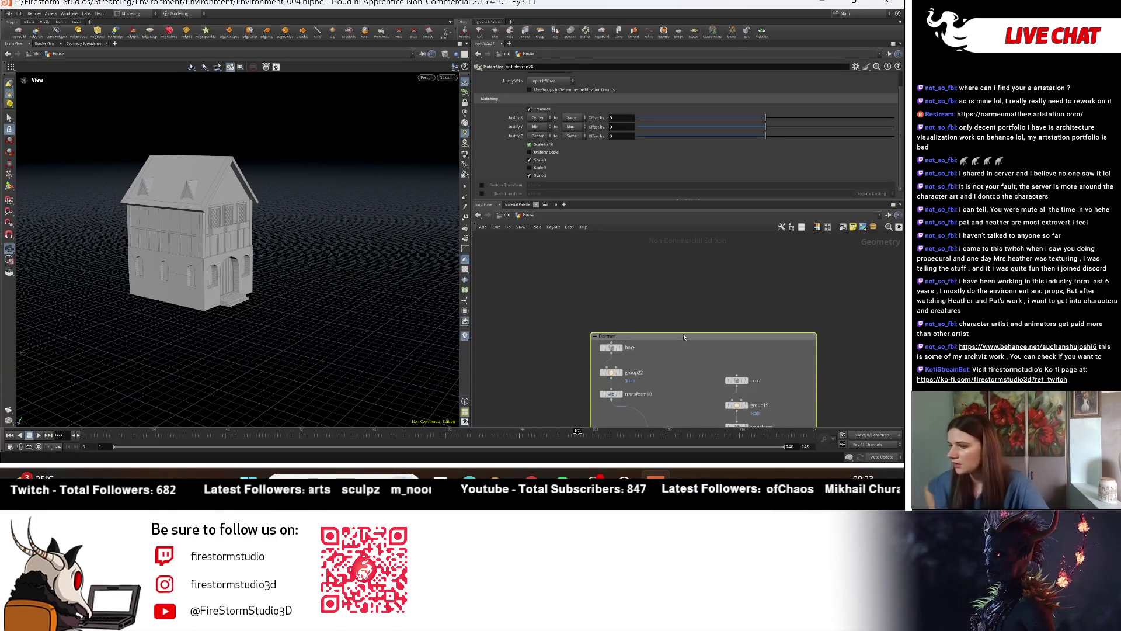
{"action": "type", "text": "h"}
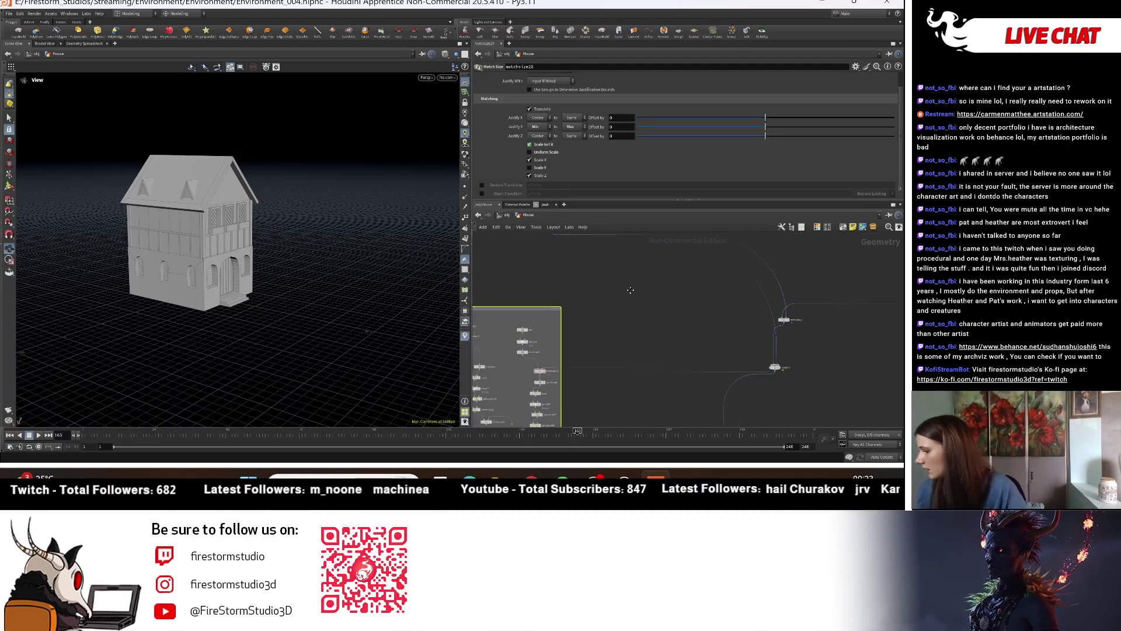
Step: Move the WindowPane network box to the left
{"action": "scroll", "coordinate": [729, 311], "scroll_direction": "up", "scroll_amount": 3}
{"action": "scroll", "coordinate": [729, 312], "scroll_direction": "up", "scroll_amount": 3}
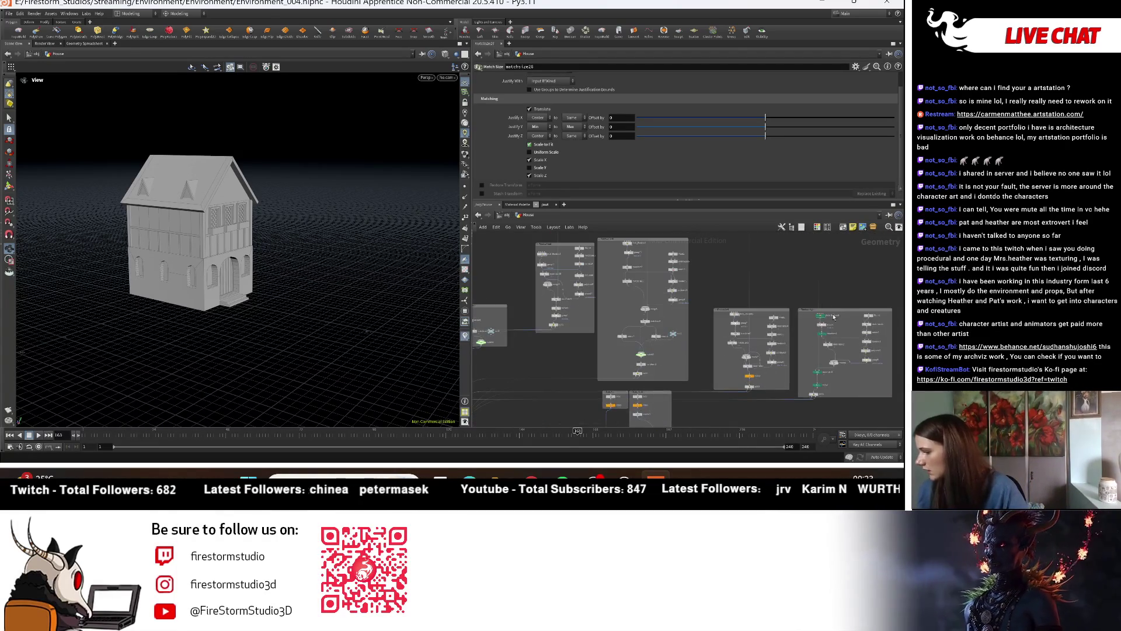
{"action": "scroll", "coordinate": [729, 311], "scroll_direction": "up", "scroll_amount": 3}
{"action": "scroll", "coordinate": [729, 311], "scroll_direction": "down", "scroll_amount": 1}
{"action": "scroll", "coordinate": [736, 303], "scroll_direction": "down", "scroll_amount": 1}
{"action": "scroll", "coordinate": [744, 293], "scroll_direction": "down", "scroll_amount": 1}
{"action": "scroll", "coordinate": [758, 276], "scroll_direction": "down", "scroll_amount": 1}
{"action": "scroll", "coordinate": [739, 293], "scroll_direction": "down", "scroll_amount": 2}
{"action": "scroll", "coordinate": [720, 308], "scroll_direction": "down", "scroll_amount": 1}
{"action": "scroll", "coordinate": [700, 323], "scroll_direction": "down", "scroll_amount": 1}
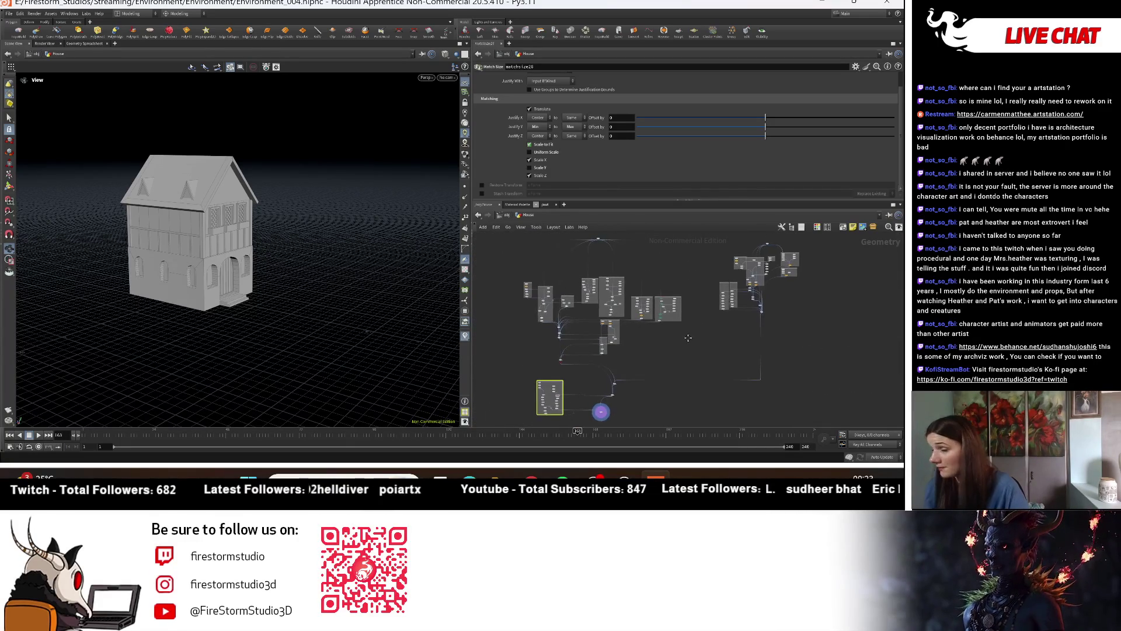
{"action": "scroll", "coordinate": [730, 333], "scroll_direction": "up", "scroll_amount": 2}
{"action": "scroll", "coordinate": [672, 315], "scroll_direction": "up", "scroll_amount": 2}
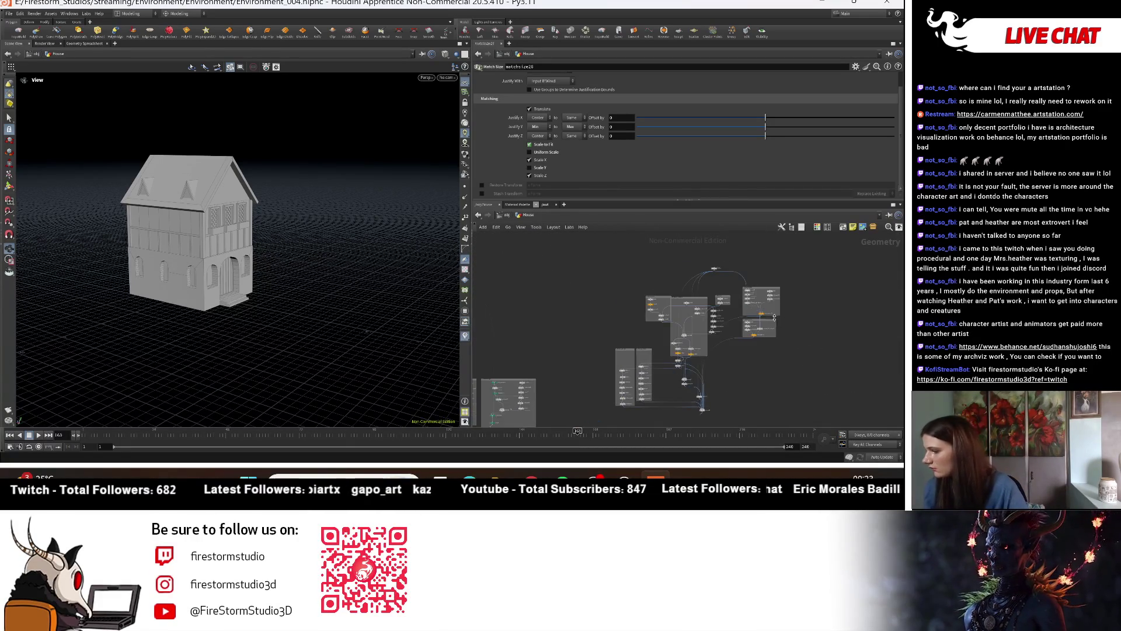
{"action": "scroll", "coordinate": [624, 303], "scroll_direction": "up", "scroll_amount": 2}
{"action": "scroll", "coordinate": [643, 310], "scroll_direction": "up", "scroll_amount": 2}
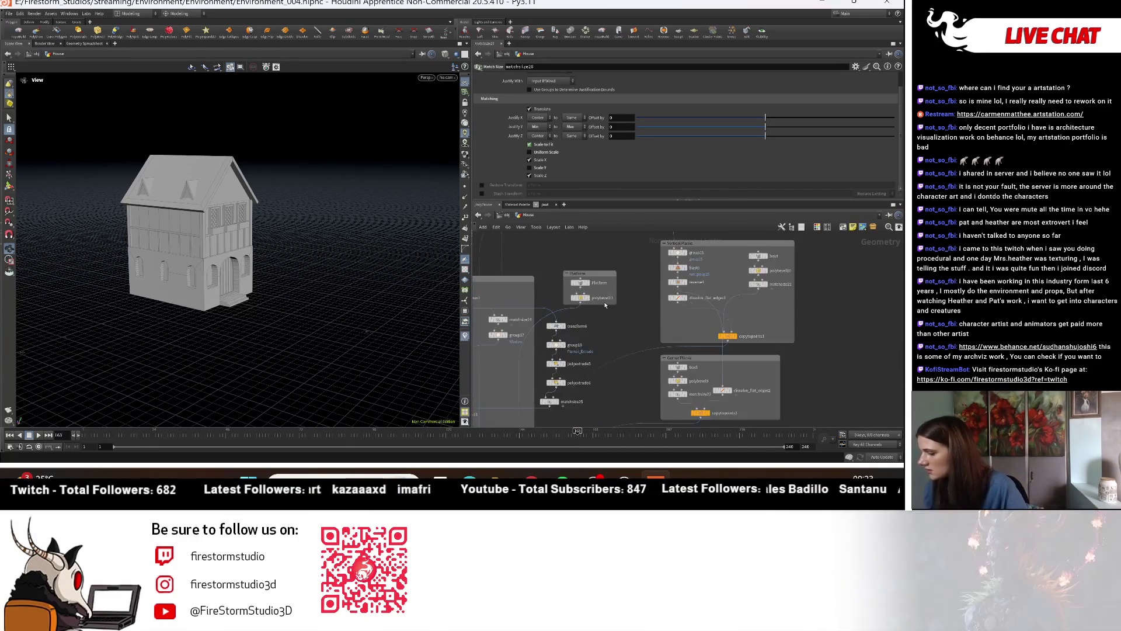
{"action": "scroll", "coordinate": [601, 286], "scroll_direction": "up", "scroll_amount": 2}
{"action": "scroll", "coordinate": [571, 265], "scroll_direction": "up", "scroll_amount": 1}
{"action": "left_click_drag", "start_coordinate": [570, 265], "coordinate": [538, 271]}
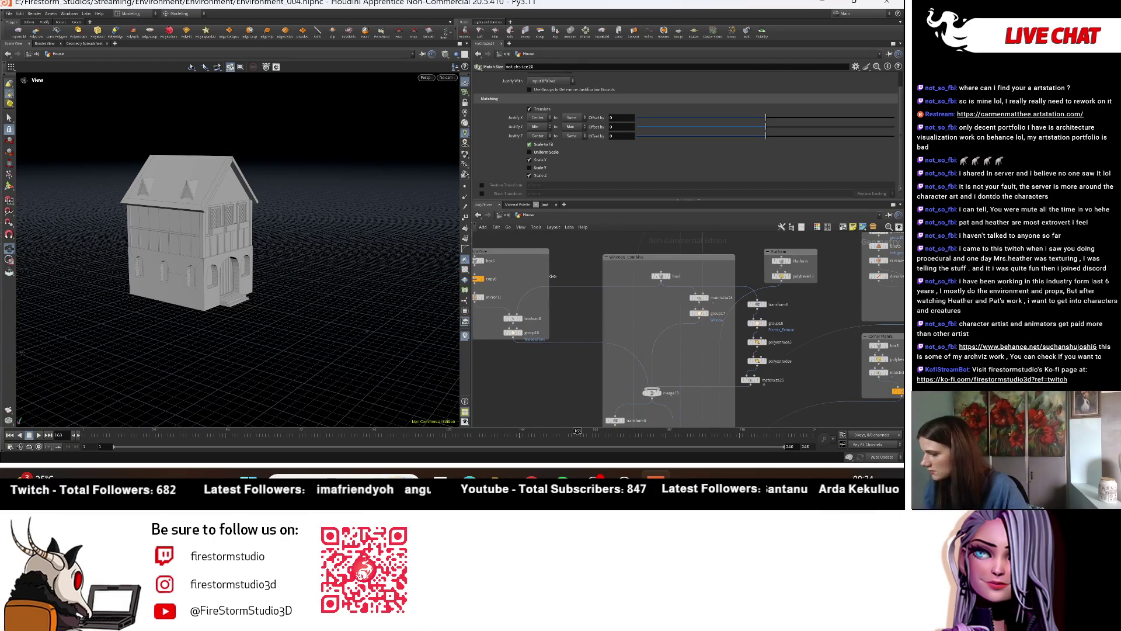
Step: Display merge13 on its own and duplicate the merge node beside it
{"action": "left_click", "coordinate": [661, 397]}
{"action": "left_click_drag", "start_coordinate": [230, 306], "coordinate": [270, 283], "text": "alt"}
{"action": "scroll", "coordinate": [720, 419], "scroll_direction": "up", "scroll_amount": 1}
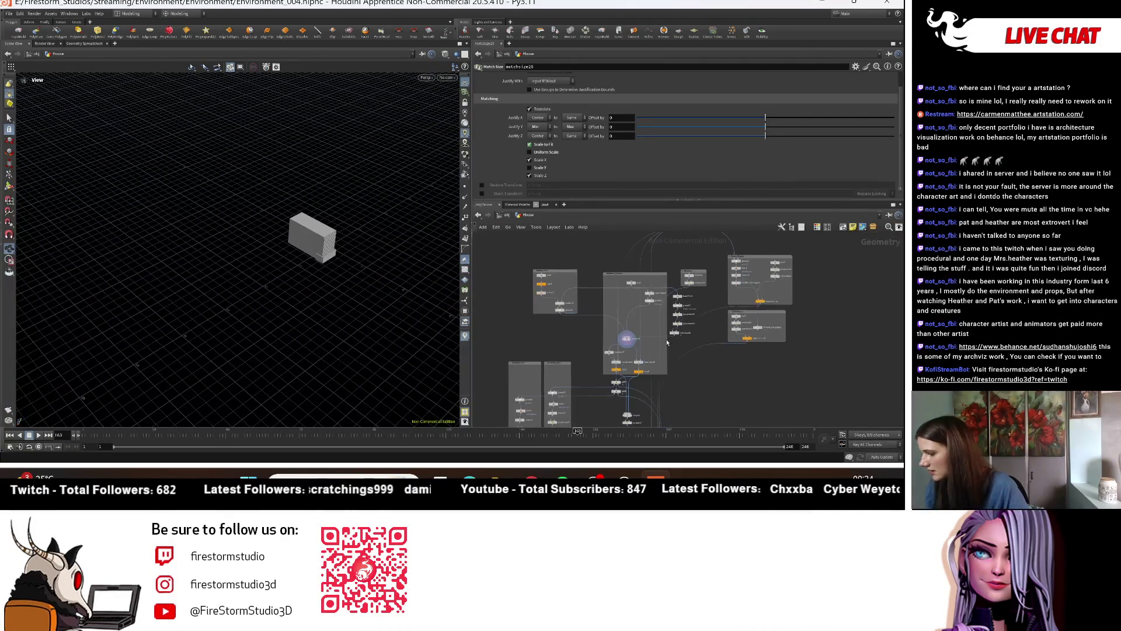
{"action": "middle_click_drag", "start_coordinate": [719, 419], "coordinate": [626, 349]}
{"action": "mouse_move", "coordinate": [607, 332]}
{"action": "left_mouse_down", "text": "alt"}
{"action": "mouse_move", "coordinate": [687, 360]}
{"action": "mouse_move", "coordinate": [669, 355]}
{"action": "left_mouse_up", "text": "alt"}
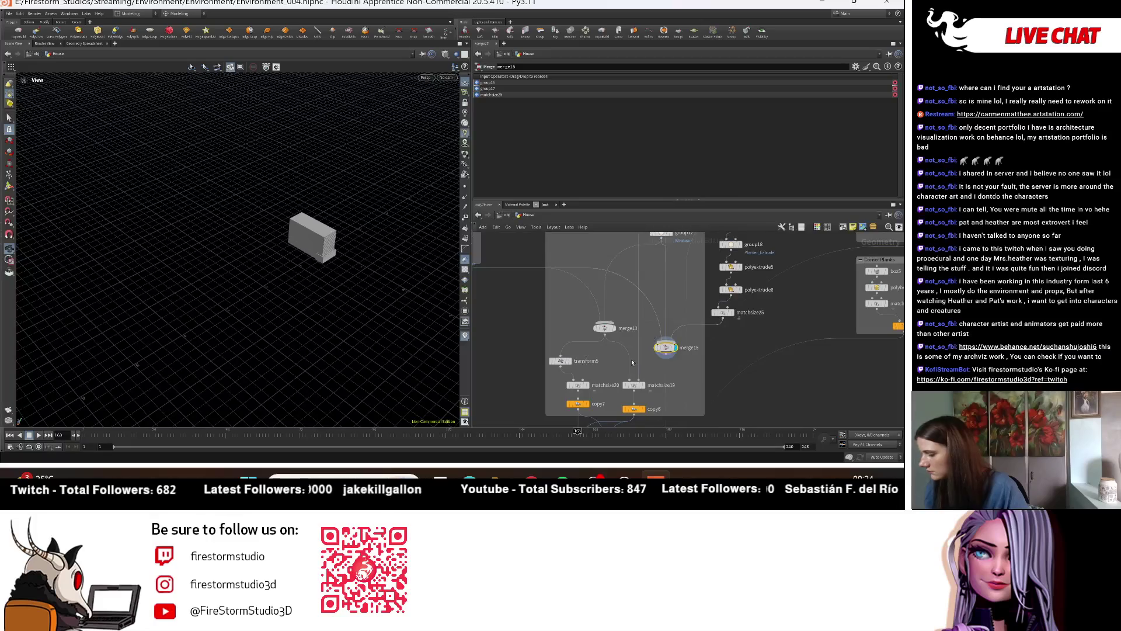
Step: Undo the stray duplicate and copy transform5 into transform11 with Rotate Y 90
{"action": "key", "text": "ctrl+z"}
{"action": "mouse_move", "coordinate": [561, 363]}
{"action": "left_mouse_down", "text": "alt"}
{"action": "mouse_move", "coordinate": [668, 373]}
{"action": "mouse_move", "coordinate": [655, 364]}
{"action": "left_mouse_up", "text": "alt"}
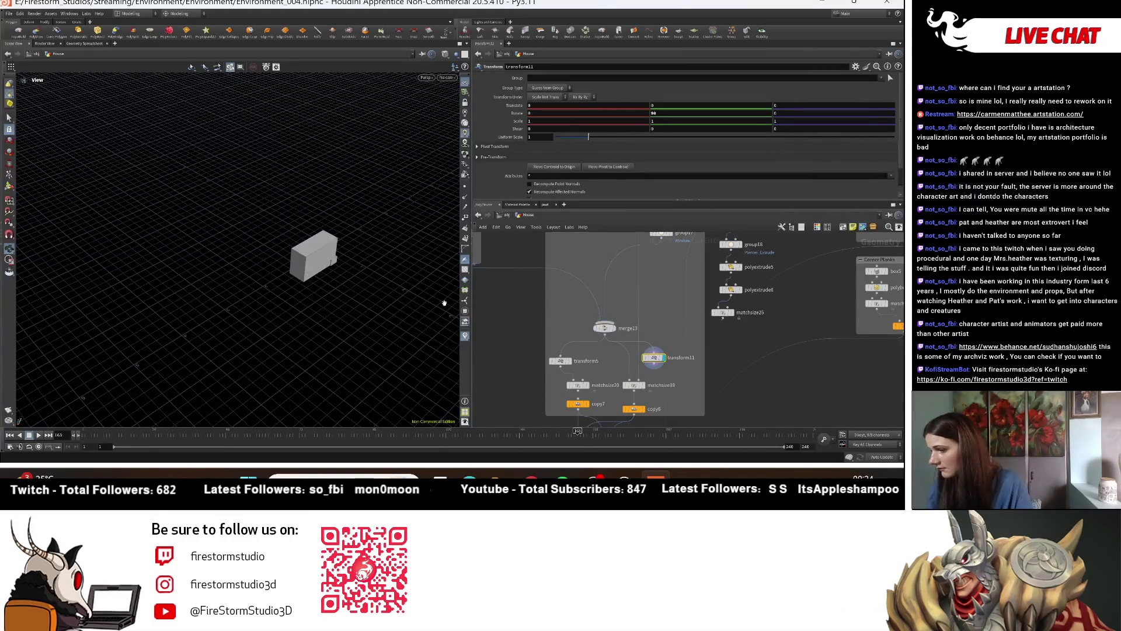
{"action": "left_click_drag", "start_coordinate": [304, 246], "coordinate": [274, 234]}
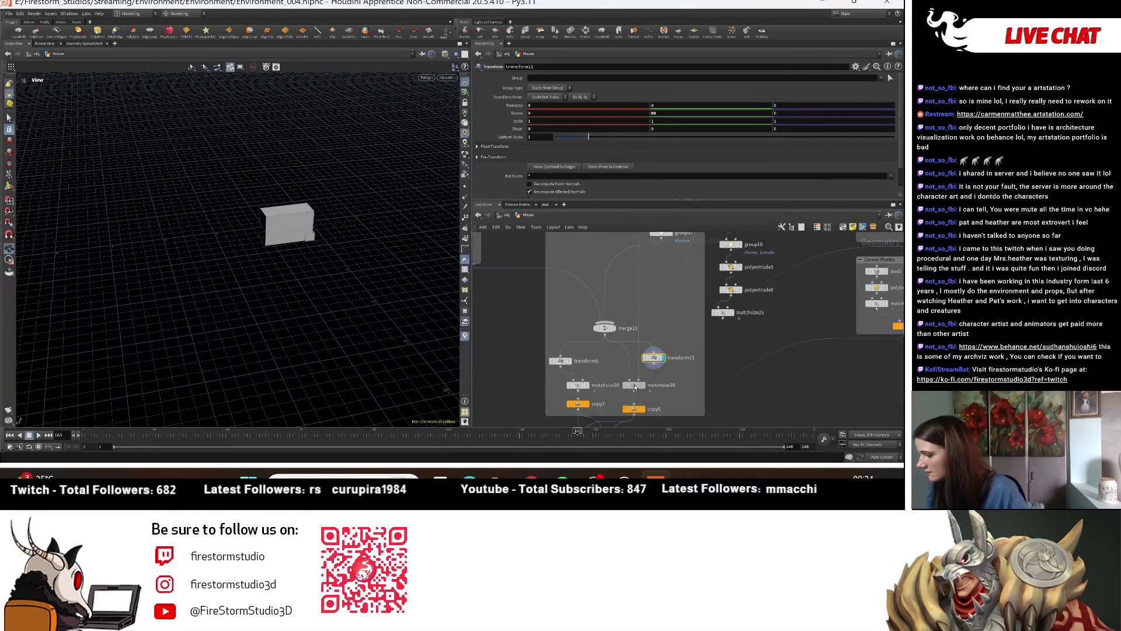
Step: Duplicate matchsize19 as matchsize28 and place it under transform11
{"action": "left_click", "coordinate": [632, 386]}
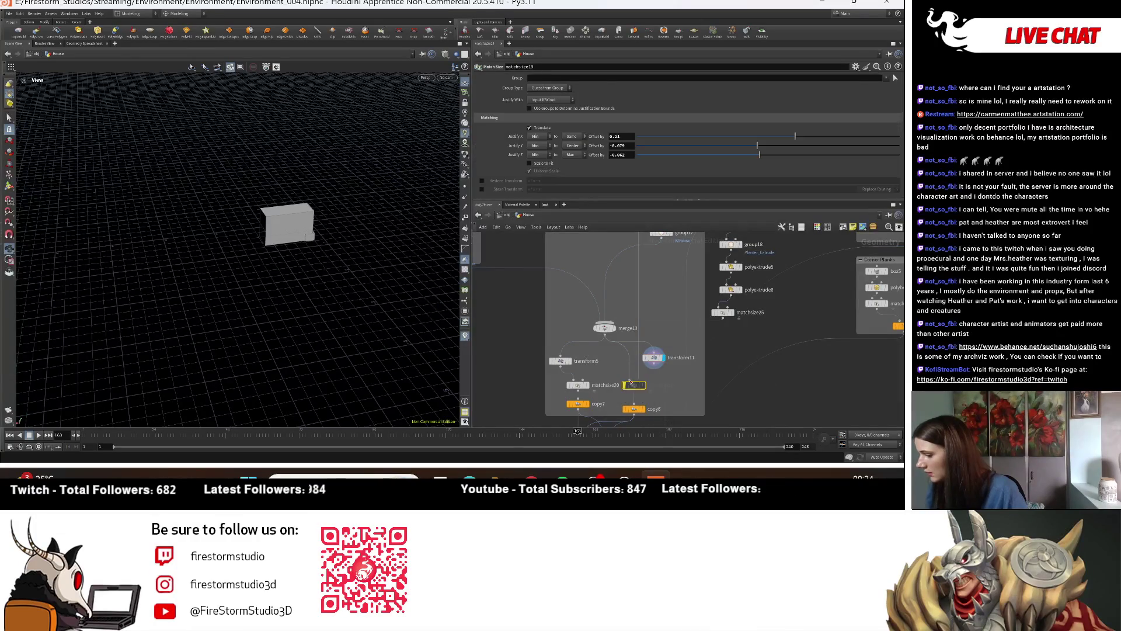
{"action": "left_click_drag", "start_coordinate": [634, 386], "coordinate": [654, 390], "text": "alt"}
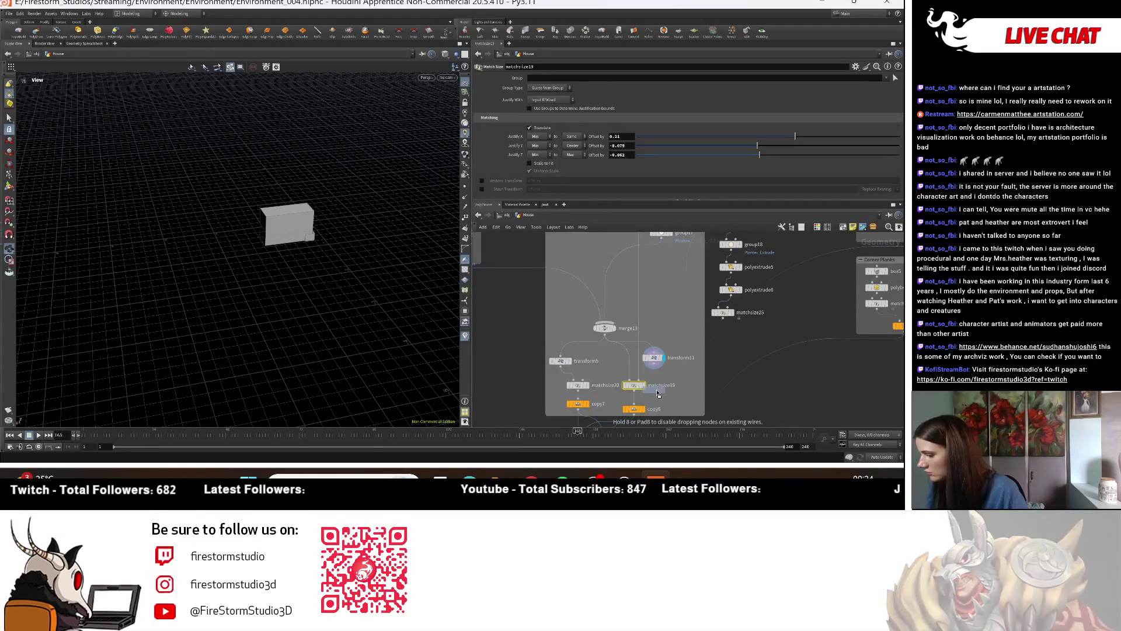
{"action": "scroll", "coordinate": [691, 386], "scroll_direction": "up", "scroll_amount": 3}
{"action": "scroll", "coordinate": [691, 386], "scroll_direction": "up", "scroll_amount": 2}
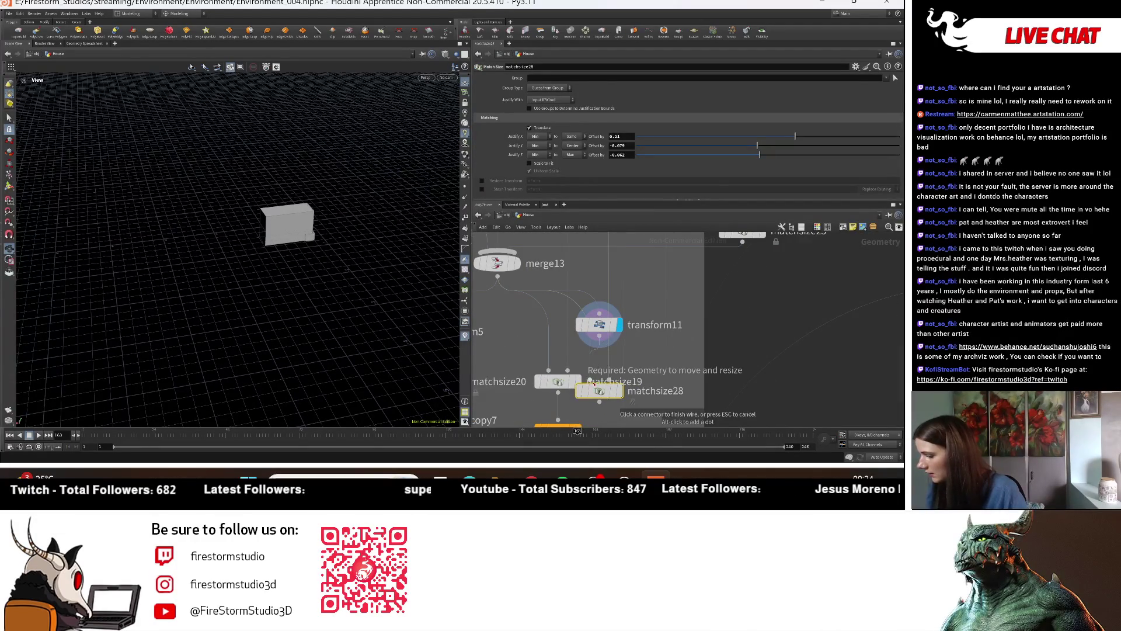
{"action": "left_click_drag", "start_coordinate": [594, 388], "coordinate": [614, 375]}
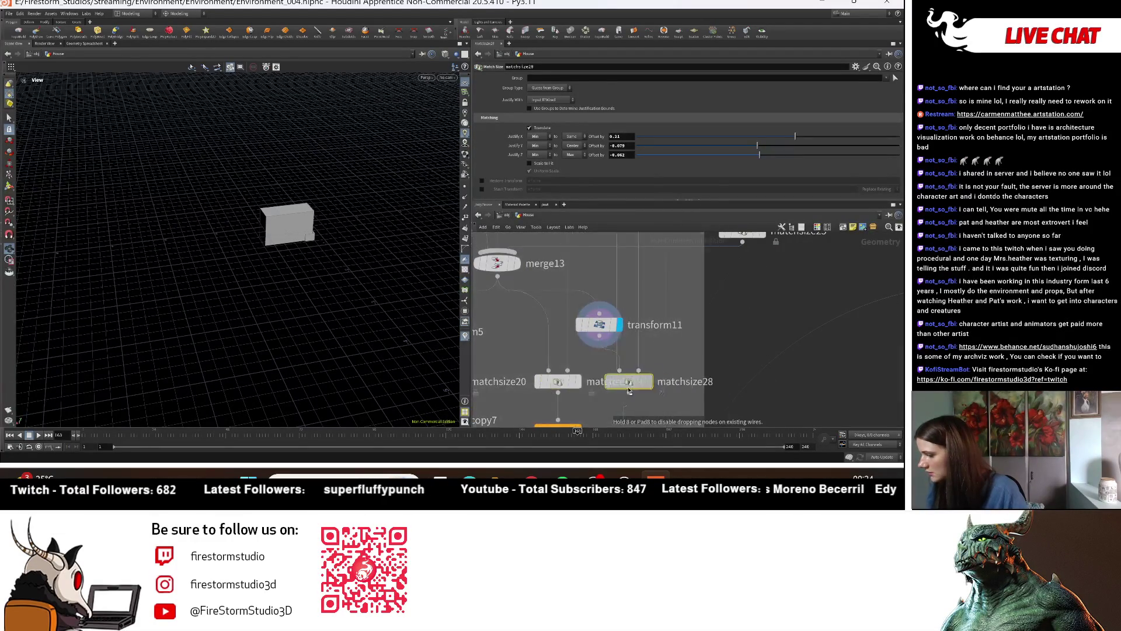
{"action": "scroll", "coordinate": [724, 375], "scroll_direction": "down", "scroll_amount": 3}
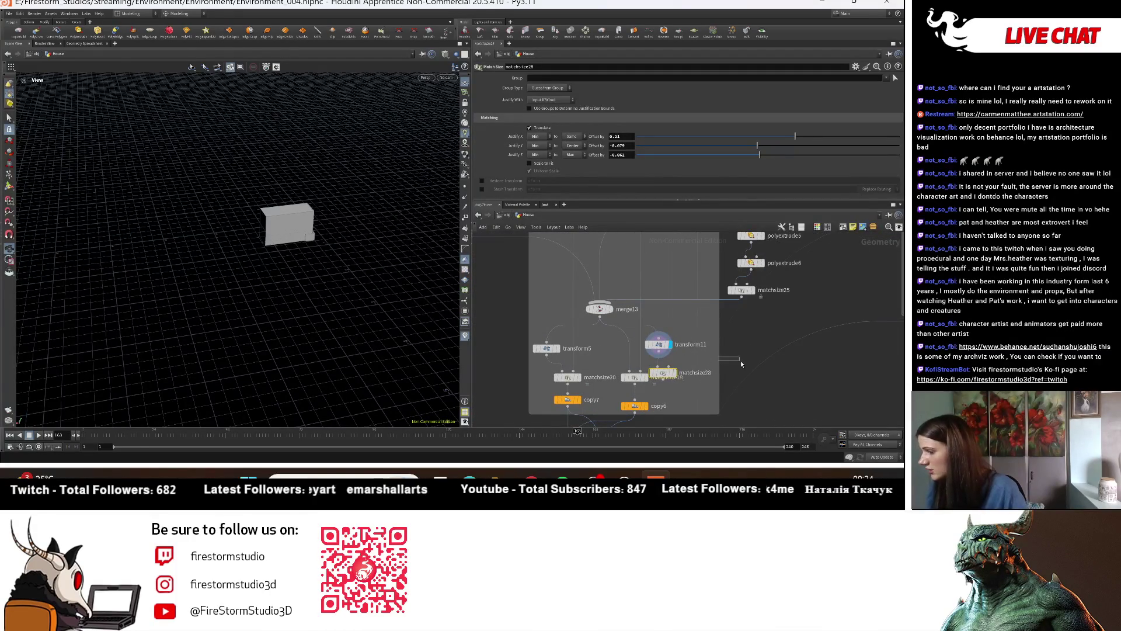
Step: Widen the network box and move transform11 and matchsize28 to the right
{"action": "left_click_drag", "start_coordinate": [720, 361], "coordinate": [746, 366]}
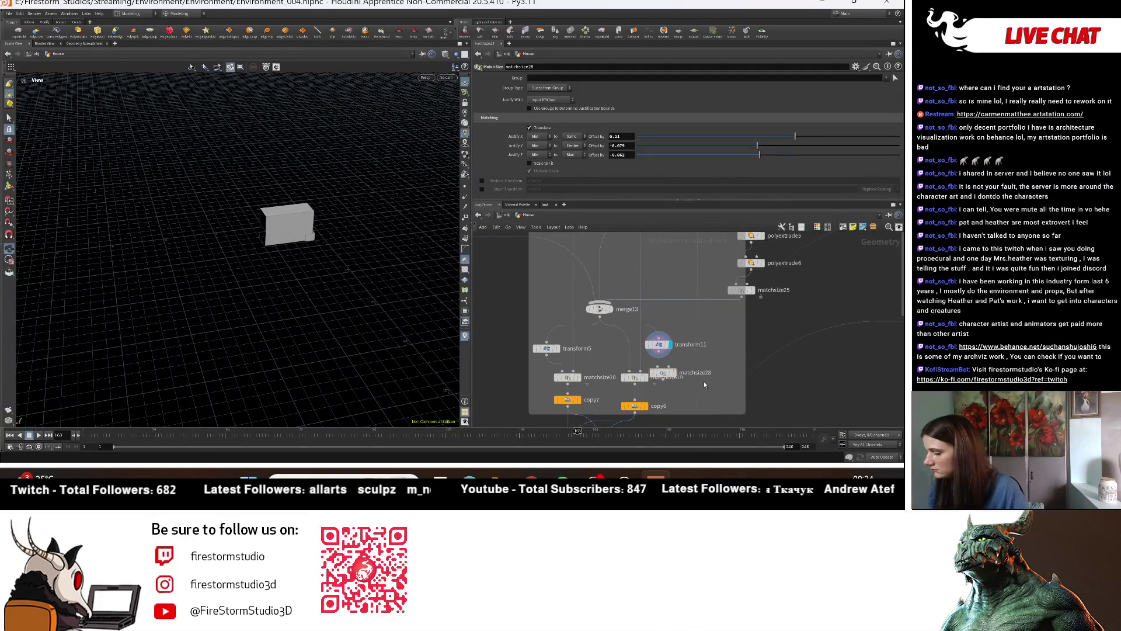
{"action": "left_click_drag", "start_coordinate": [672, 355], "coordinate": [659, 350]}
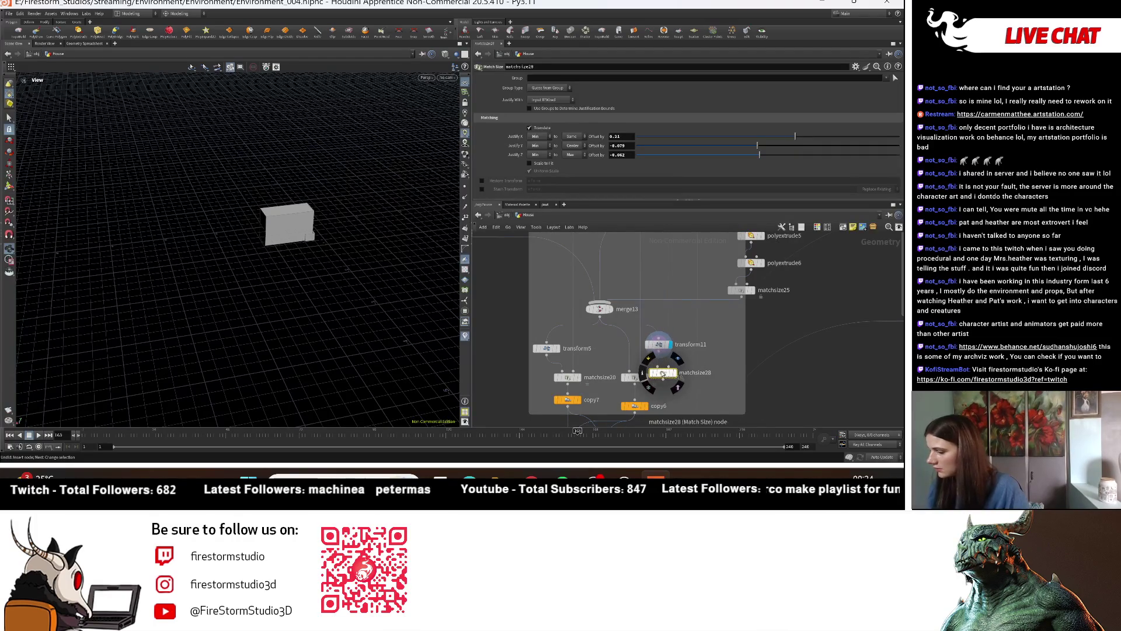
{"action": "left_click", "coordinate": [659, 346], "text": "shift"}
{"action": "left_click_drag", "start_coordinate": [660, 350], "coordinate": [736, 355]}
{"action": "left_click", "coordinate": [812, 390]}
{"action": "scroll", "coordinate": [802, 362], "scroll_direction": "down", "scroll_amount": 2}
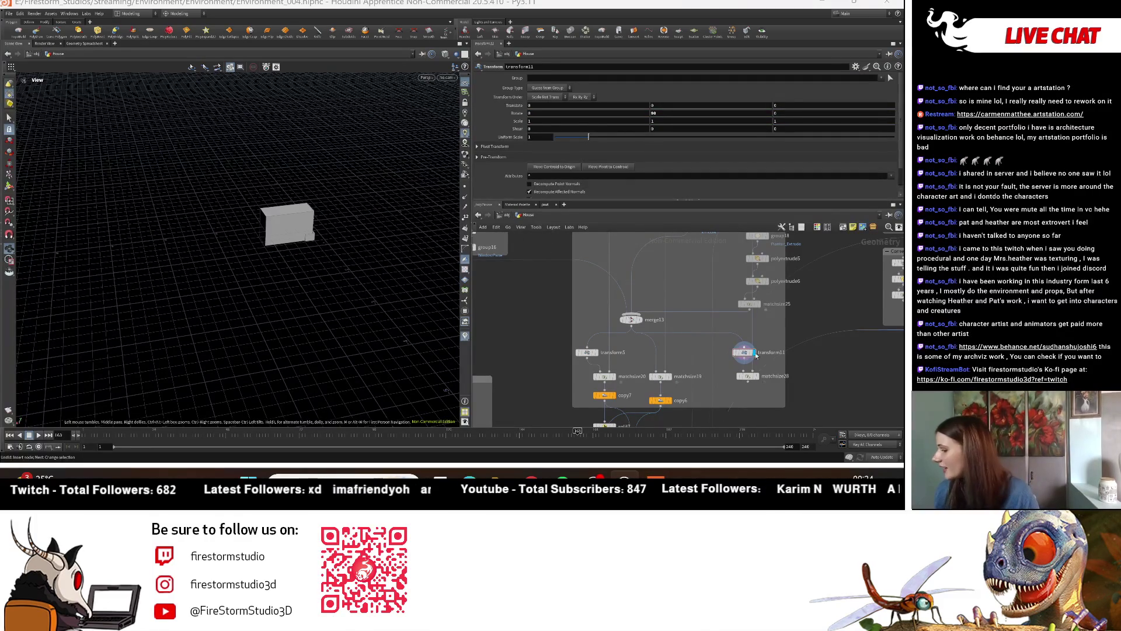
Step: Display matchsize28 and set its Justify X offset to 0
{"action": "scroll", "coordinate": [744, 345], "scroll_direction": "up", "scroll_amount": 4}
{"action": "left_click", "coordinate": [731, 376]}
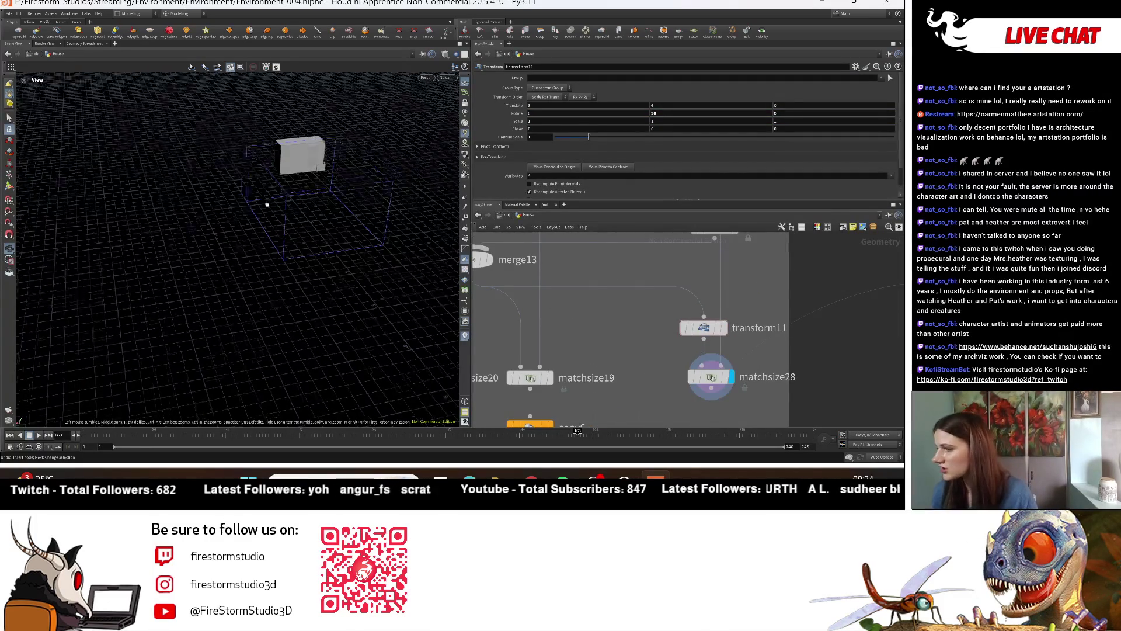
{"action": "left_click_drag", "start_coordinate": [267, 200], "coordinate": [381, 160]}
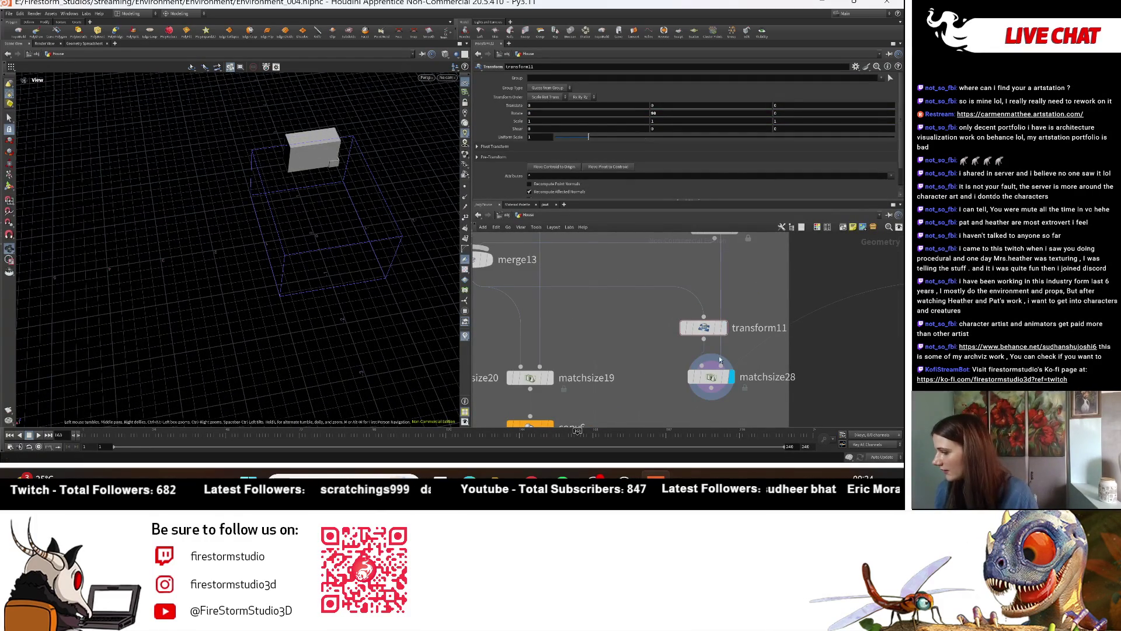
{"action": "left_click", "coordinate": [711, 381]}
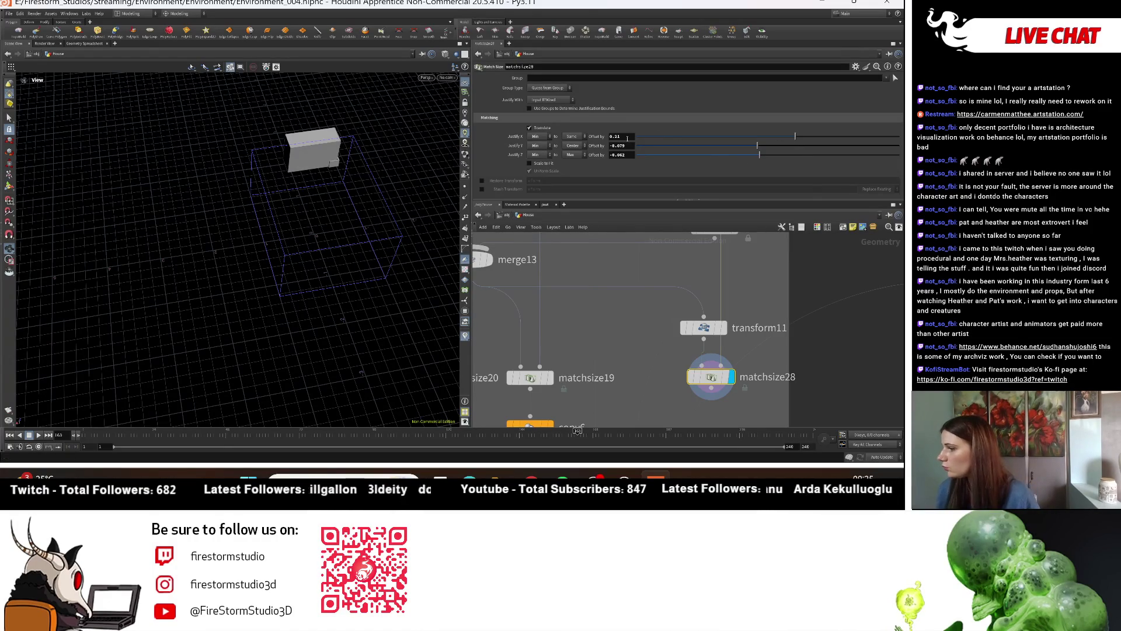
{"action": "type", "text": "0"}
{"action": "key", "text": "Return"}
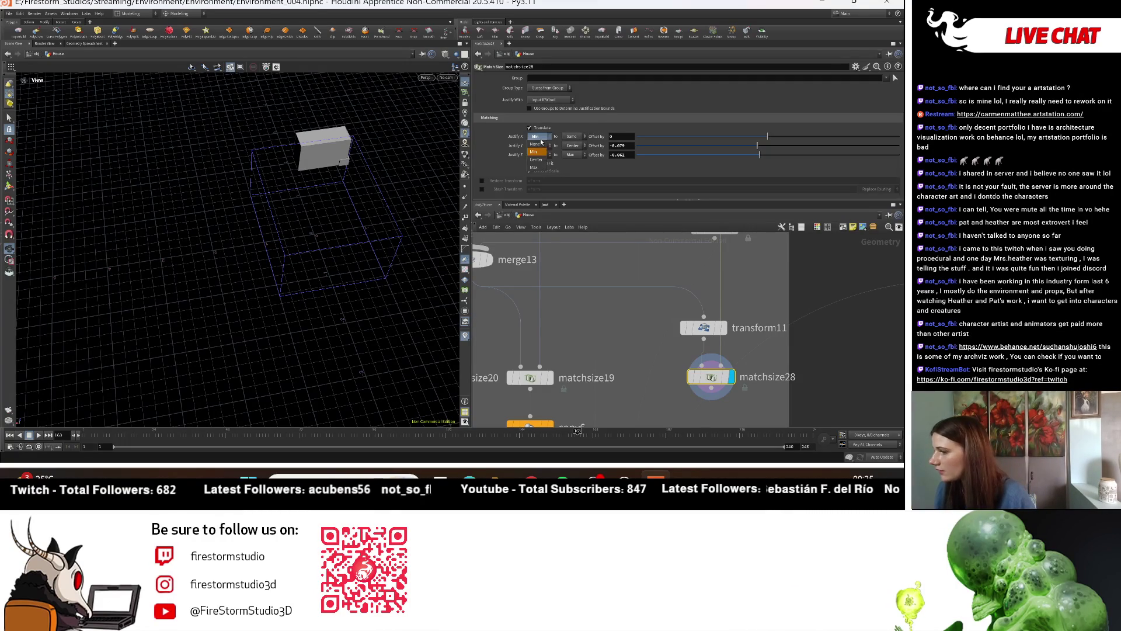
Step: Set matchsize28's X justification to align the block's Min to the bounds' Max
{"action": "left_click", "coordinate": [545, 168]}
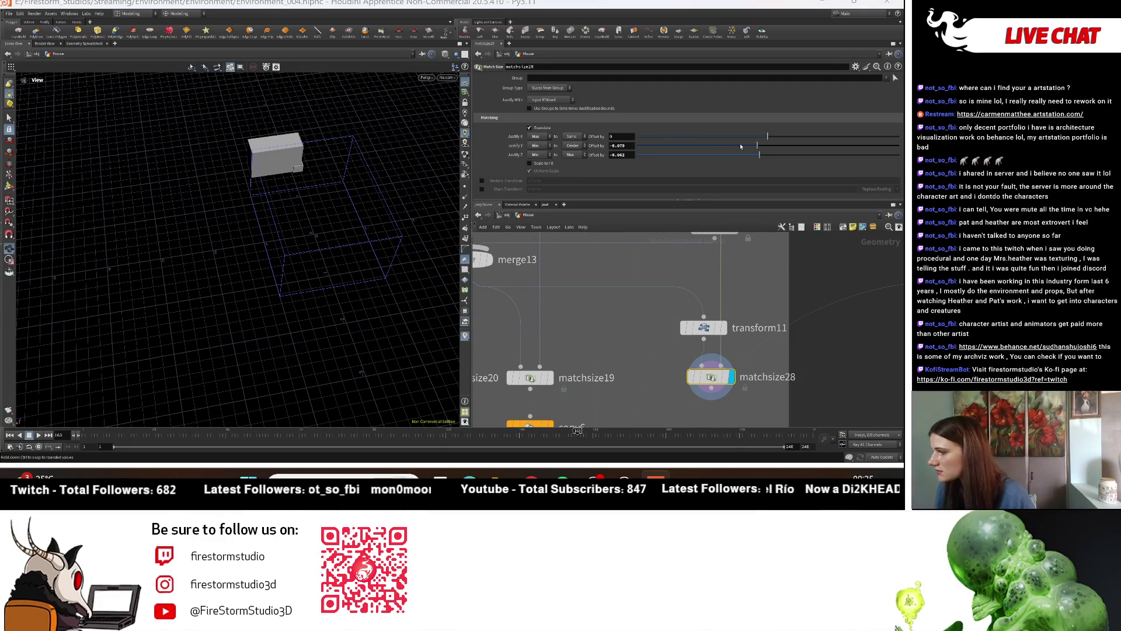
{"action": "left_click", "coordinate": [572, 136]}
{"action": "left_click", "coordinate": [571, 146]}
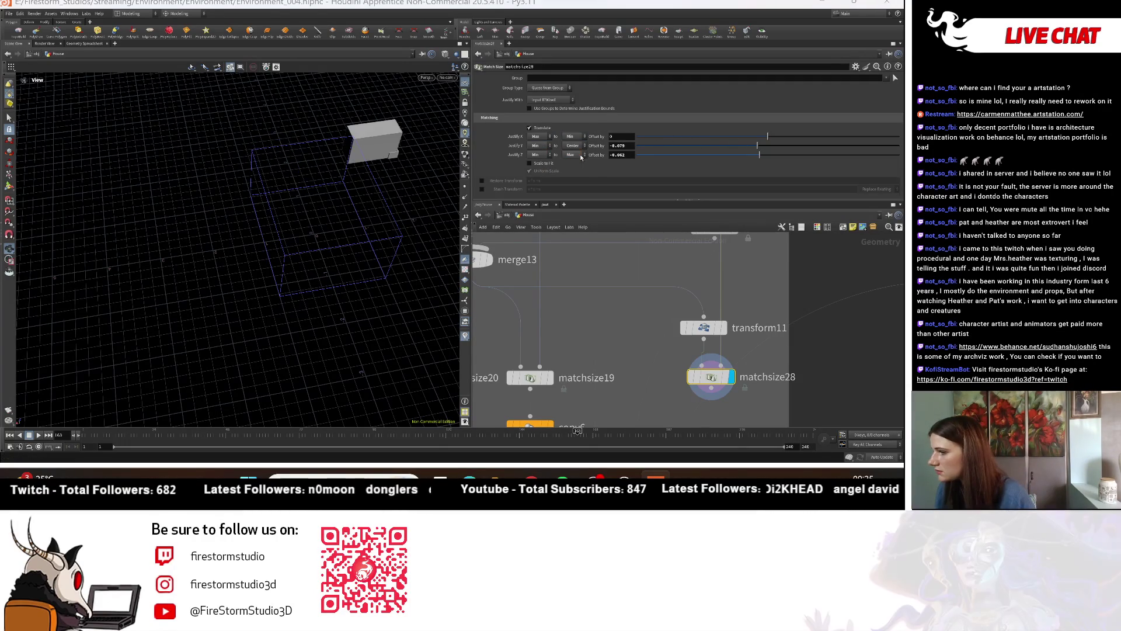
{"action": "left_click", "coordinate": [572, 145]}
{"action": "left_click", "coordinate": [569, 168]}
{"action": "left_click", "coordinate": [537, 136]}
{"action": "left_click", "coordinate": [546, 152]}
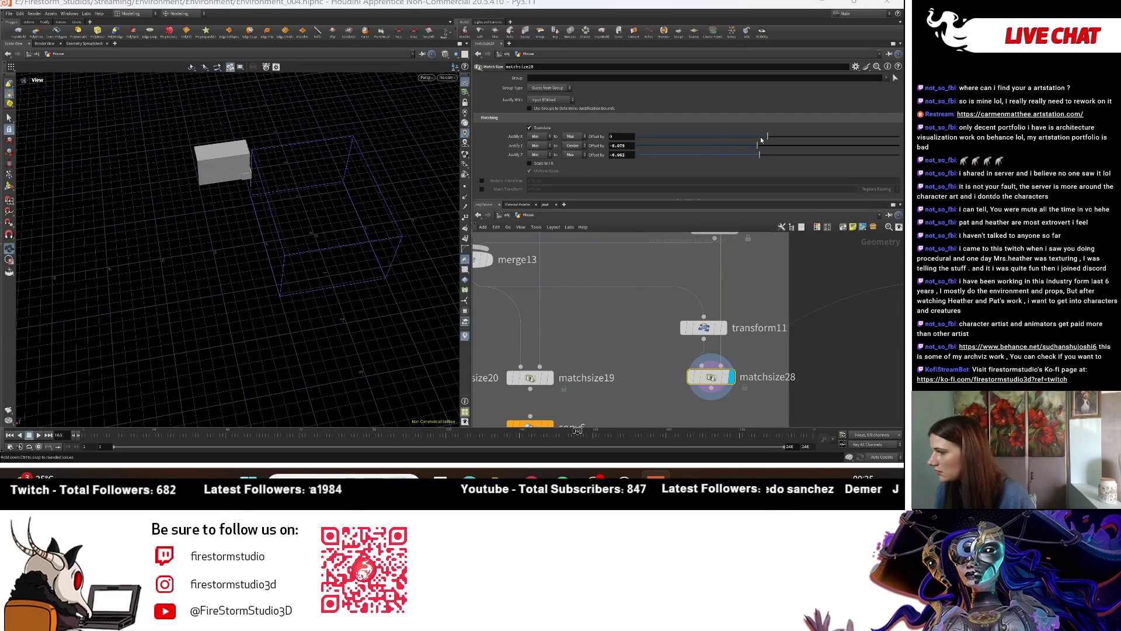
Step: Set X offset to about 0.256 and Z offset to about -0.548, adding copy9 after
{"action": "left_click_drag", "start_coordinate": [768, 136], "coordinate": [738, 136]}
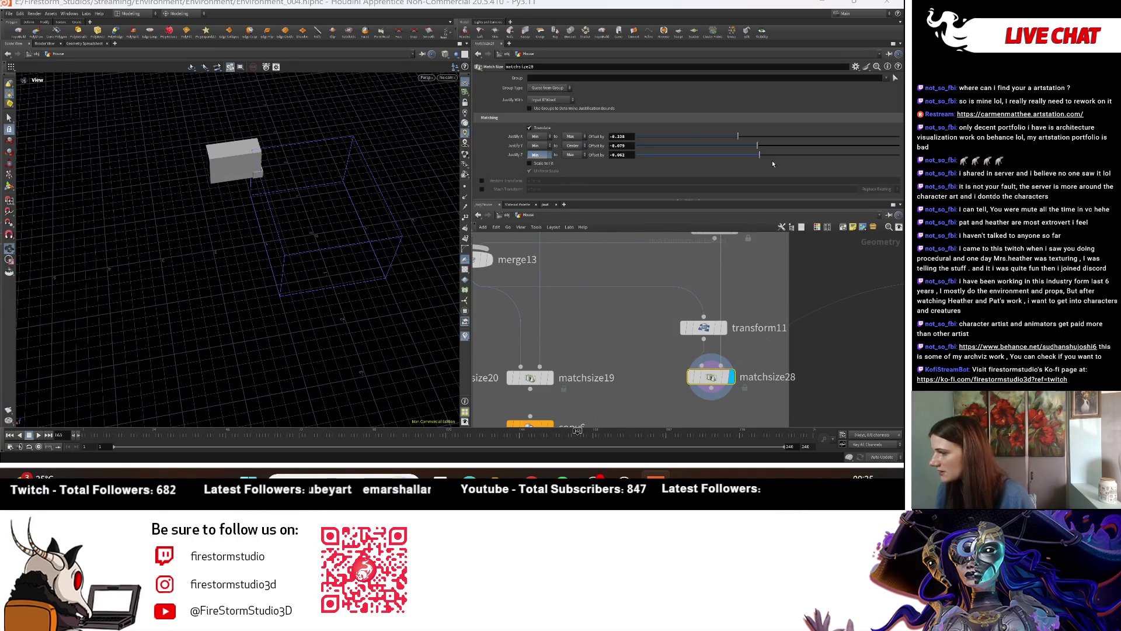
{"action": "left_click_drag", "start_coordinate": [763, 155], "coordinate": [695, 154]}
{"action": "left_click_drag", "start_coordinate": [280, 241], "coordinate": [275, 193]}
{"action": "scroll", "coordinate": [560, 351], "scroll_direction": "down", "scroll_amount": 3}
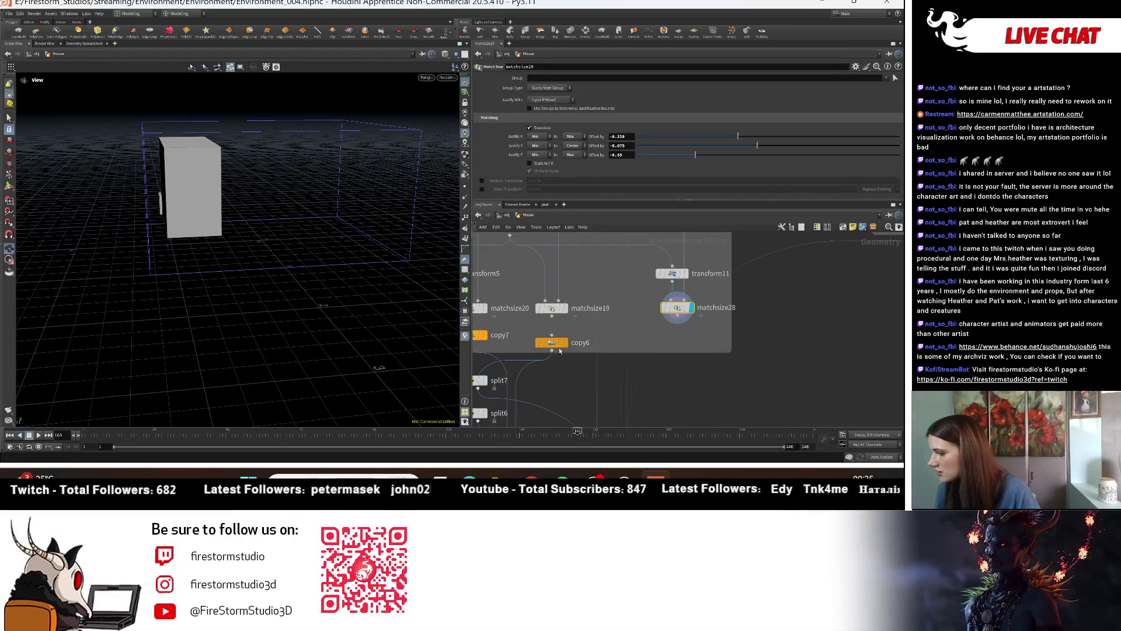
{"action": "left_click_drag", "start_coordinate": [552, 342], "coordinate": [688, 335], "text": "alt"}
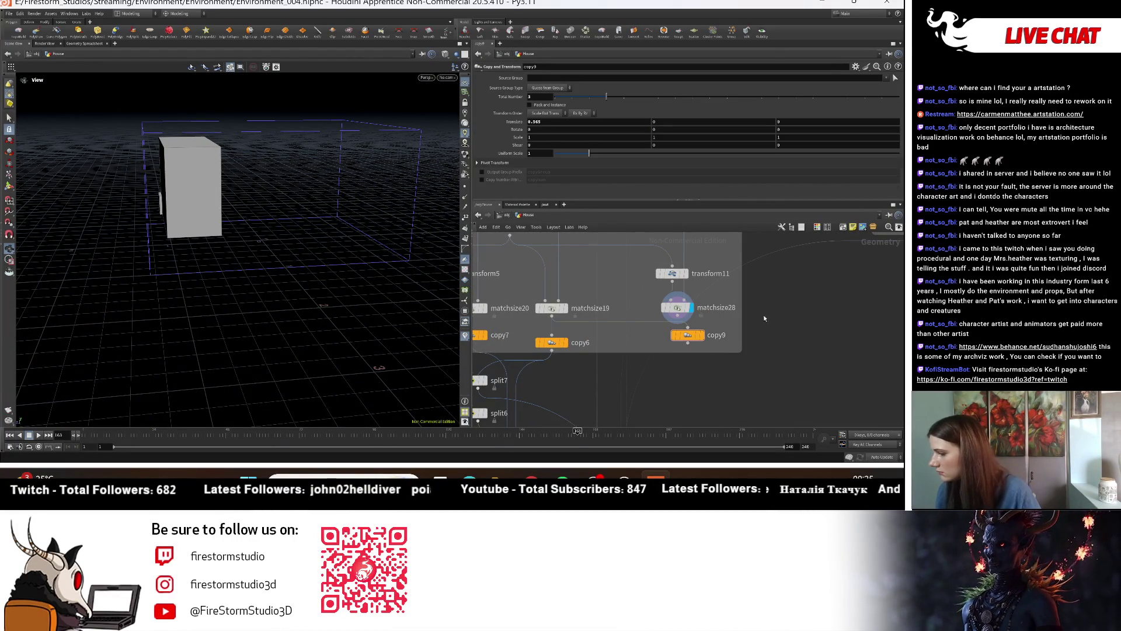
Step: Display copy9 and set its Total Number to 2
{"action": "left_click", "coordinate": [704, 336]}
{"action": "left_click_drag", "start_coordinate": [348, 208], "coordinate": [303, 176]}
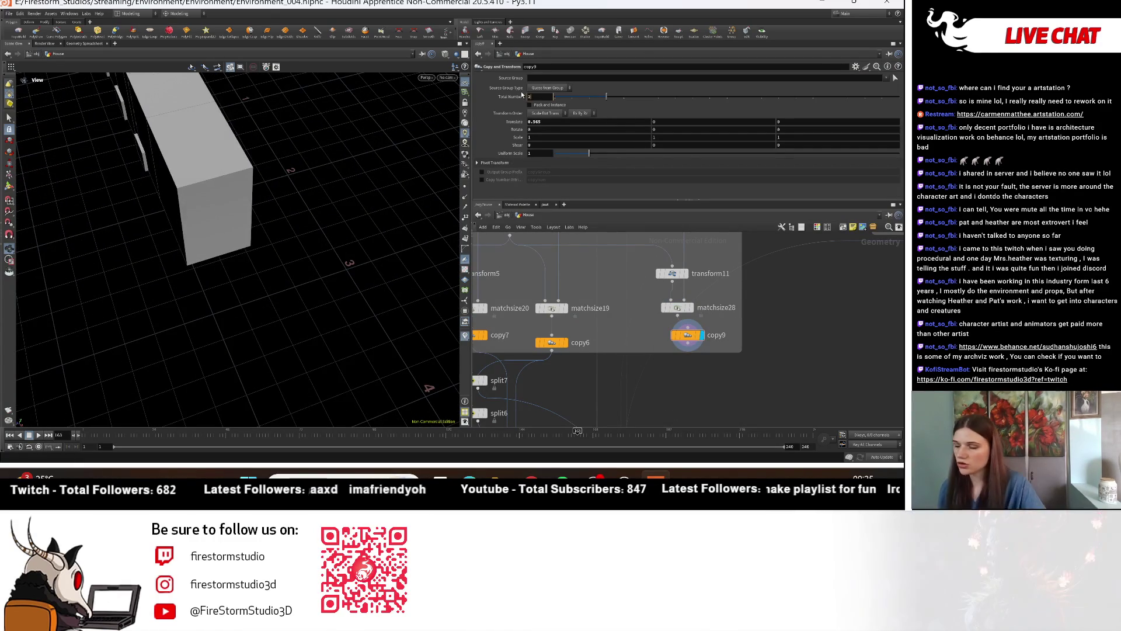
{"action": "type", "text": "2"}
{"action": "key", "text": "Return"}
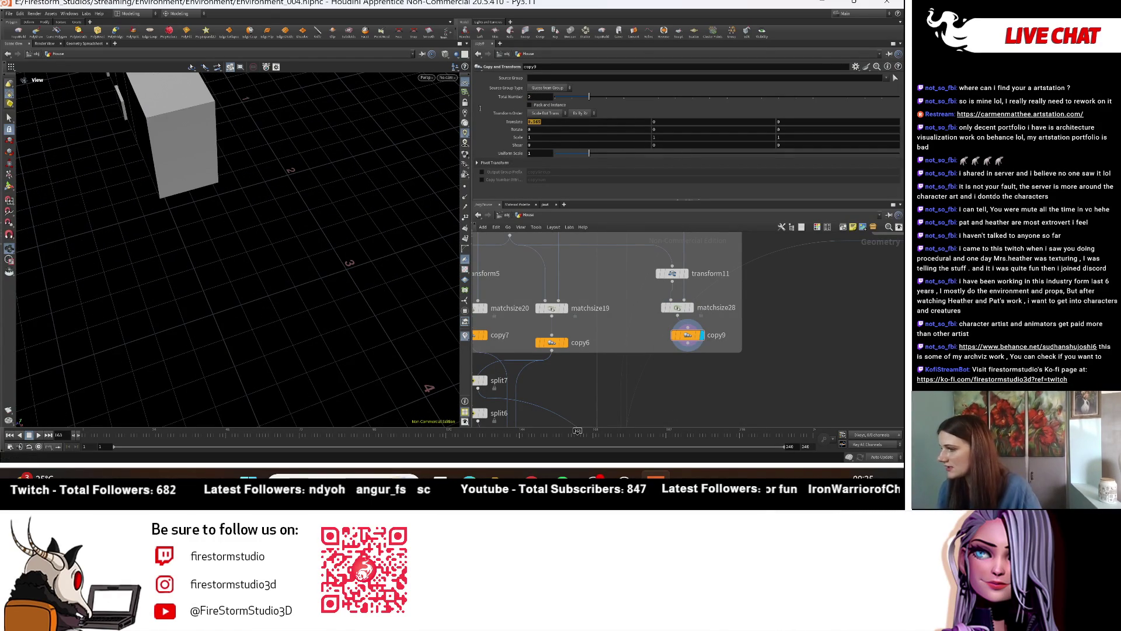
Step: Set copy9's Translate Z to -0.5 and frame both copies
{"action": "key", "text": "Return"}
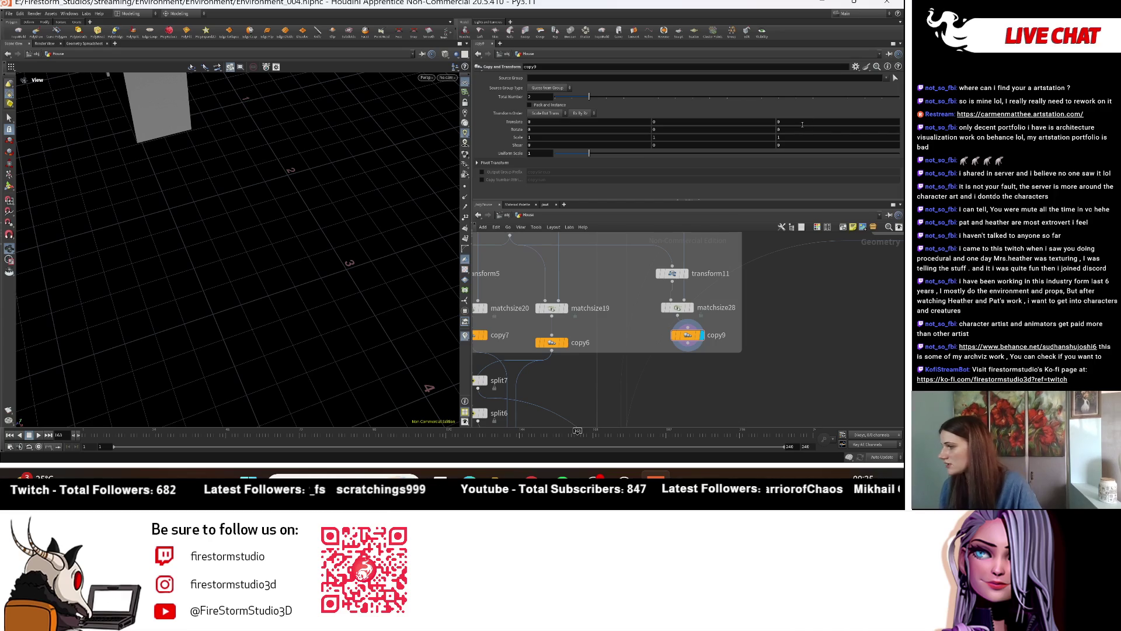
{"action": "type", "text": "0.5"}
{"action": "key", "text": "Return"}
{"action": "left_click_drag", "start_coordinate": [300, 225], "coordinate": [139, 336]}
{"action": "key", "text": "h"}
{"action": "left_click", "coordinate": [783, 122]}
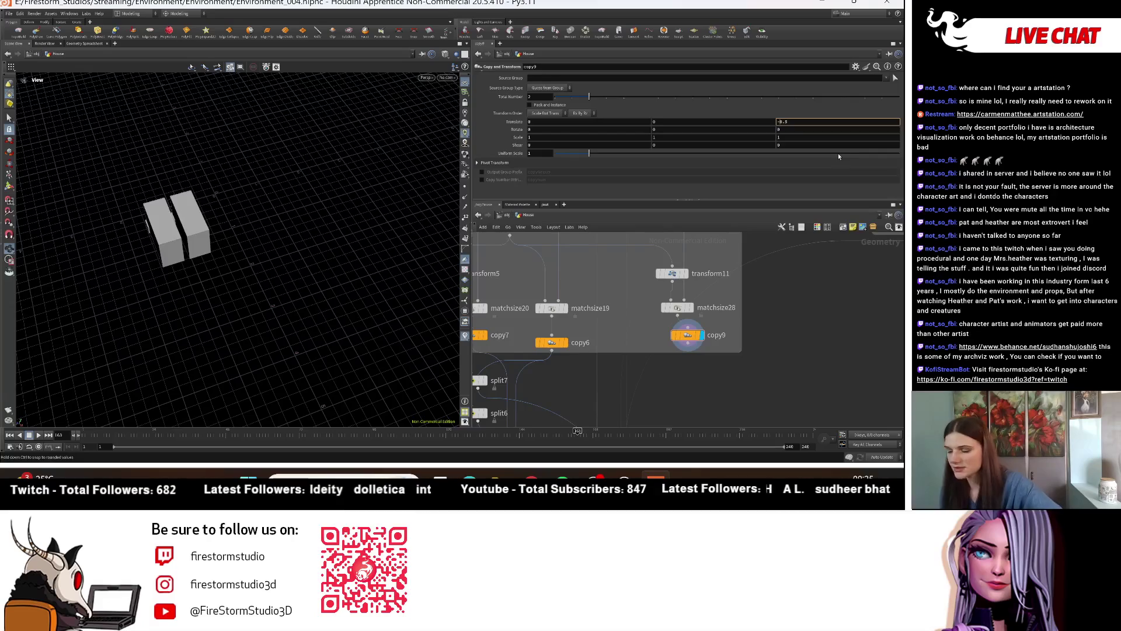
{"action": "key", "text": "Return"}
Step: Duplicate split7 as split8 fed by copy9's output
{"action": "left_click", "coordinate": [688, 345]}
{"action": "scroll", "coordinate": [694, 326], "scroll_direction": "down", "scroll_amount": 2}
{"action": "scroll", "coordinate": [622, 297], "scroll_direction": "down", "scroll_amount": 2}
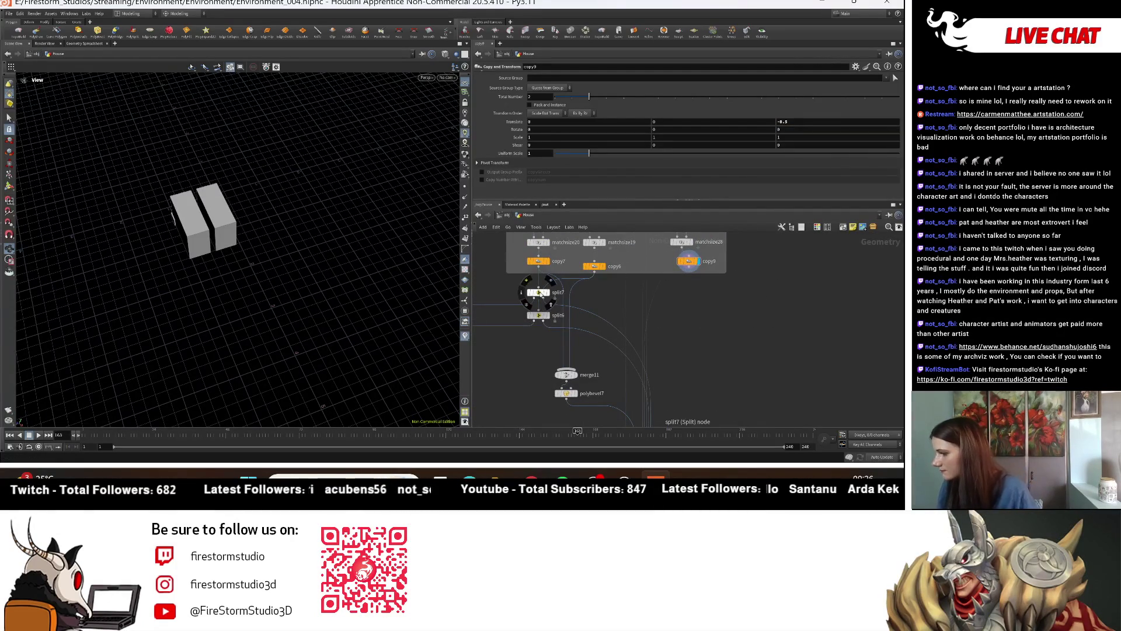
{"action": "mouse_move", "coordinate": [549, 293]}
{"action": "left_mouse_down", "text": "alt"}
{"action": "mouse_move", "coordinate": [709, 310]}
{"action": "mouse_move", "coordinate": [693, 270]}
{"action": "left_mouse_up", "text": "alt"}
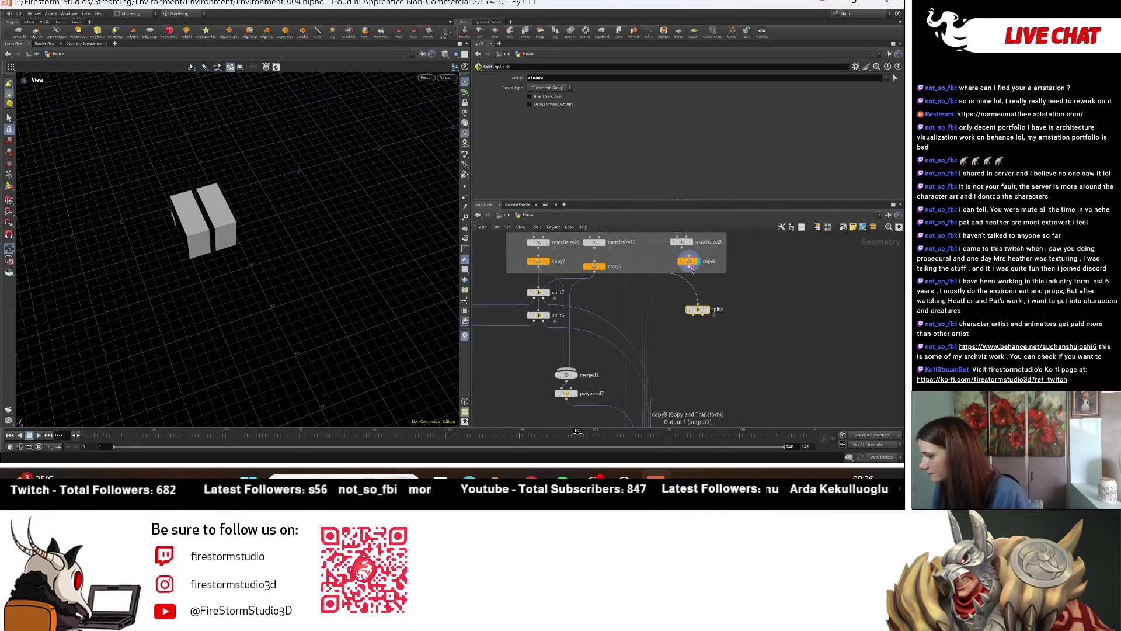
Step: Preview the group14 and group13 window-cutout results in the viewport
{"action": "left_click", "coordinate": [693, 316]}
{"action": "mouse_move", "coordinate": [654, 333]}
{"action": "middle_mouse_down"}
{"action": "mouse_move", "coordinate": [682, 385]}
{"action": "mouse_move", "coordinate": [690, 275]}
{"action": "mouse_move", "coordinate": [689, 342]}
{"action": "mouse_move", "coordinate": [699, 308]}
{"action": "middle_mouse_up"}
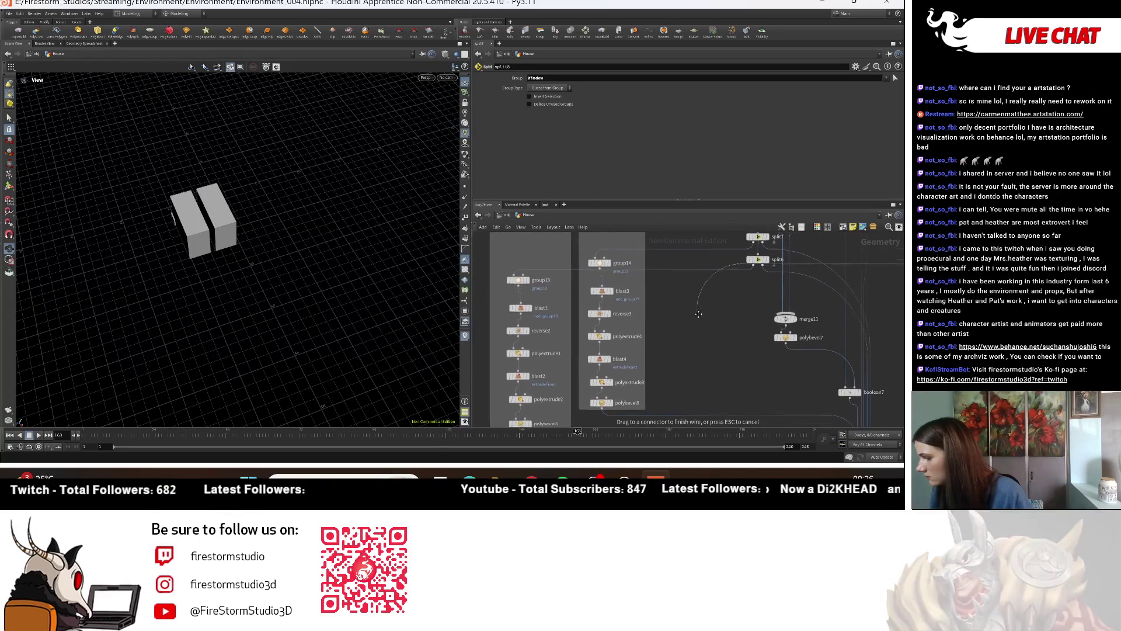
{"action": "mouse_move", "coordinate": [699, 309]}
{"action": "middle_mouse_down"}
{"action": "mouse_move", "coordinate": [705, 376]}
{"action": "mouse_move", "coordinate": [700, 314]}
{"action": "middle_mouse_up"}
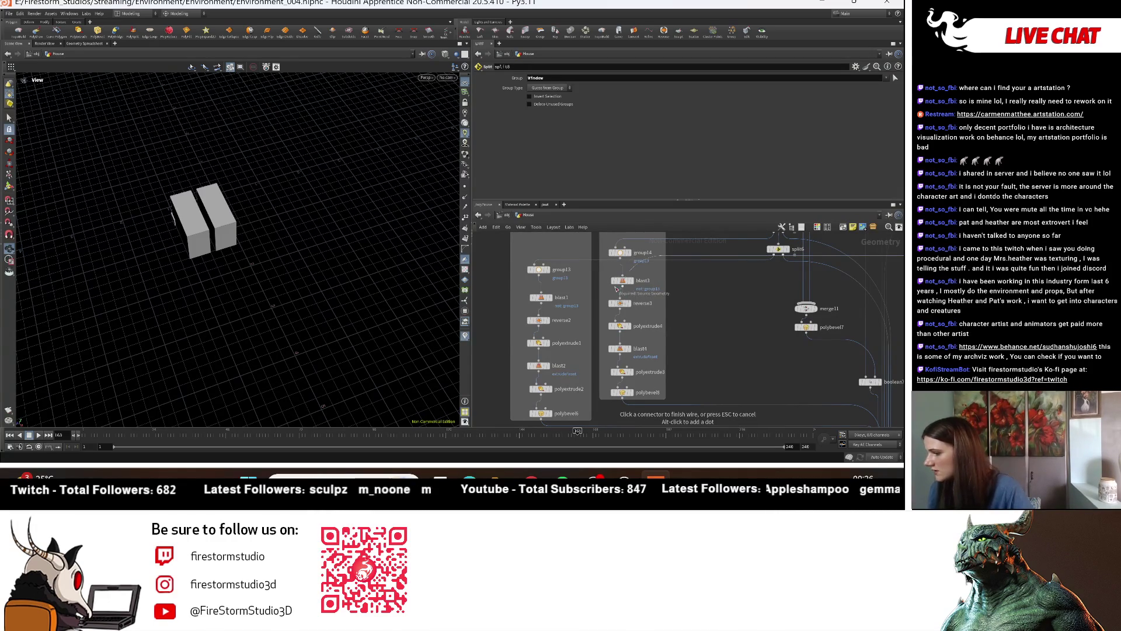
{"action": "key", "text": "Escape"}
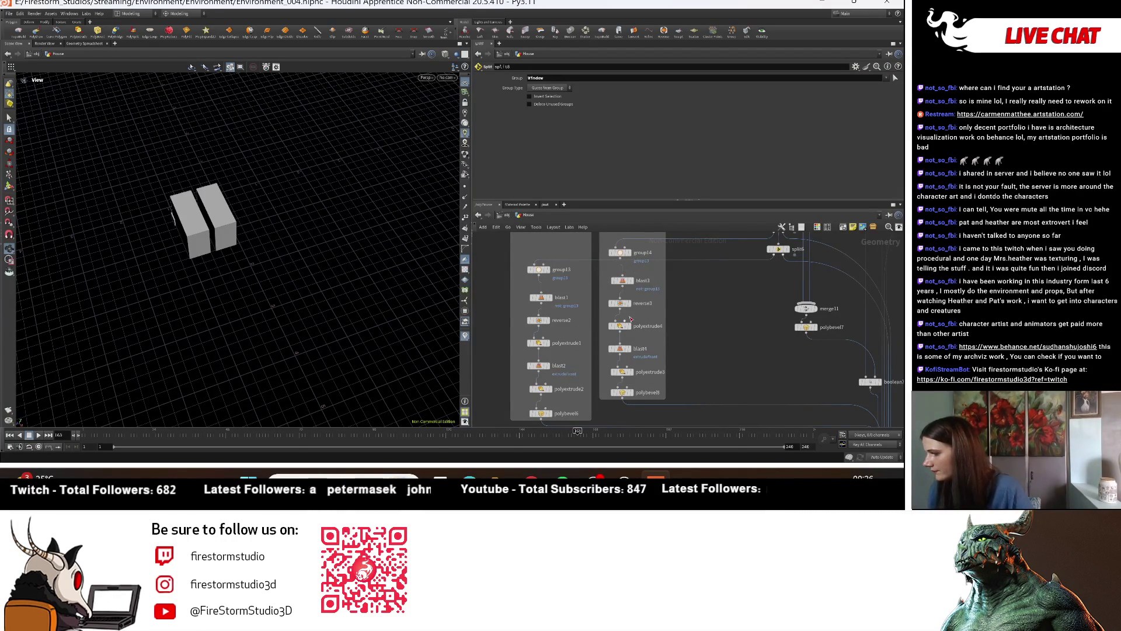
{"action": "left_click", "coordinate": [631, 253]}
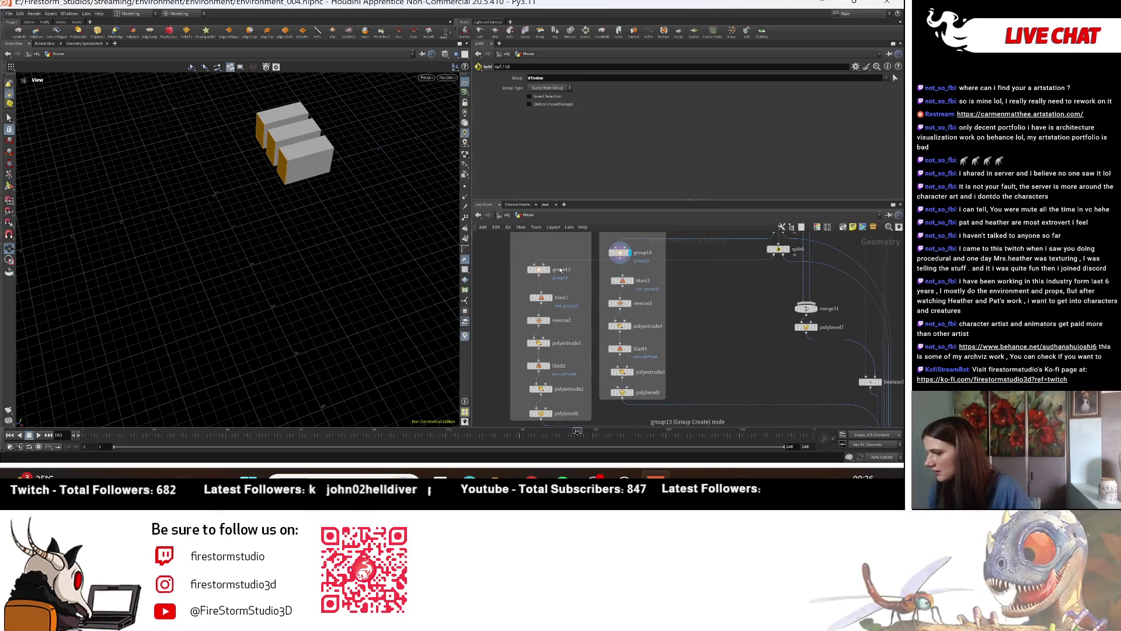
{"action": "left_click", "coordinate": [550, 270]}
Step: Move the left window node group to the right
{"action": "scroll", "coordinate": [619, 320], "scroll_direction": "down", "scroll_amount": 5}
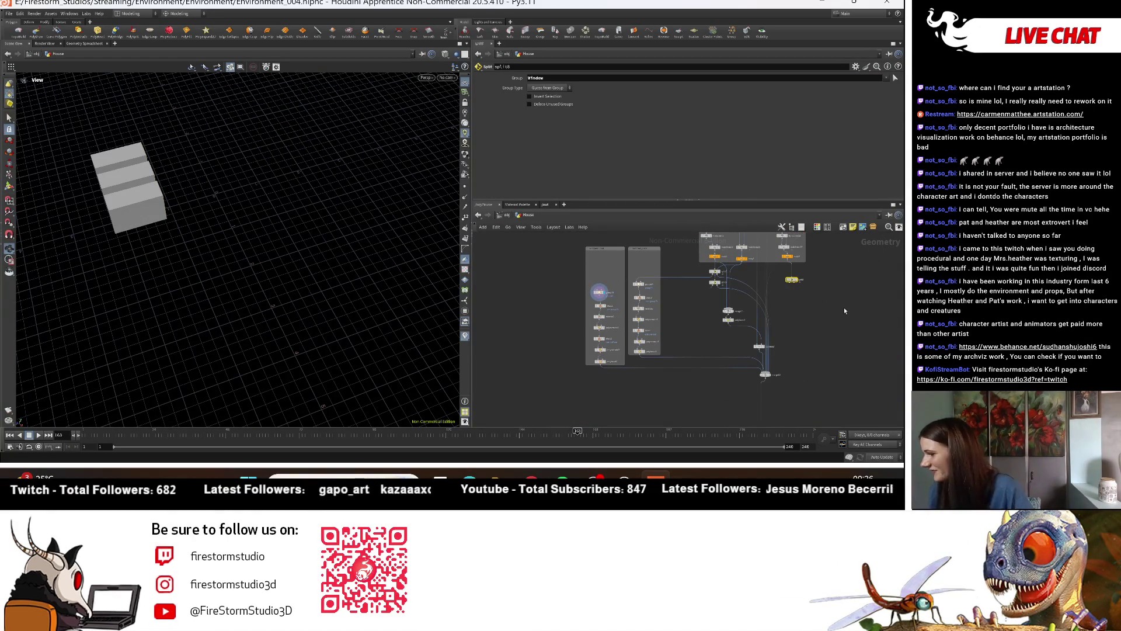
{"action": "middle_click_drag", "start_coordinate": [676, 309], "coordinate": [610, 306]}
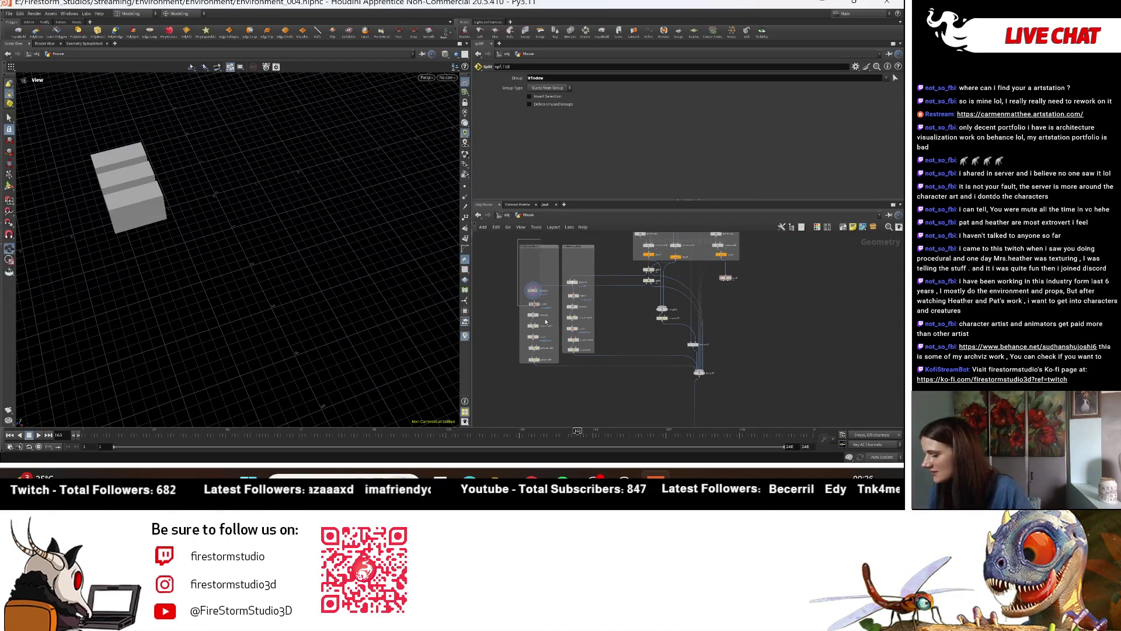
{"action": "left_click_drag", "start_coordinate": [529, 271], "coordinate": [555, 367]}
{"action": "left_click_drag", "start_coordinate": [544, 249], "coordinate": [821, 255]}
{"action": "scroll", "coordinate": [759, 318], "scroll_direction": "up", "scroll_amount": 3}
{"action": "left_click", "coordinate": [750, 313]}
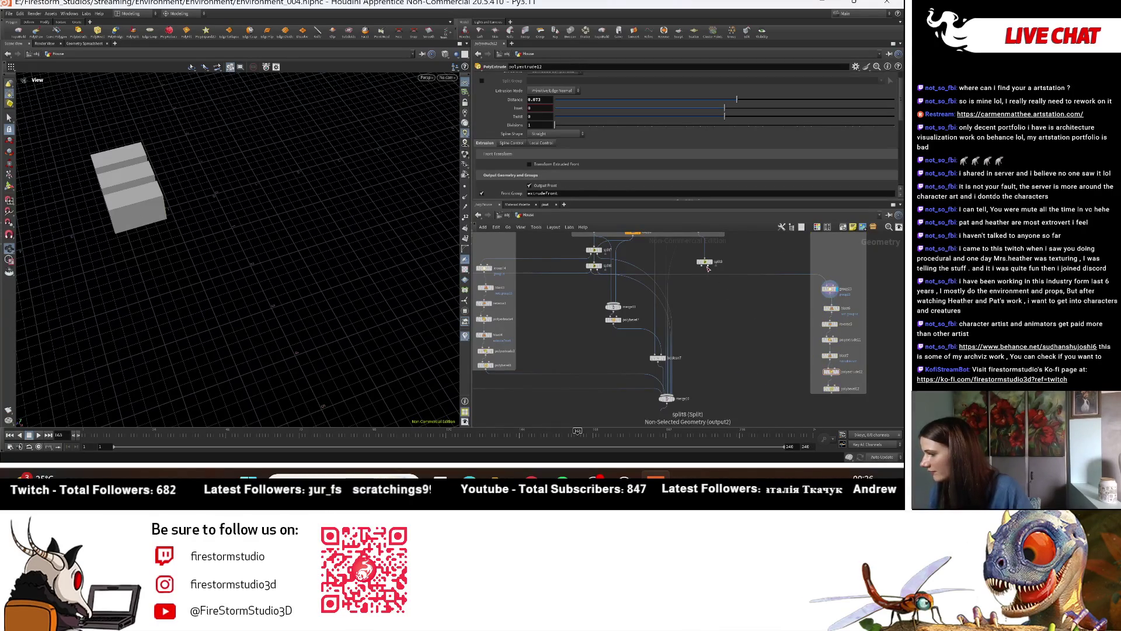
Step: Wire split8's output into group13's input
{"action": "left_click", "coordinate": [713, 271]}
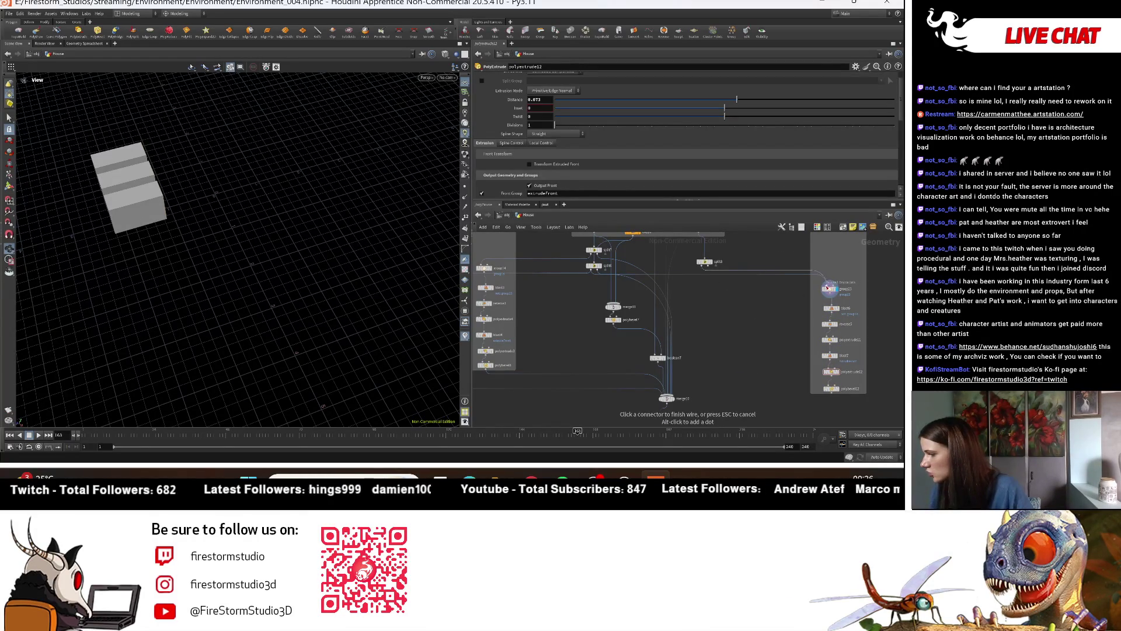
{"action": "left_click", "coordinate": [827, 285]}
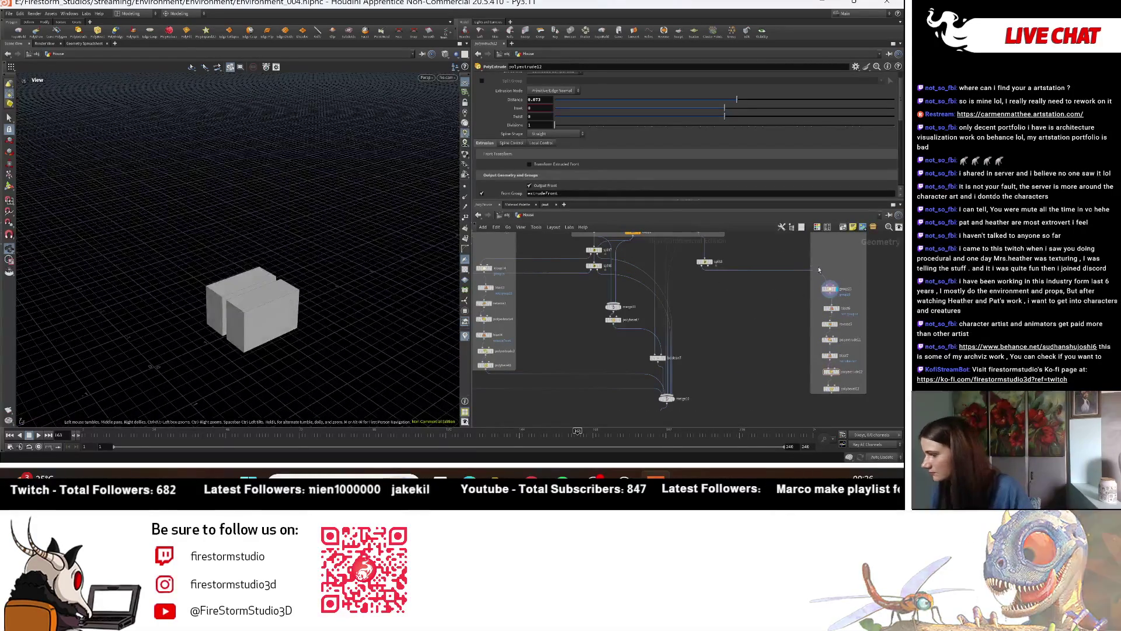
{"action": "scroll", "coordinate": [820, 269], "scroll_direction": "up", "scroll_amount": 4}
Step: Set the window group's normal Direction component to .1
{"action": "left_click", "coordinate": [807, 259]}
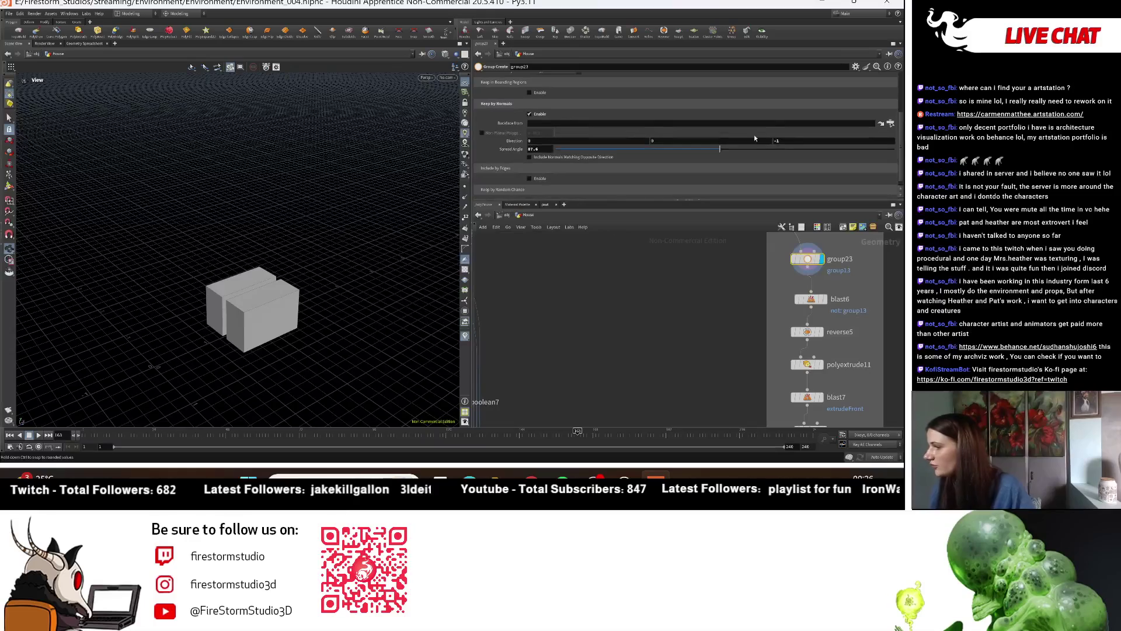
{"action": "type", "text": "."}
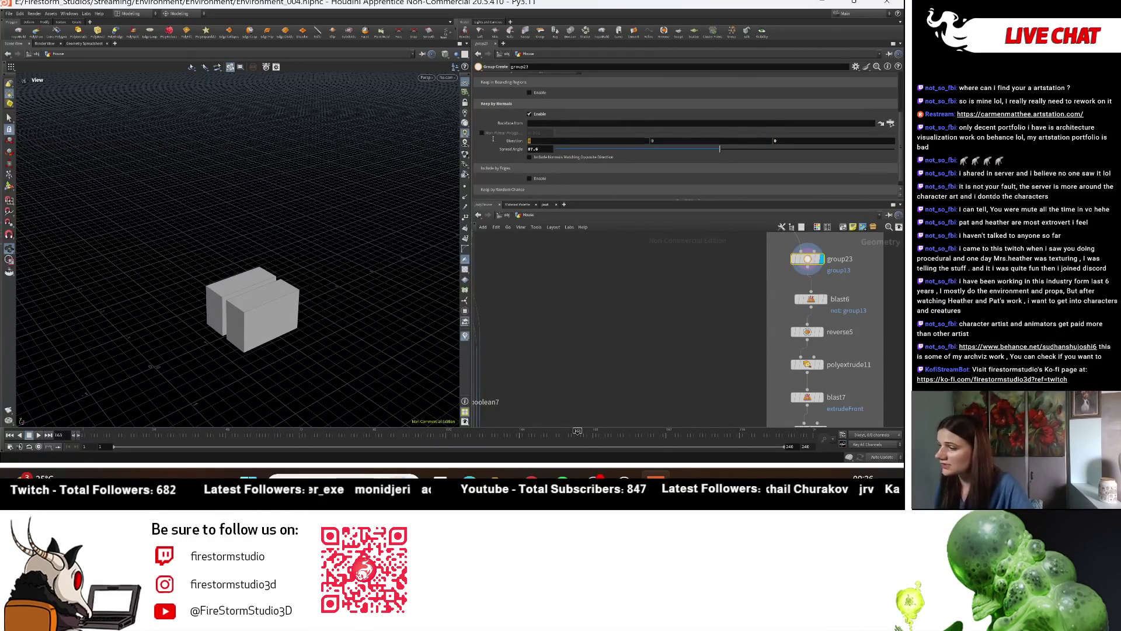
{"action": "type", "text": "1"}
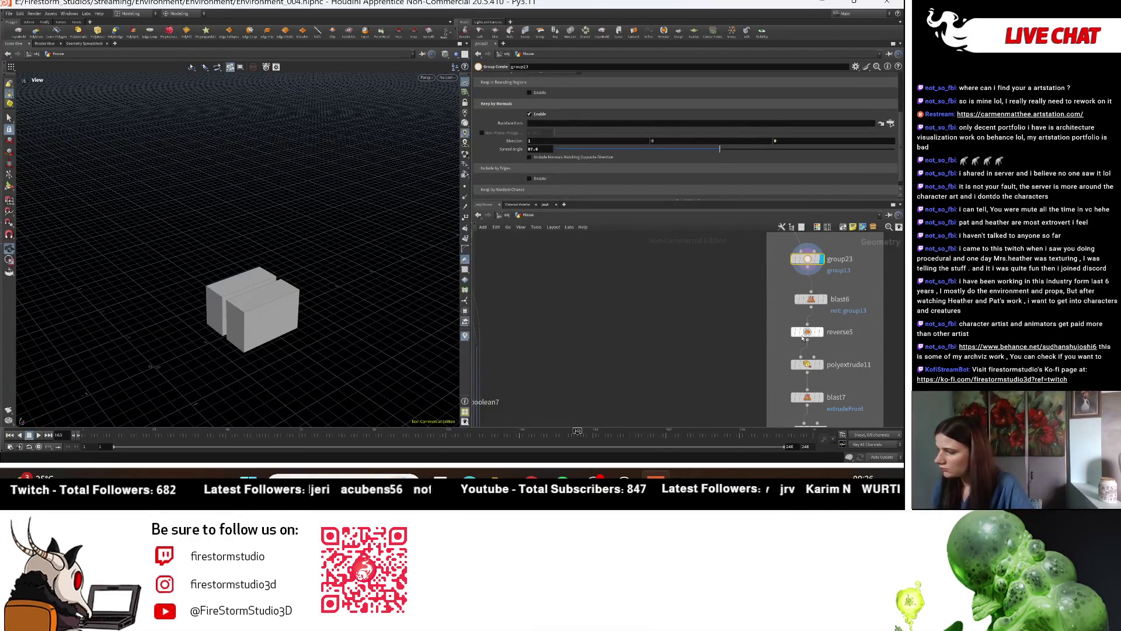
{"action": "scroll", "coordinate": [804, 331], "scroll_direction": "down", "scroll_amount": 3}
{"action": "scroll", "coordinate": [657, 266], "scroll_direction": "up", "scroll_amount": 3}
Step: Lower group23's Spread Angle to about 80 while viewing split8's boxes
{"action": "left_click", "coordinate": [658, 264]}
{"action": "mouse_move", "coordinate": [263, 327]}
{"action": "left_mouse_down"}
{"action": "mouse_move", "coordinate": [259, 296]}
{"action": "mouse_move", "coordinate": [300, 381]}
{"action": "left_mouse_up"}
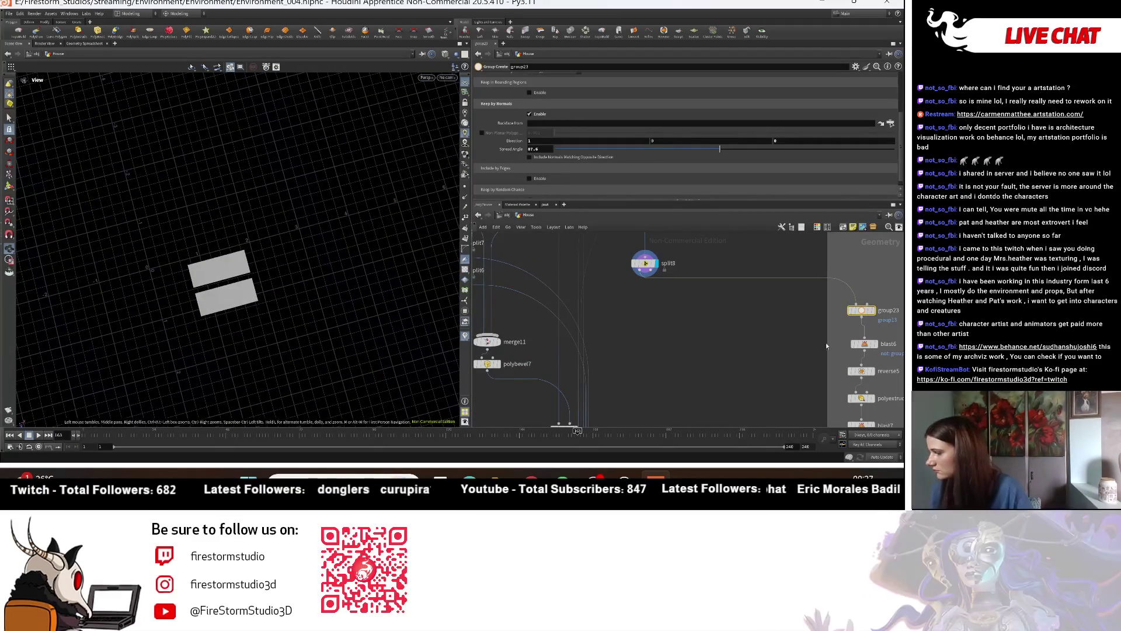
{"action": "mouse_move", "coordinate": [876, 314]}
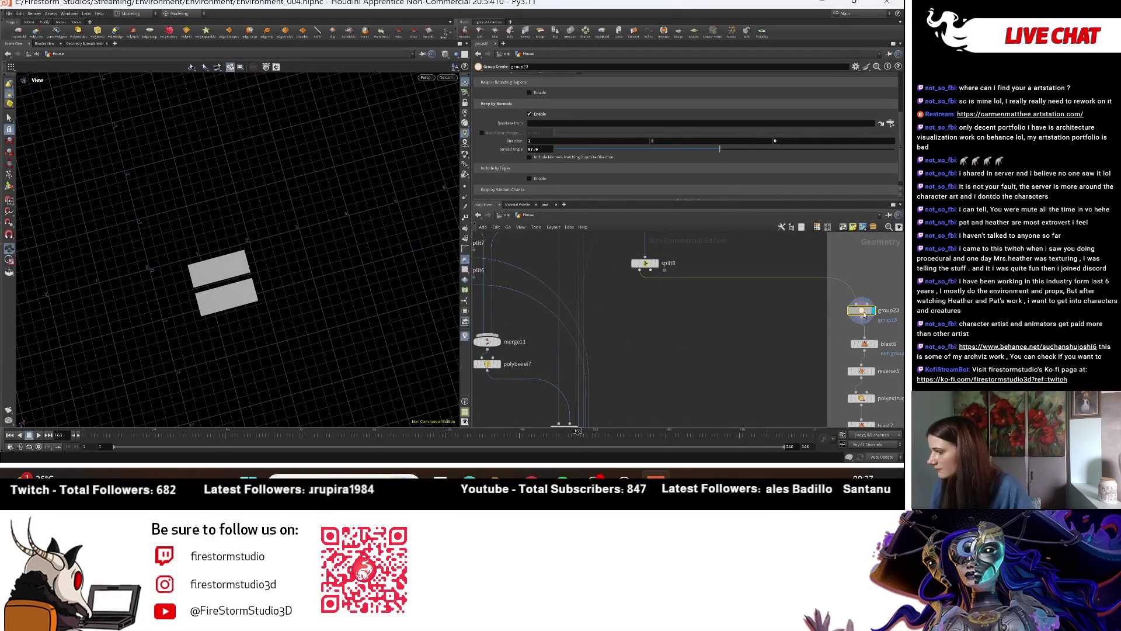
{"action": "left_click_drag", "start_coordinate": [721, 150], "coordinate": [707, 150]}
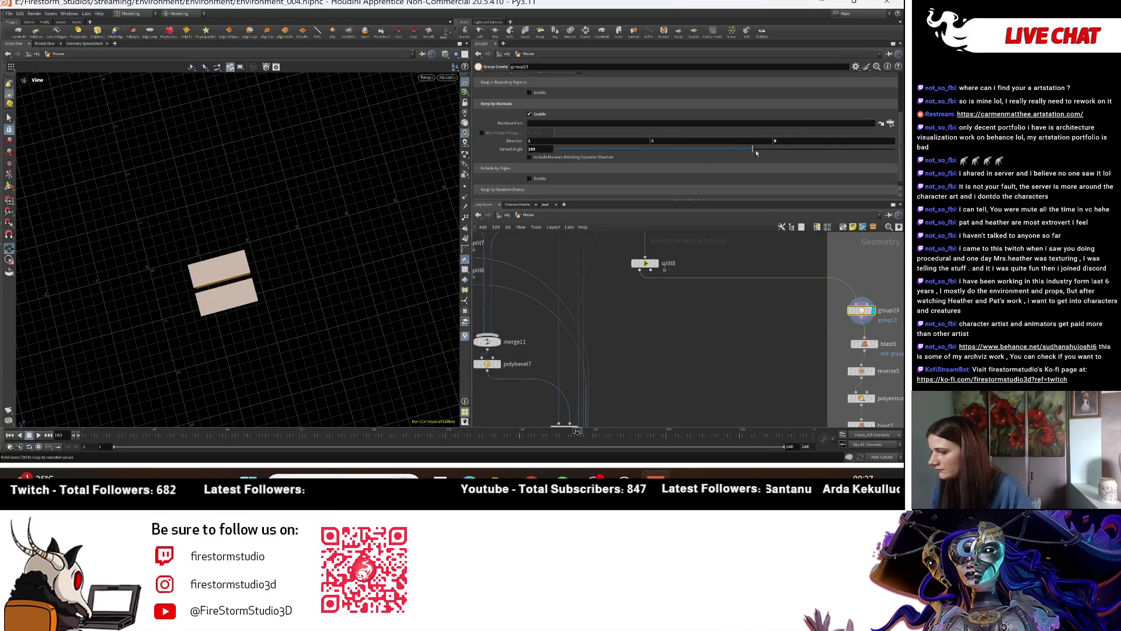
{"action": "left_click_drag", "start_coordinate": [245, 251], "coordinate": [142, 240], "text": "alt"}
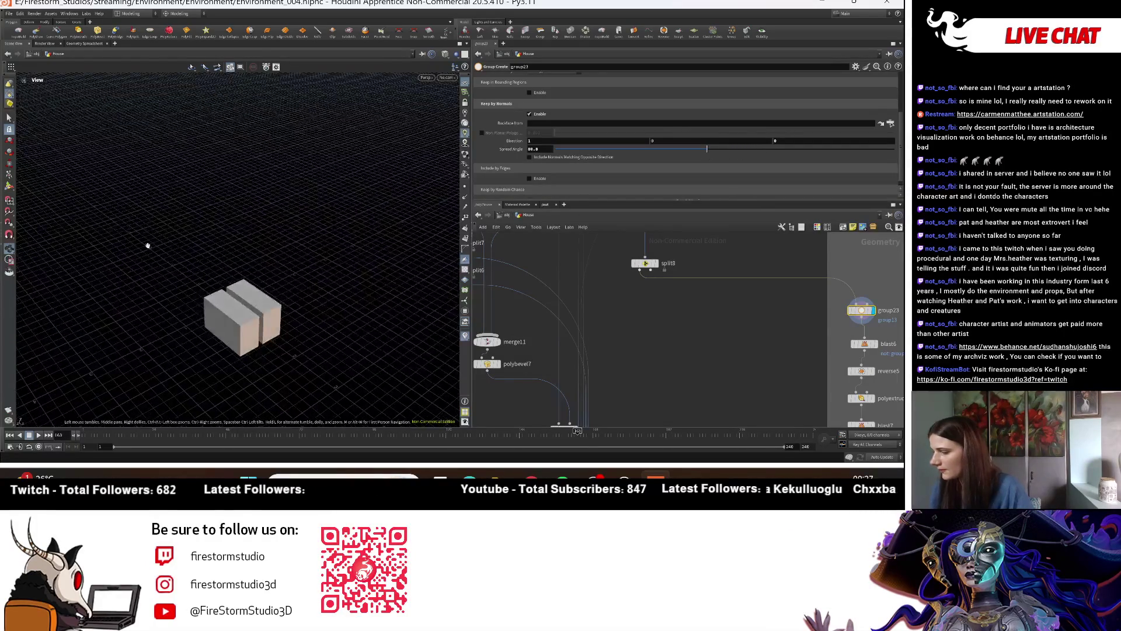
{"action": "scroll", "coordinate": [790, 340], "scroll_direction": "down", "scroll_amount": 2}
Step: Display polybevel12 to show hollow window frames on both blocks
{"action": "left_click", "coordinate": [764, 356]}
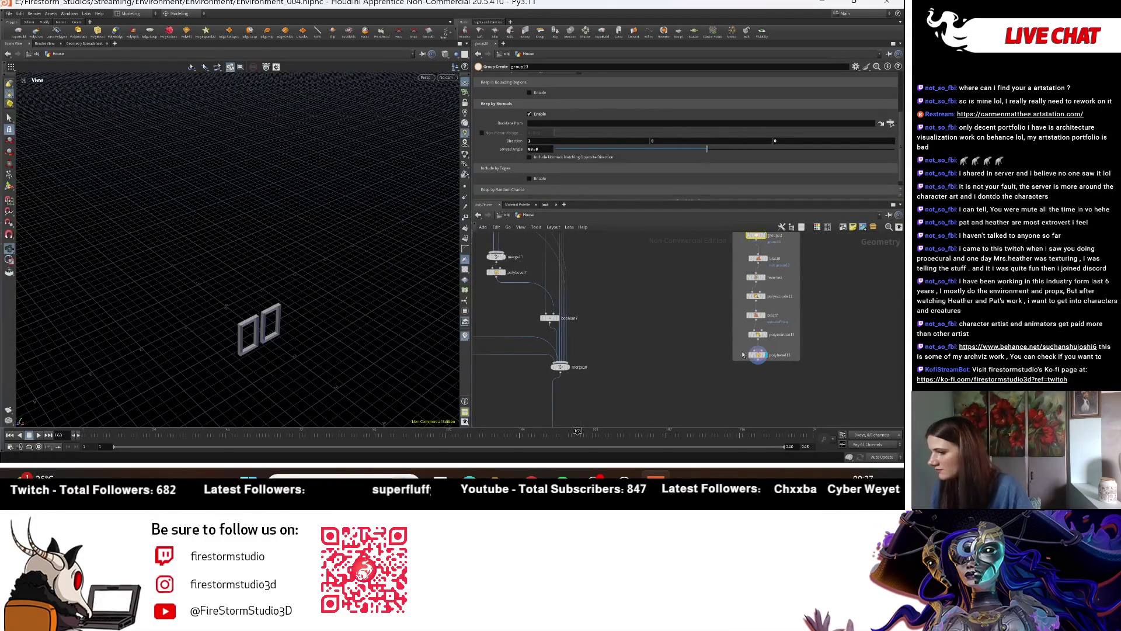
{"action": "mouse_move", "coordinate": [323, 301]}
{"action": "left_mouse_down", "text": "alt"}
{"action": "mouse_move", "coordinate": [361, 328]}
{"action": "mouse_move", "coordinate": [275, 304]}
{"action": "mouse_move", "coordinate": [327, 350]}
{"action": "left_mouse_up", "text": "alt"}
{"action": "scroll", "coordinate": [728, 391], "scroll_direction": "down", "scroll_amount": 2}
{"action": "scroll", "coordinate": [648, 327], "scroll_direction": "up", "scroll_amount": 2}
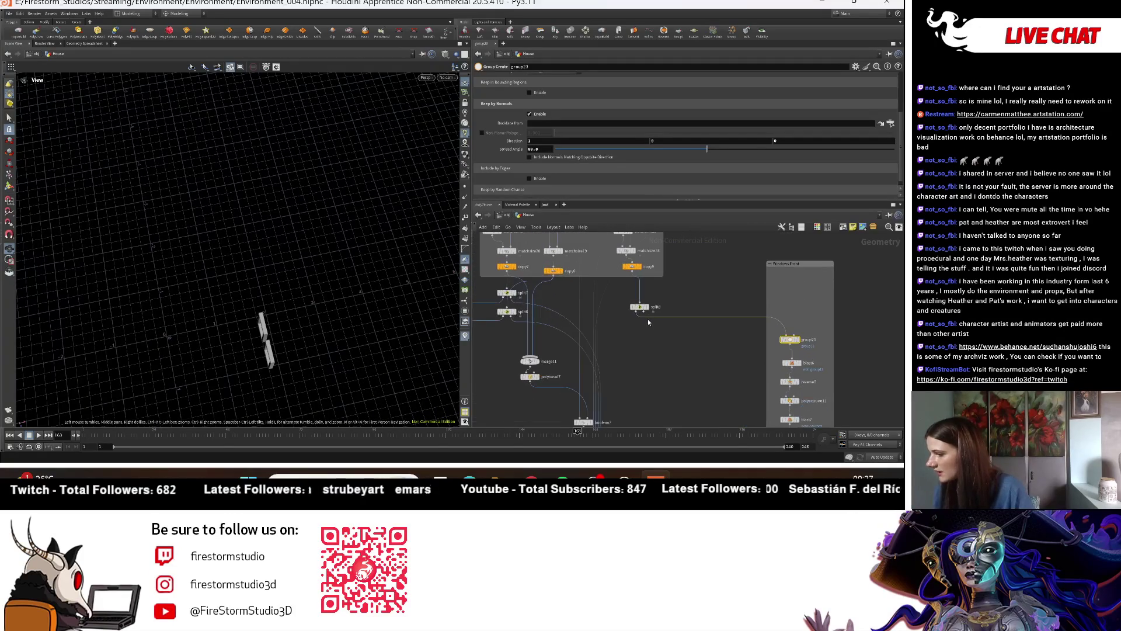
{"action": "left_click", "coordinate": [646, 317]}
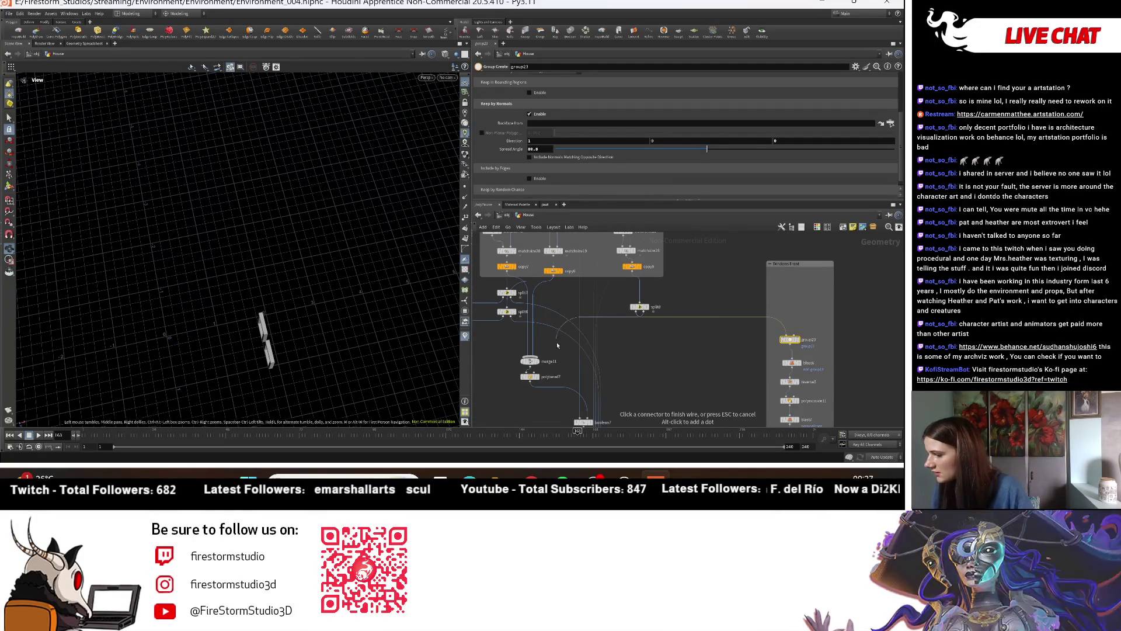
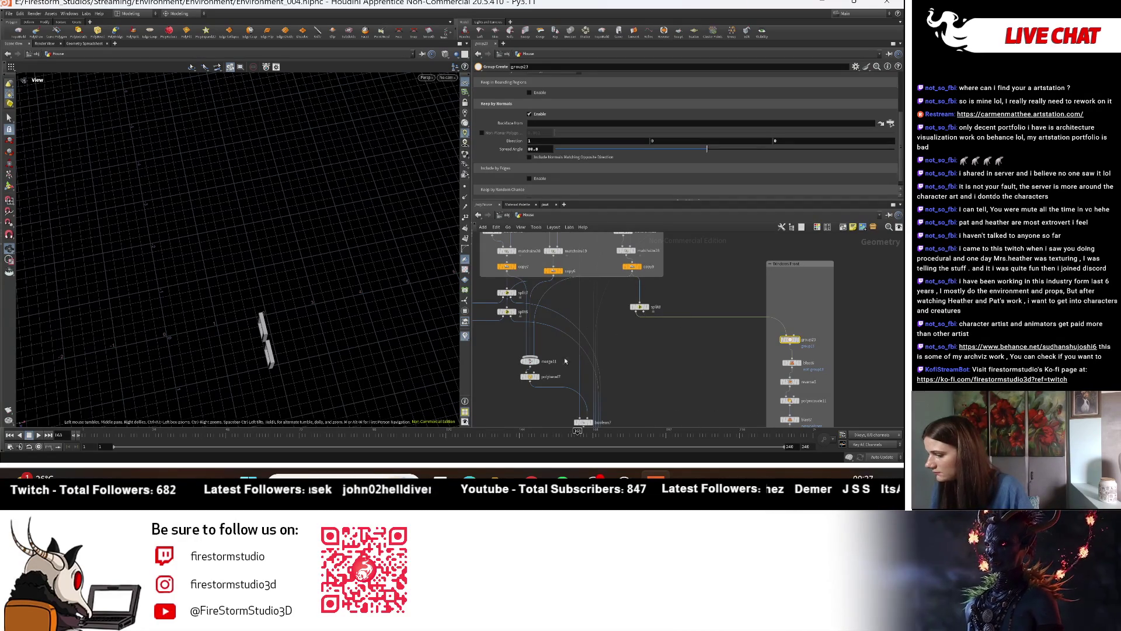
Step: Display the building boxes and orbit the viewport to an oblique angle
{"action": "left_click", "coordinate": [535, 361]}
{"action": "mouse_move", "coordinate": [257, 352]}
{"action": "left_mouse_down"}
{"action": "mouse_move", "coordinate": [358, 271]}
{"action": "mouse_move", "coordinate": [614, 326]}
{"action": "left_mouse_up"}
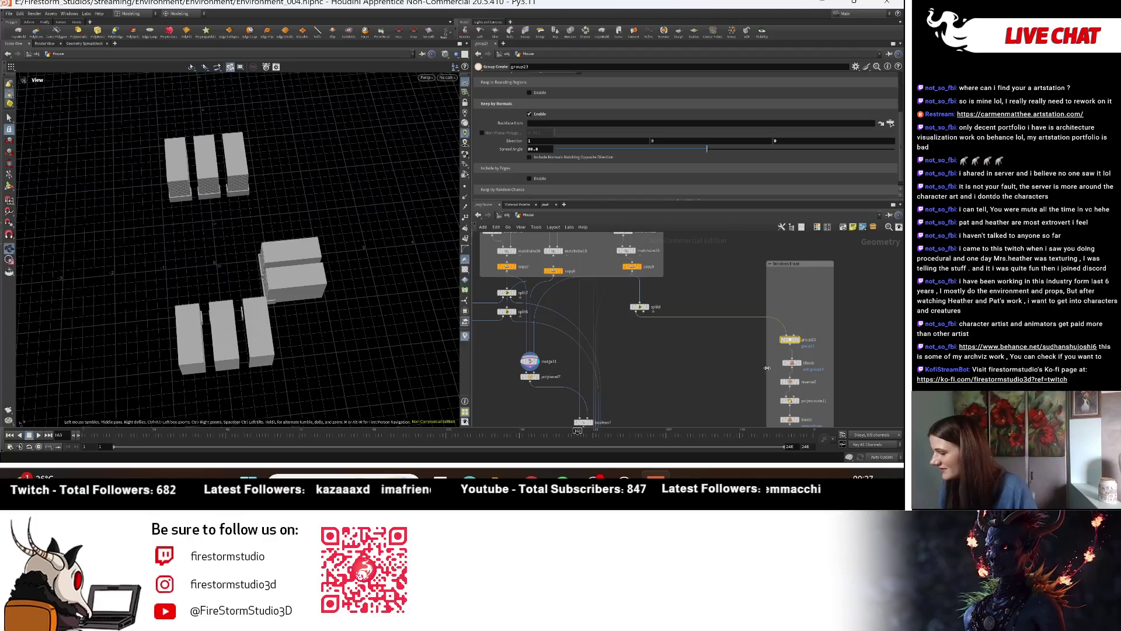
{"action": "middle_click_drag", "start_coordinate": [772, 371], "coordinate": [766, 318]}
{"action": "left_click_drag", "start_coordinate": [245, 295], "coordinate": [655, 269]}
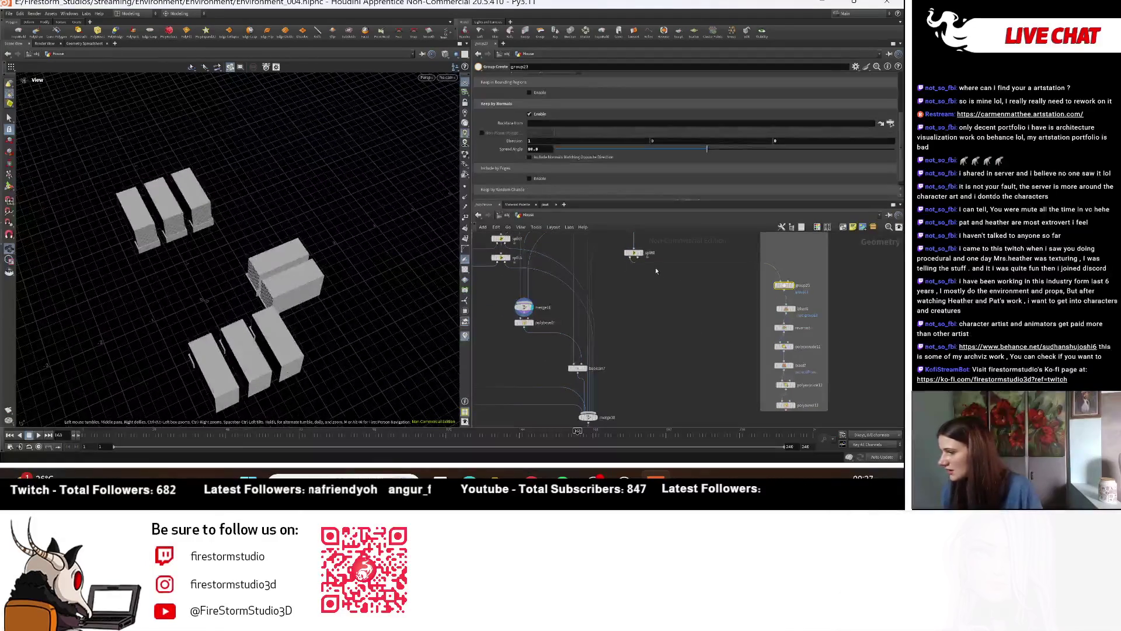
{"action": "scroll", "coordinate": [671, 309], "scroll_direction": "up", "scroll_amount": 3}
{"action": "middle_click_drag", "start_coordinate": [632, 323], "coordinate": [619, 345]}
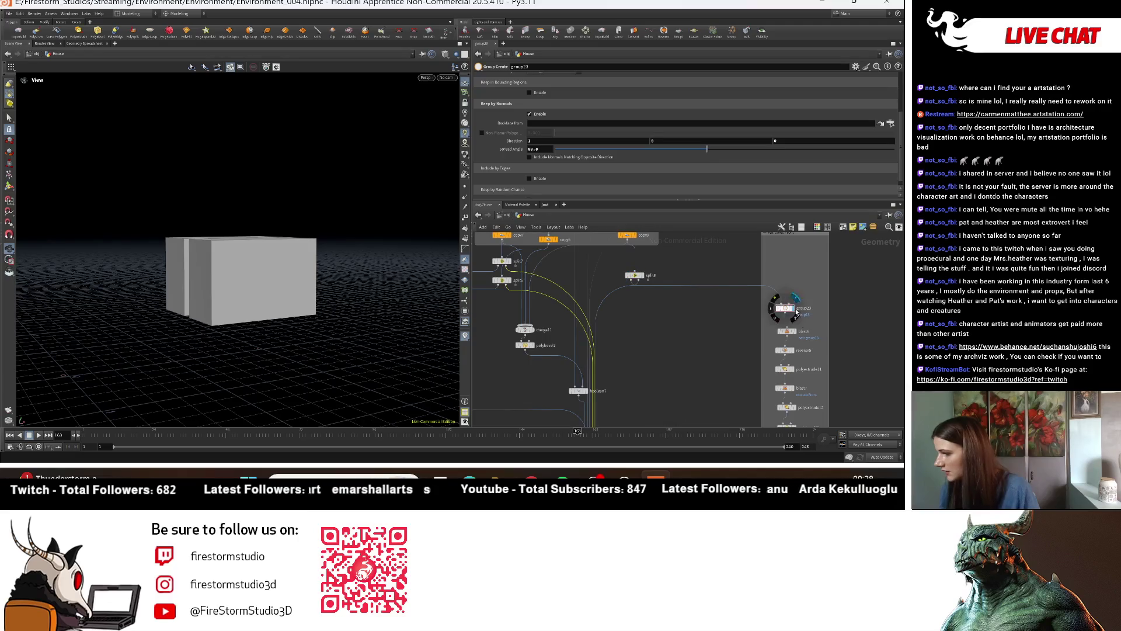
Step: Show the polybevel12 window frames with the merge10 lattice house templated as reference
{"action": "left_click", "coordinate": [767, 330]}
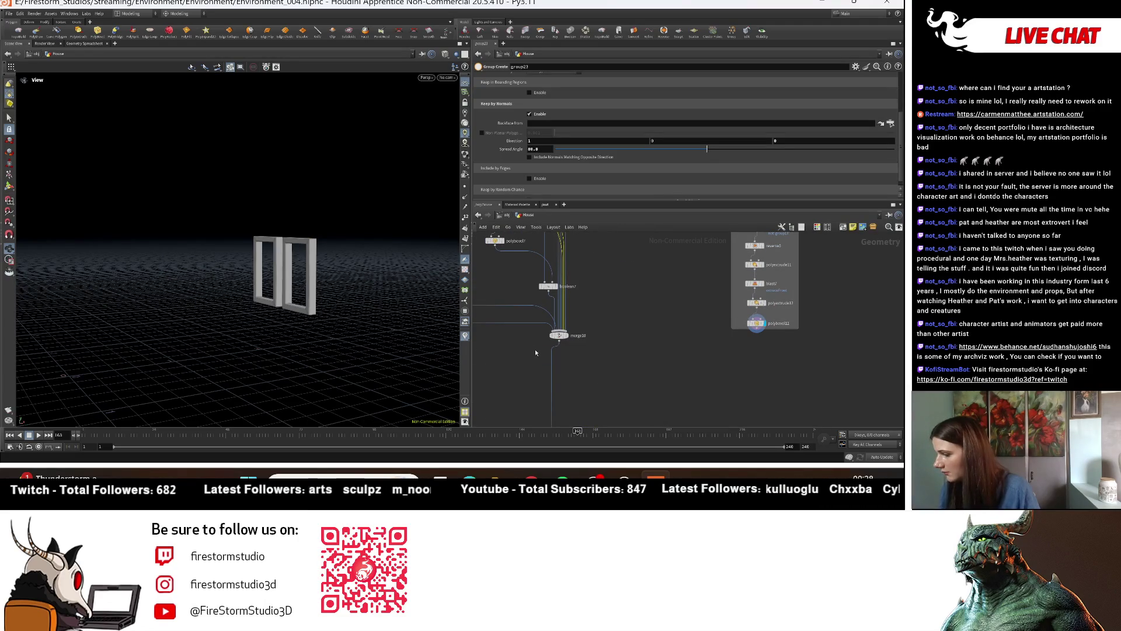
{"action": "left_click", "coordinate": [567, 341]}
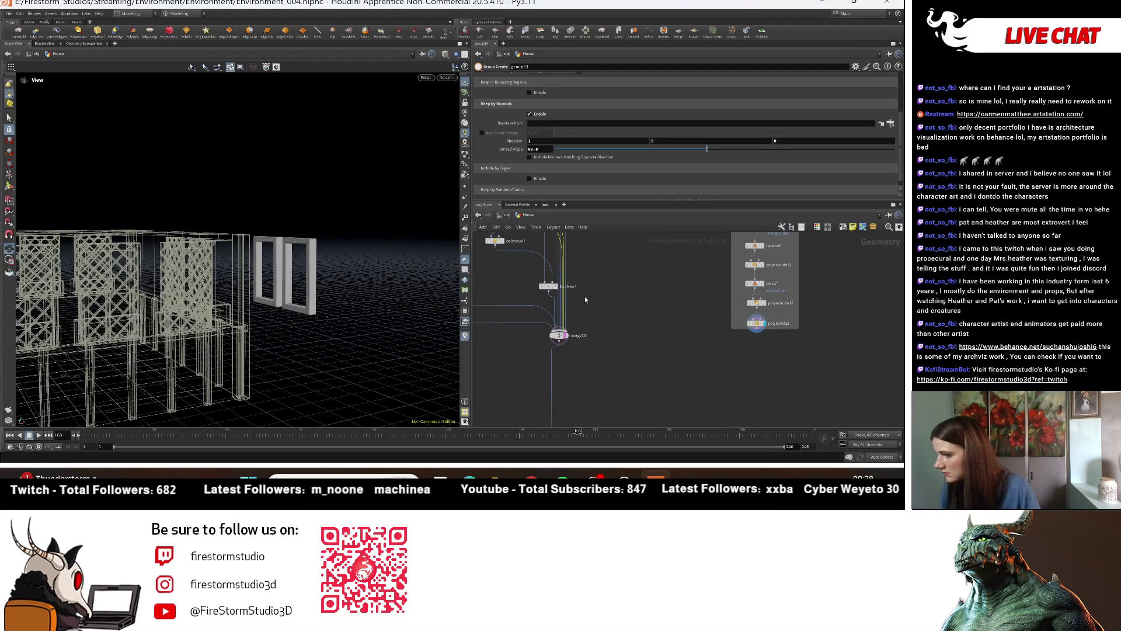
{"action": "left_click_drag", "start_coordinate": [262, 263], "coordinate": [188, 320], "text": "alt"}
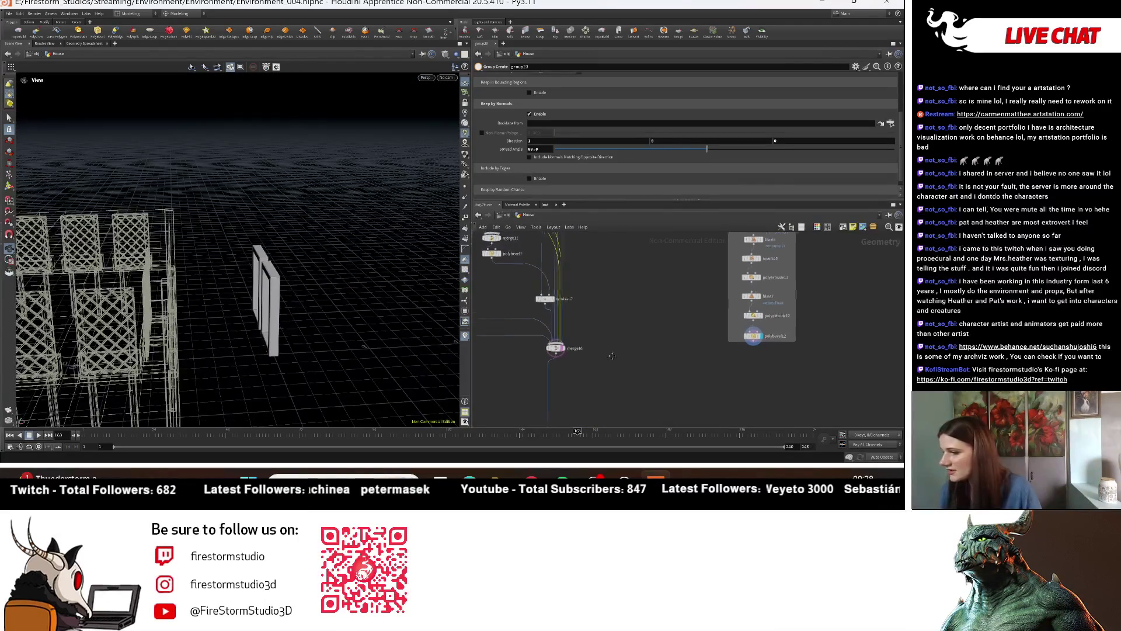
{"action": "middle_click_drag", "start_coordinate": [672, 245], "coordinate": [625, 339]}
Step: Select group23 and orbit around the house to inspect the window frames
{"action": "left_click", "coordinate": [696, 311]}
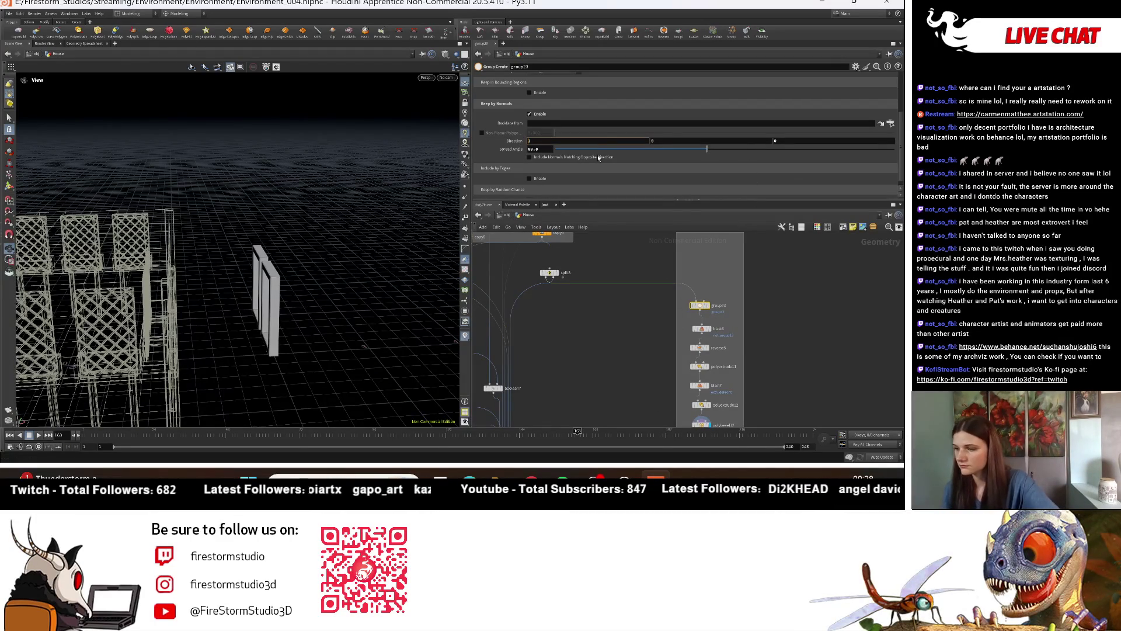
{"action": "mouse_move", "coordinate": [268, 296]}
{"action": "left_mouse_down"}
{"action": "mouse_move", "coordinate": [206, 284]}
{"action": "mouse_move", "coordinate": [263, 292]}
{"action": "left_mouse_up"}
{"action": "middle_click_drag", "start_coordinate": [618, 364], "coordinate": [639, 421]}
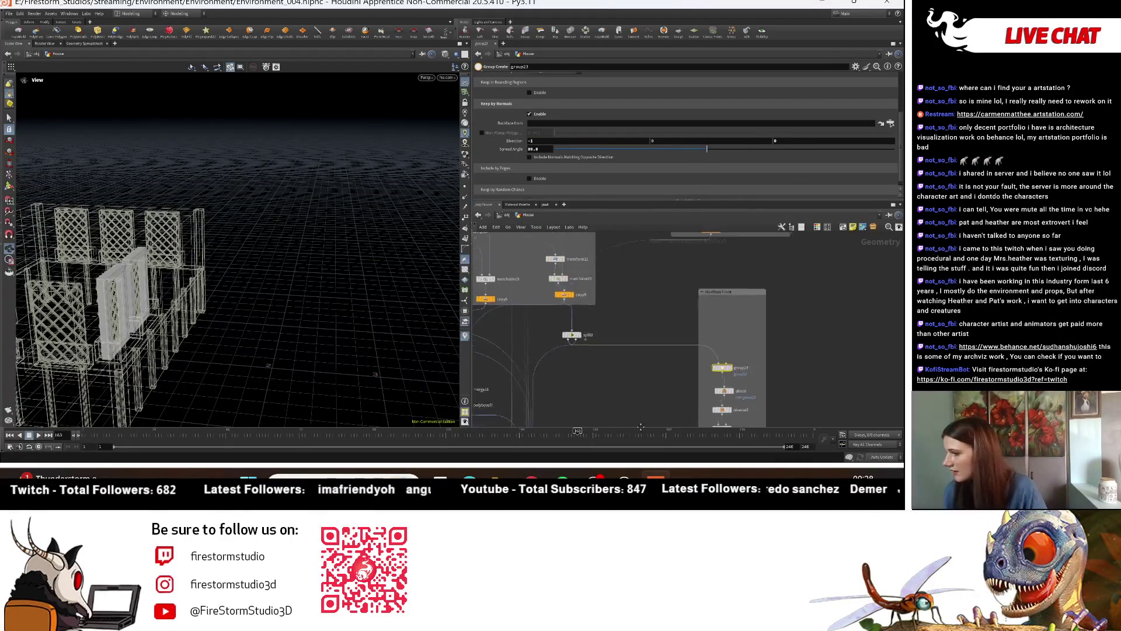
{"action": "left_click_drag", "start_coordinate": [204, 286], "coordinate": [133, 296]}
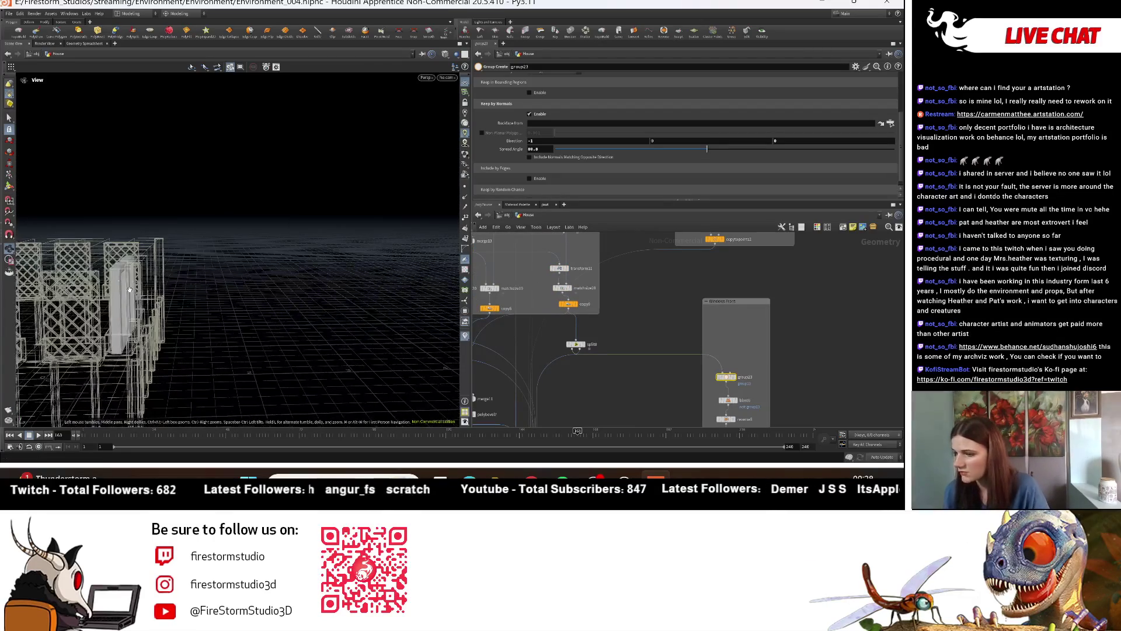
{"action": "middle_click_drag", "start_coordinate": [648, 335], "coordinate": [658, 375]}
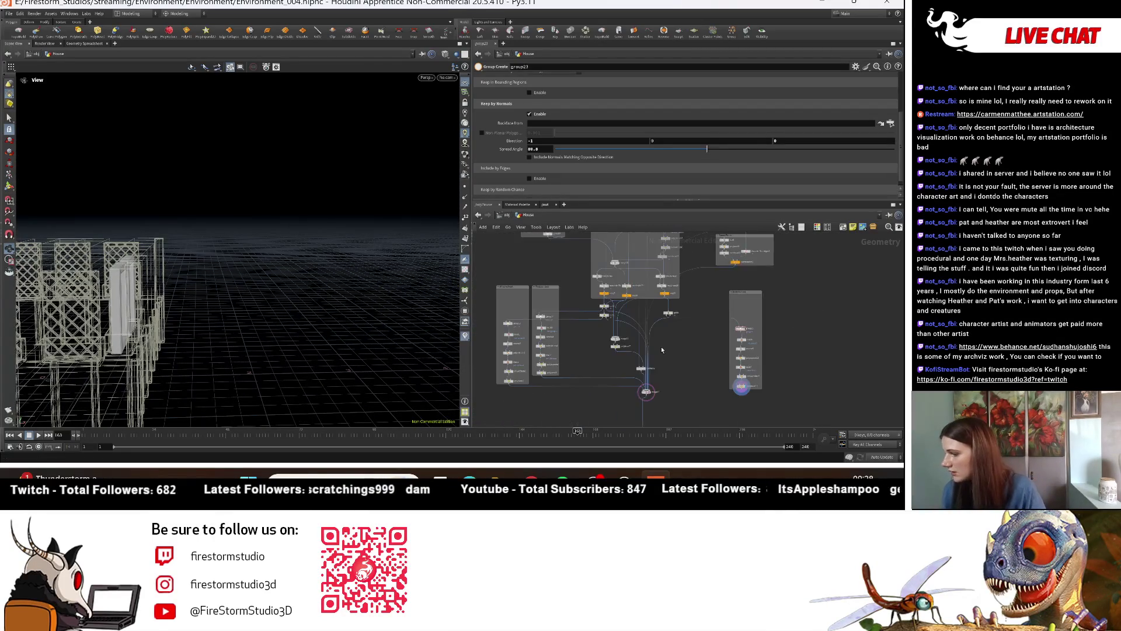
{"action": "scroll", "coordinate": [658, 375], "scroll_direction": "up", "scroll_amount": 2}
Step: Display the merged solid house from merge10 and orbit to its front wall
{"action": "left_click", "coordinate": [644, 400]}
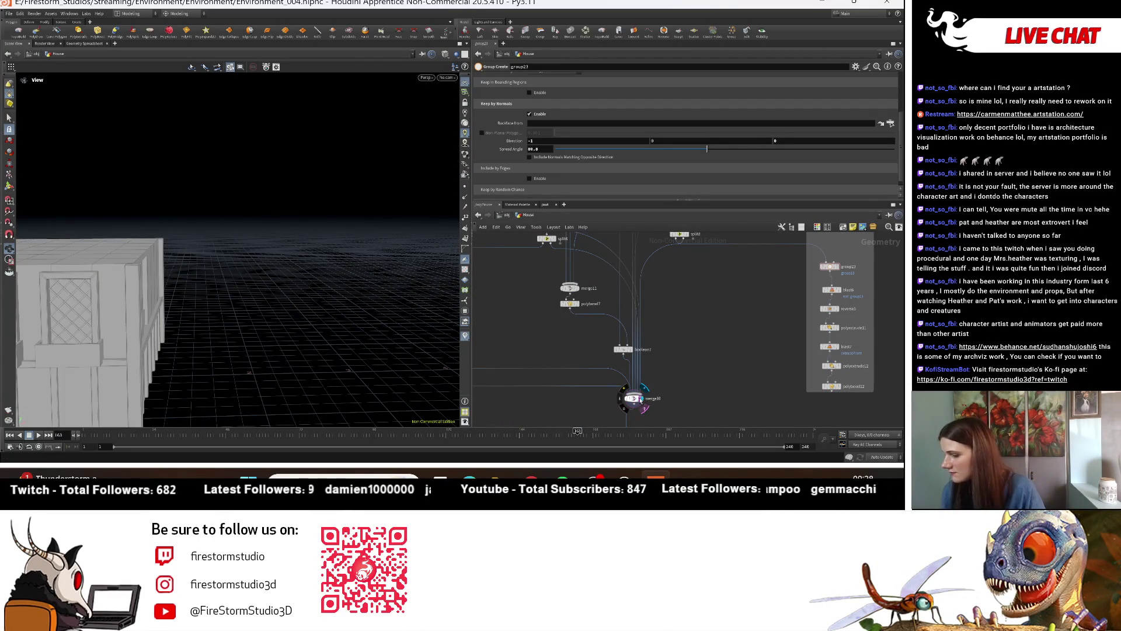
{"action": "left_click_drag", "start_coordinate": [220, 271], "coordinate": [489, 280]}
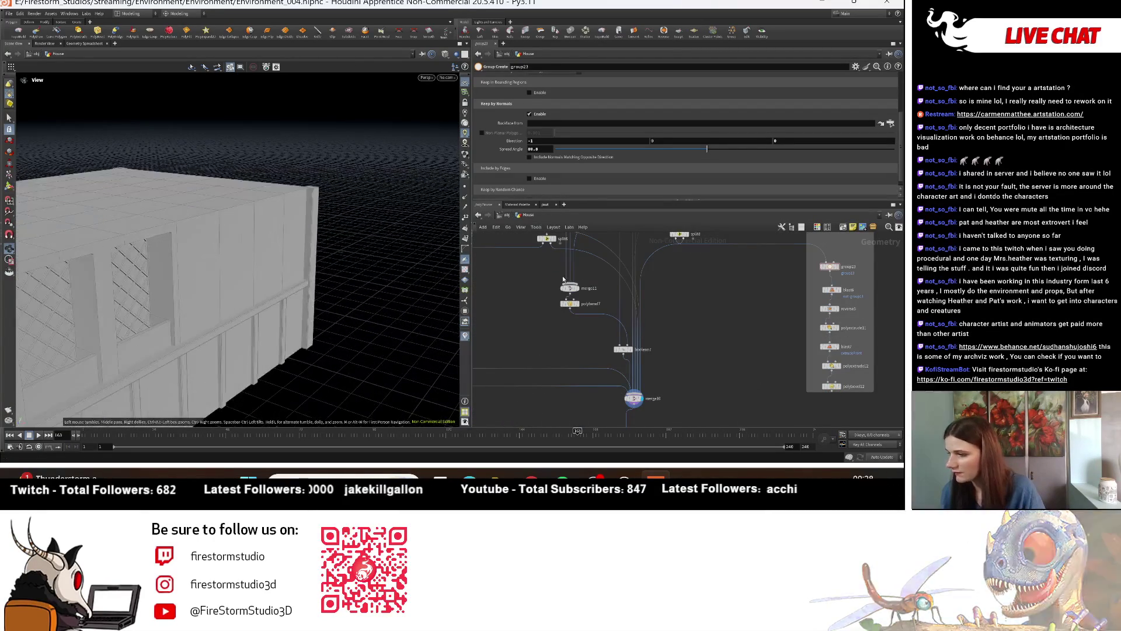
{"action": "scroll", "coordinate": [657, 322], "scroll_direction": "up", "scroll_amount": 5}
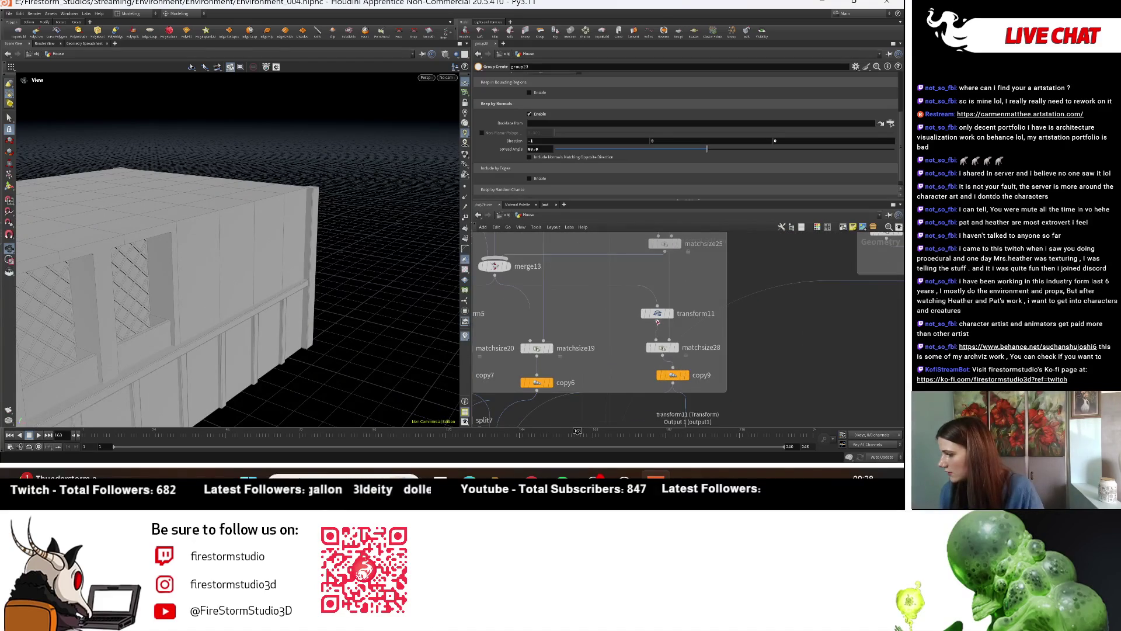
Step: Raise matchsize28's Justify Z Offset to -0.52
{"action": "left_click", "coordinate": [663, 347]}
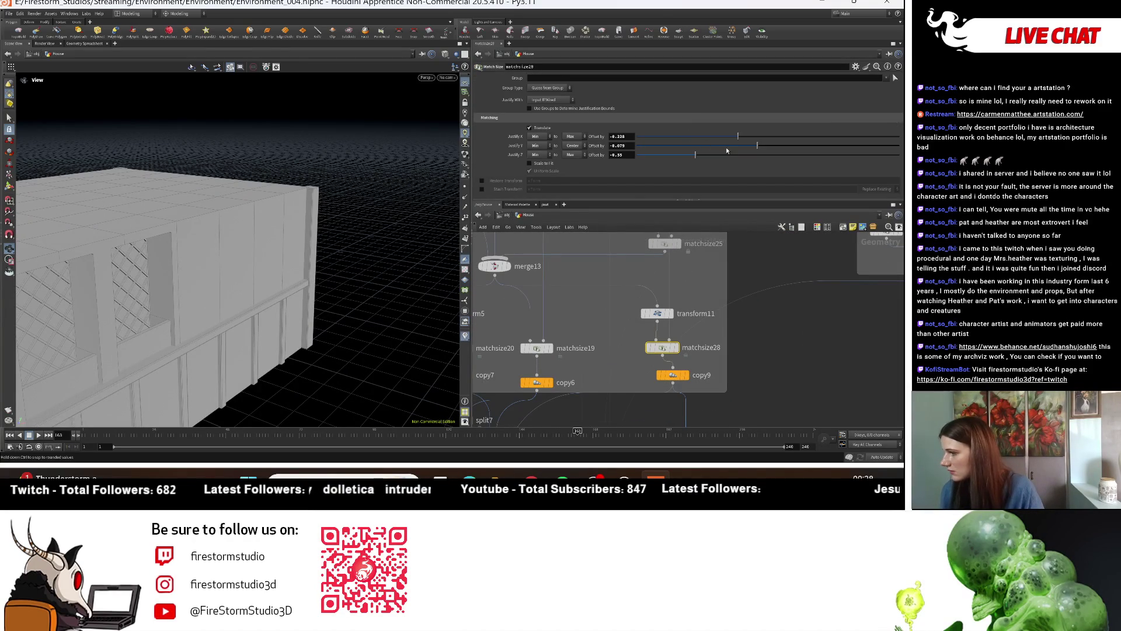
{"action": "left_click", "coordinate": [699, 155]}
{"action": "mouse_move", "coordinate": [700, 154]}
{"action": "left_mouse_down"}
{"action": "mouse_move", "coordinate": [720, 158]}
{"action": "mouse_move", "coordinate": [745, 138]}
{"action": "left_mouse_up"}
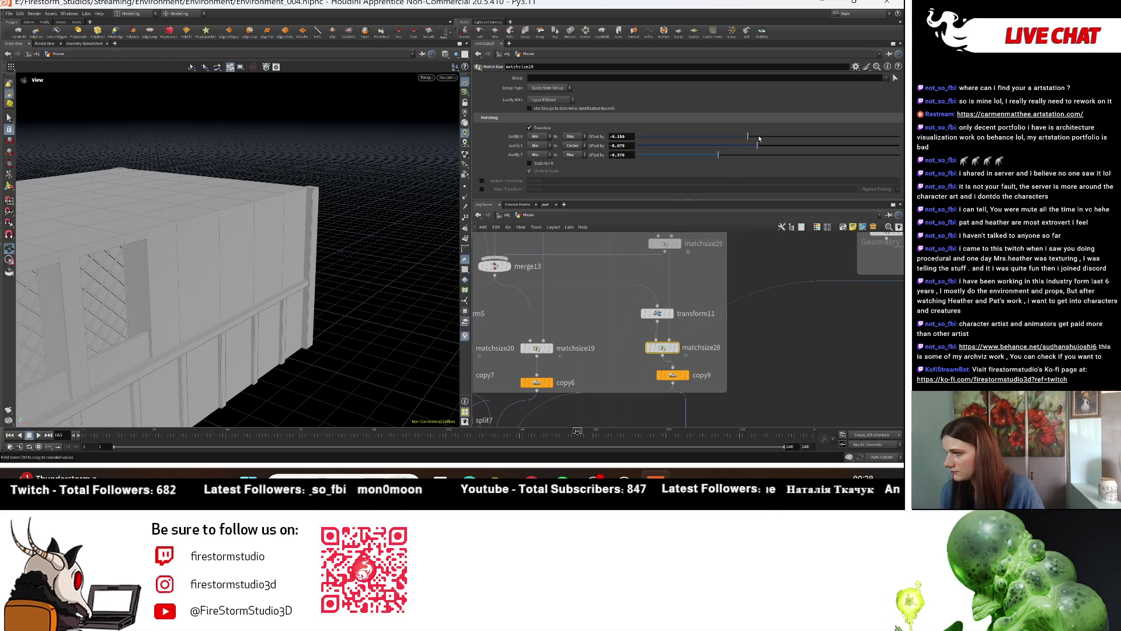
Step: Tune the Justify X Offset, trying -0.011 and -0.061 before settling at -0.086
{"action": "left_click_drag", "start_coordinate": [759, 139], "coordinate": [767, 137]}
{"action": "left_click_drag", "start_coordinate": [193, 286], "coordinate": [160, 290]}
{"action": "left_click_drag", "start_coordinate": [762, 141], "coordinate": [761, 141]}
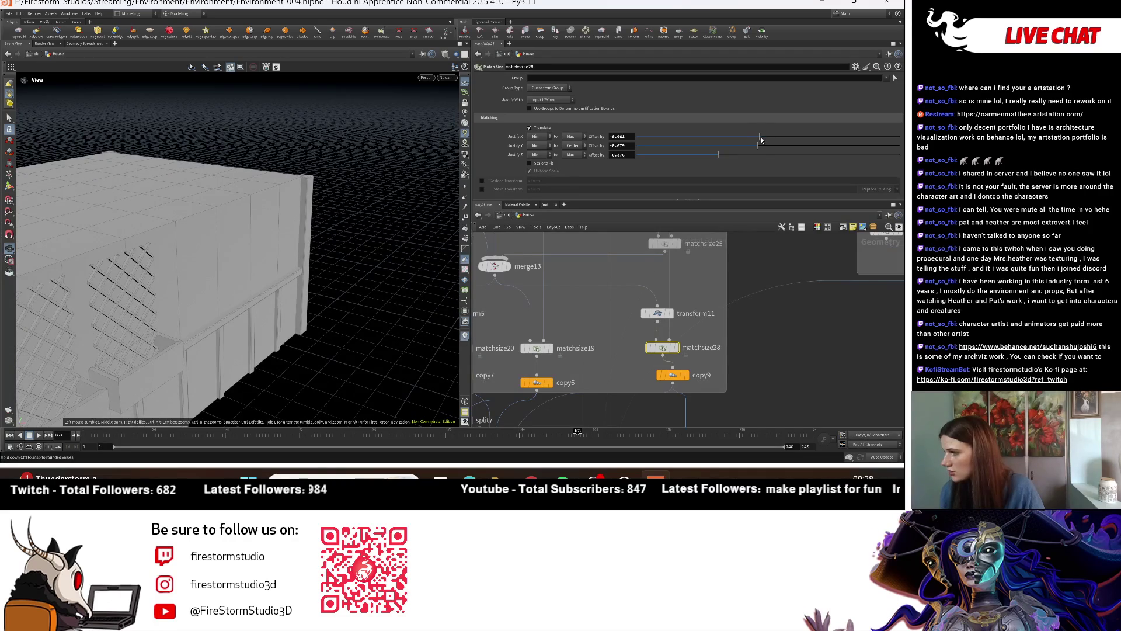
{"action": "left_click_drag", "start_coordinate": [282, 249], "coordinate": [201, 244]}
{"action": "left_click_drag", "start_coordinate": [191, 267], "coordinate": [197, 283]}
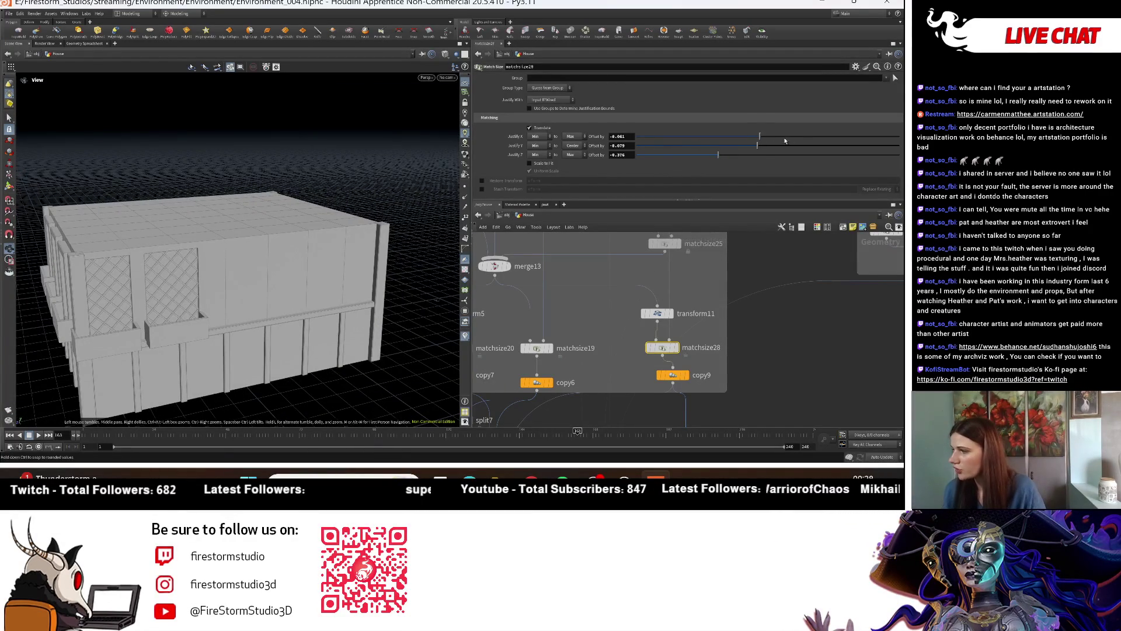
{"action": "left_click_drag", "start_coordinate": [789, 141], "coordinate": [745, 138]}
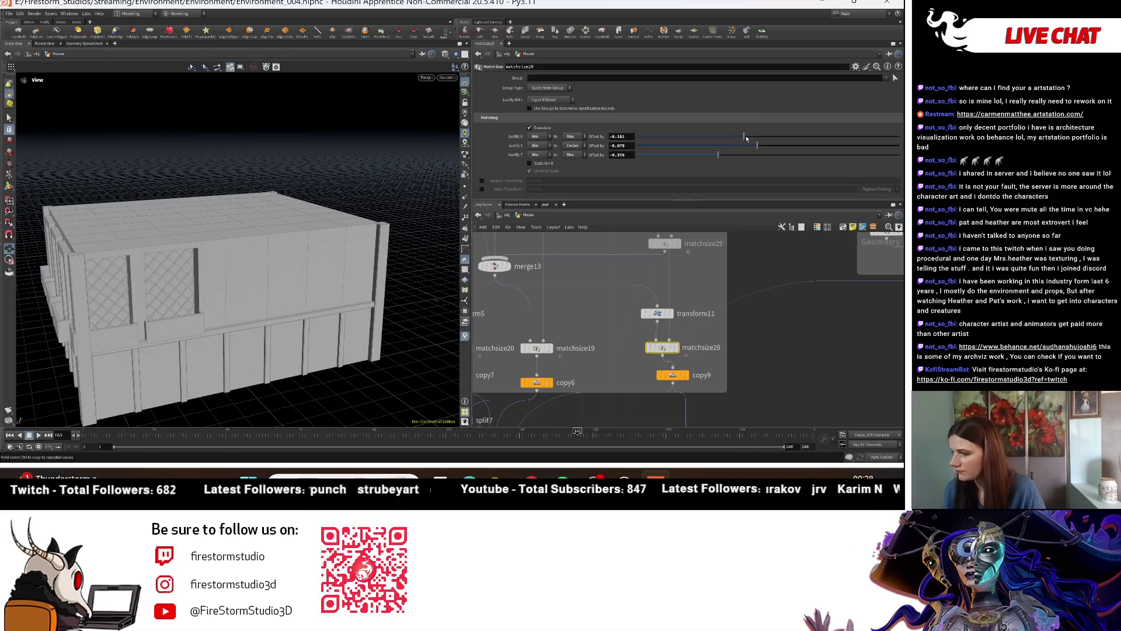
Step: Orbit the house from low and three-quarter angles to check the window placement
{"action": "mouse_move", "coordinate": [245, 274]}
{"action": "left_mouse_down"}
{"action": "mouse_move", "coordinate": [331, 289]}
{"action": "mouse_move", "coordinate": [362, 274]}
{"action": "left_mouse_up"}
{"action": "scroll", "coordinate": [675, 325], "scroll_direction": "down", "scroll_amount": 3}
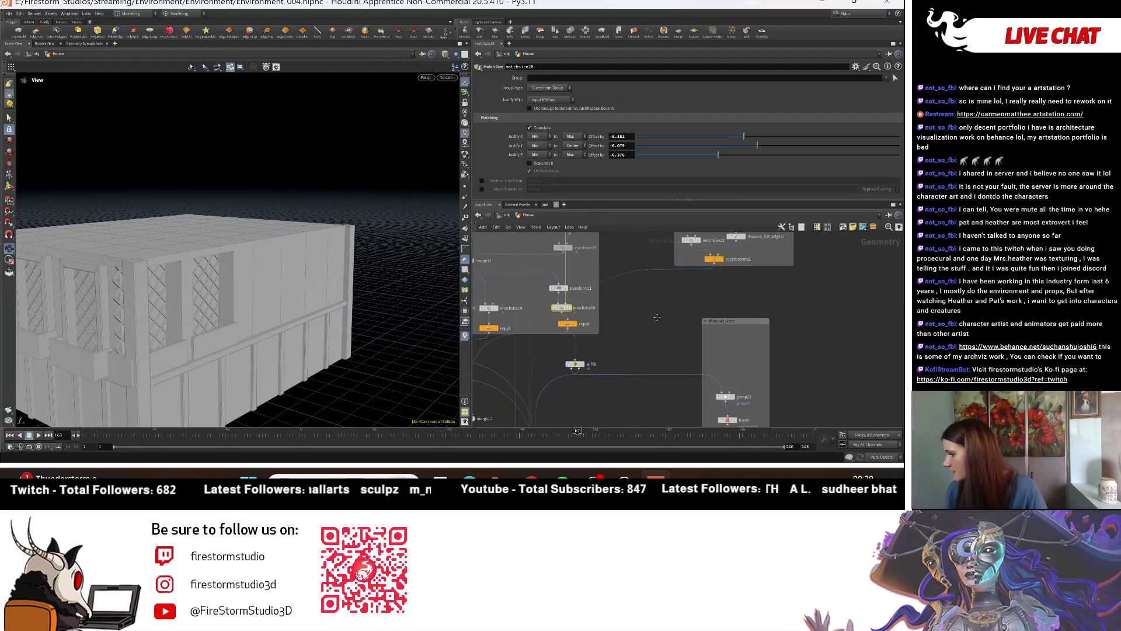
{"action": "mouse_move", "coordinate": [675, 324]}
{"action": "middle_mouse_down"}
{"action": "mouse_move", "coordinate": [747, 388]}
{"action": "mouse_move", "coordinate": [754, 286]}
{"action": "middle_mouse_up"}
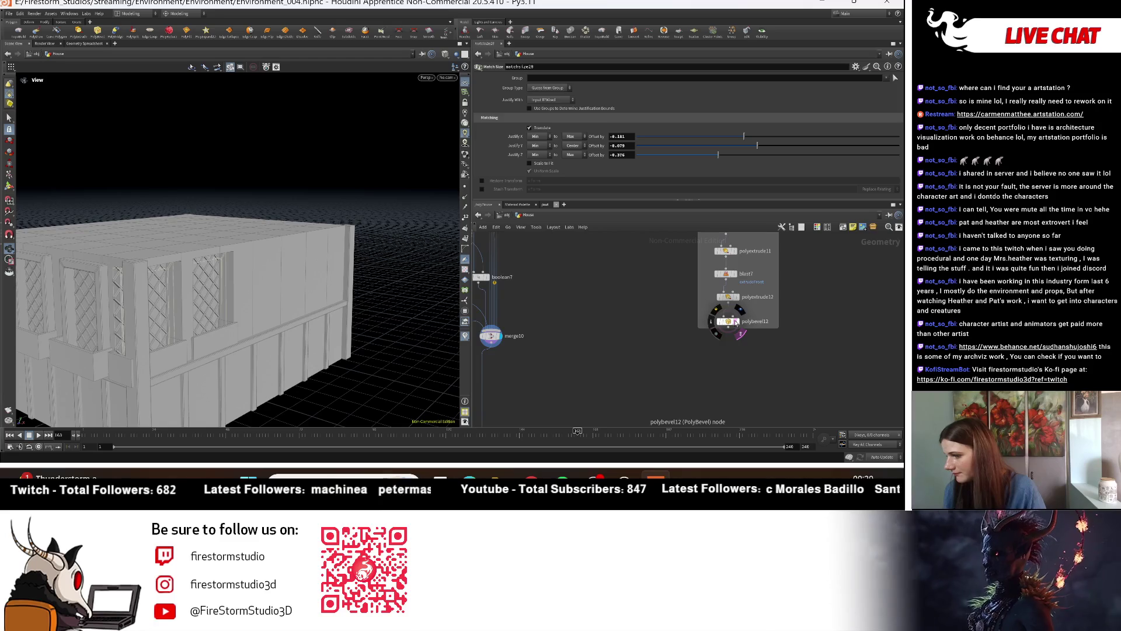
{"action": "left_click_drag", "start_coordinate": [351, 263], "coordinate": [614, 321]}
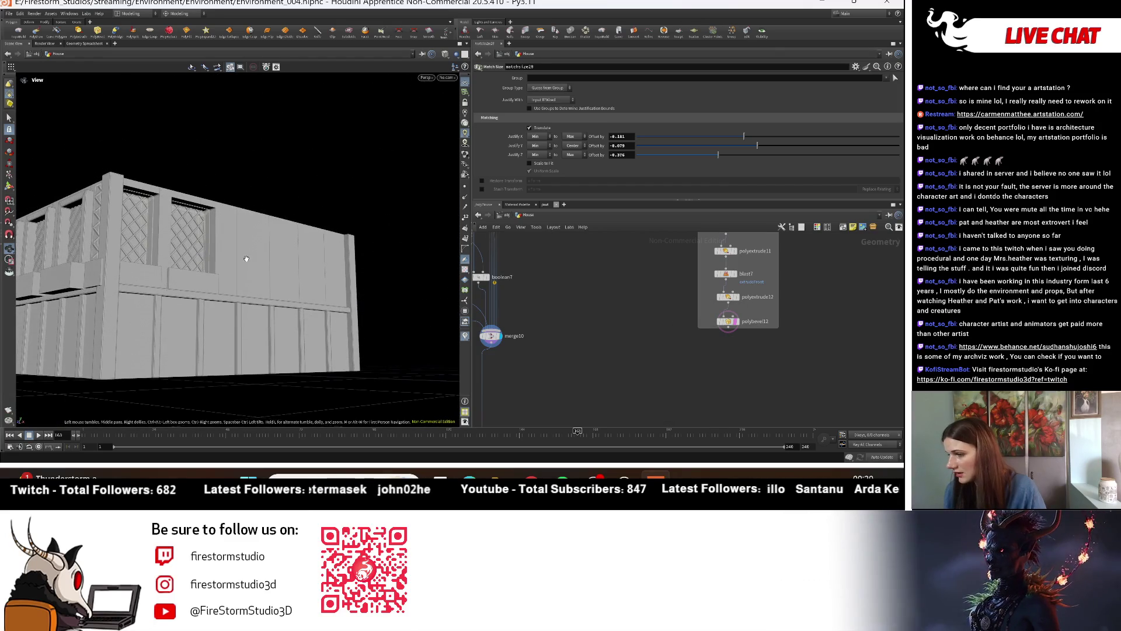
{"action": "left_click_drag", "start_coordinate": [264, 264], "coordinate": [274, 315]}
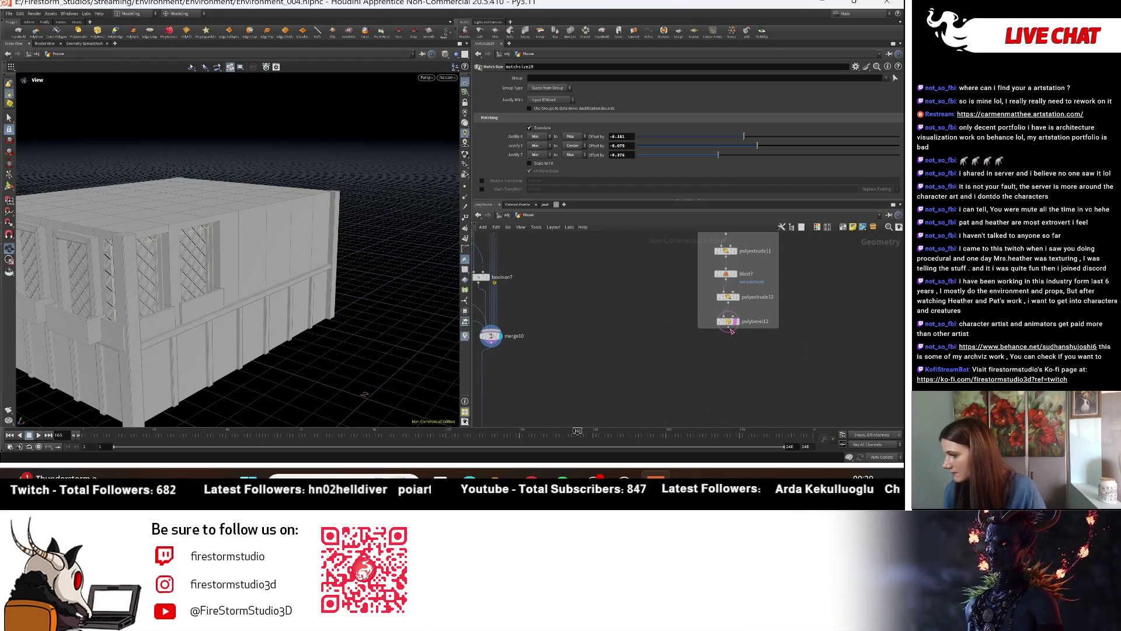
{"action": "middle_click_drag", "start_coordinate": [573, 306], "coordinate": [724, 322]}
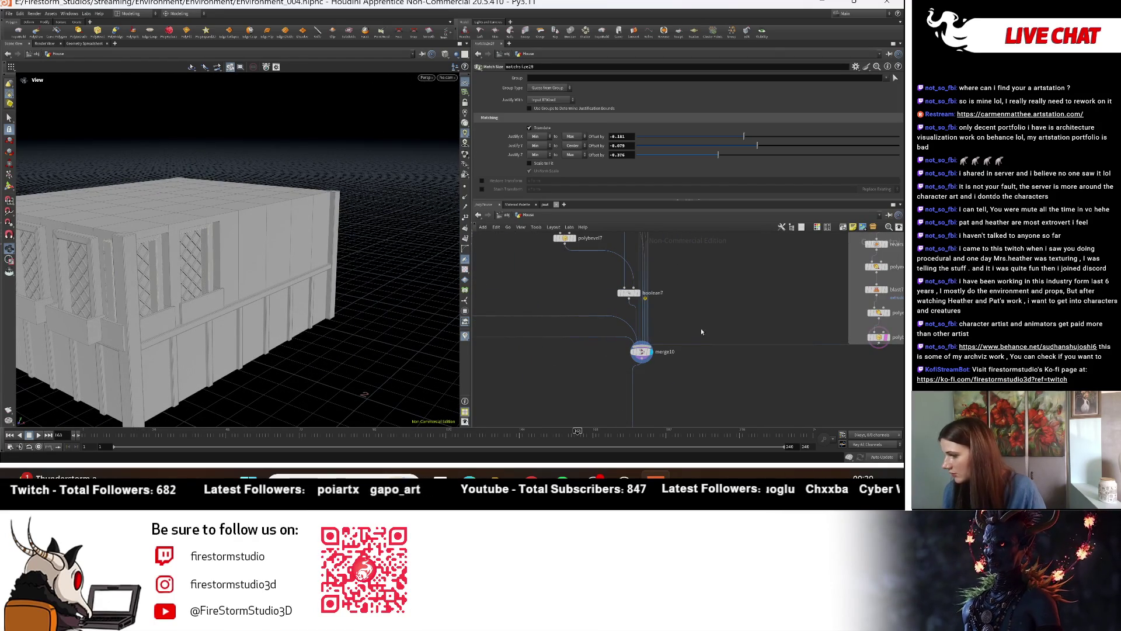
{"action": "mouse_move", "coordinate": [245, 263]}
{"action": "left_mouse_down"}
{"action": "mouse_move", "coordinate": [156, 246]}
{"action": "mouse_move", "coordinate": [173, 260]}
{"action": "mouse_move", "coordinate": [193, 252]}
{"action": "left_mouse_up"}
{"action": "mouse_move", "coordinate": [678, 303]}
{"action": "middle_mouse_down"}
{"action": "mouse_move", "coordinate": [622, 303]}
{"action": "mouse_move", "coordinate": [642, 257]}
{"action": "middle_mouse_up"}
{"action": "scroll", "coordinate": [647, 252], "scroll_direction": "up", "scroll_amount": 3}
Step: Fine-tune matchsize28's X offset, then undo back to -0.051
{"action": "middle_click_drag", "start_coordinate": [629, 136], "coordinate": [625, 161]}
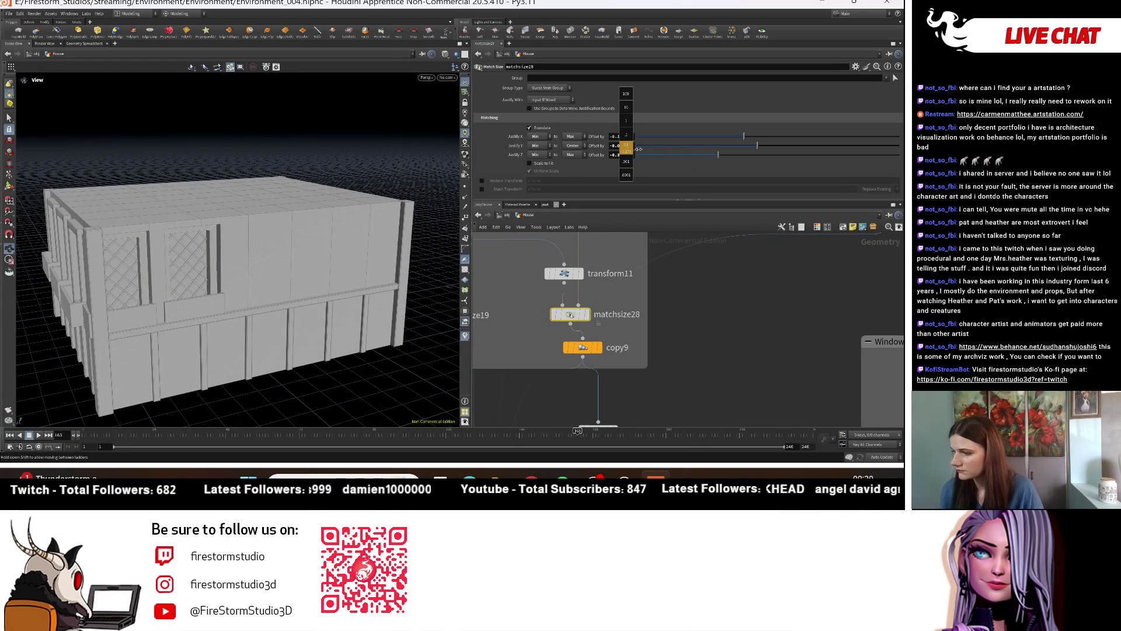
{"action": "middle_click_drag", "start_coordinate": [654, 150], "coordinate": [666, 152]}
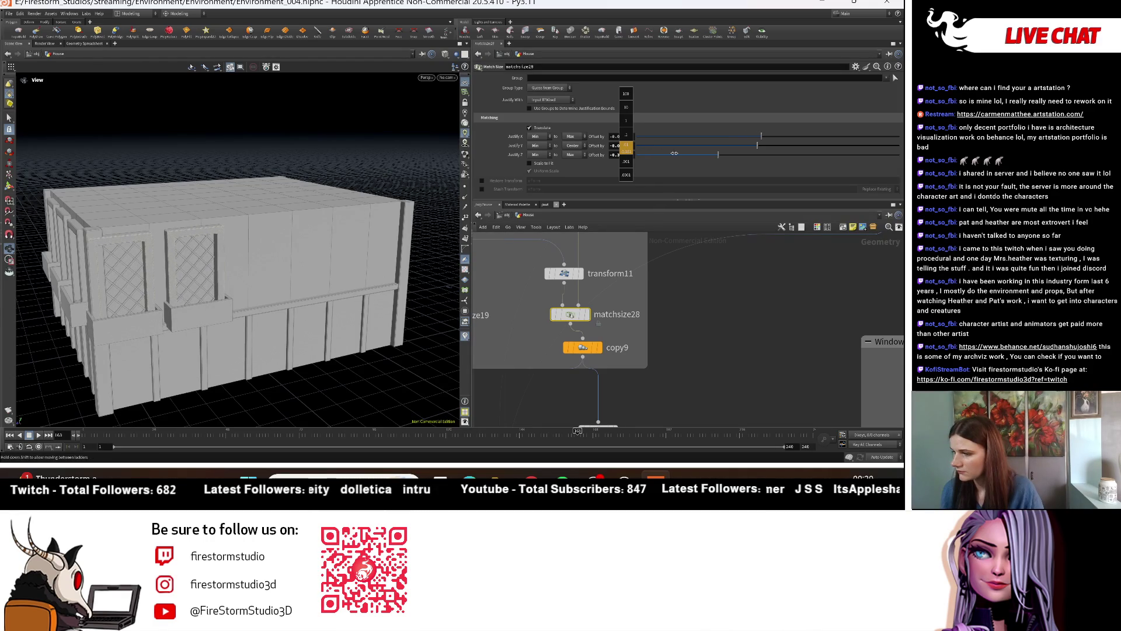
{"action": "left_click_drag", "start_coordinate": [251, 280], "coordinate": [327, 286]}
{"action": "left_click_drag", "start_coordinate": [762, 136], "coordinate": [809, 143]}
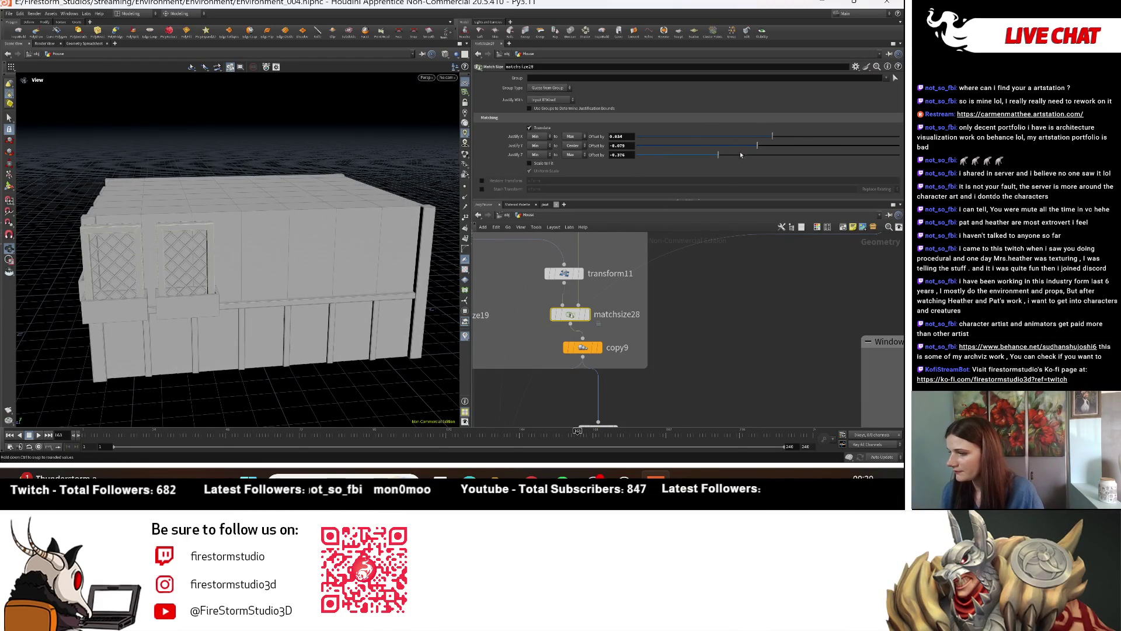
{"action": "key", "text": "ctrl+z"}
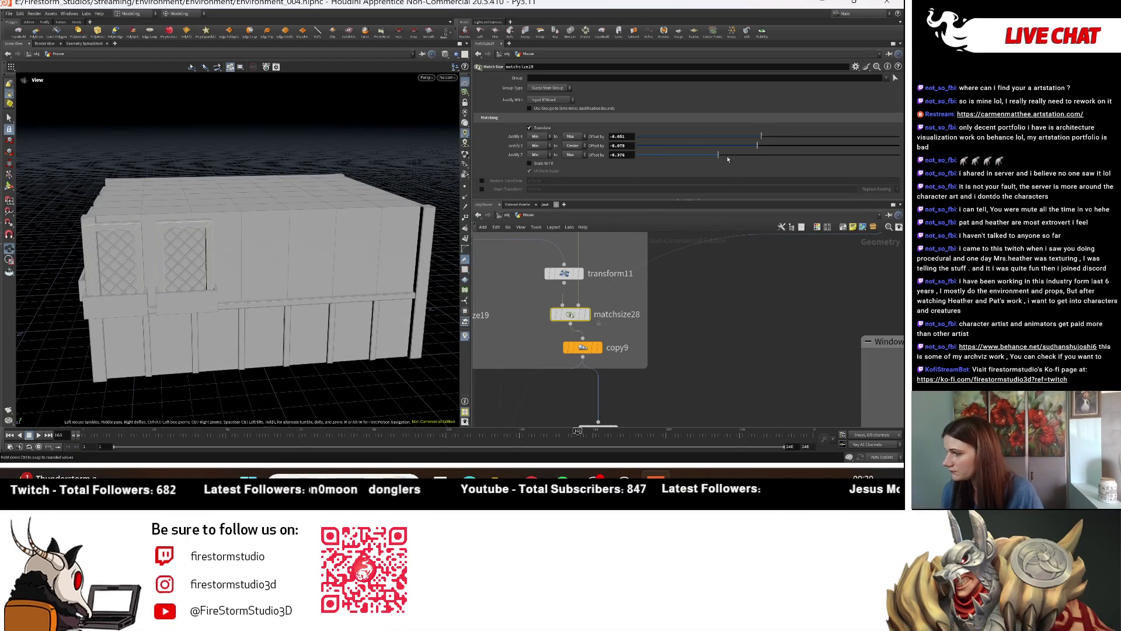
Step: Set the Z offset to -0.306, face the wall front-on, and select copy9
{"action": "left_click", "coordinate": [728, 156]}
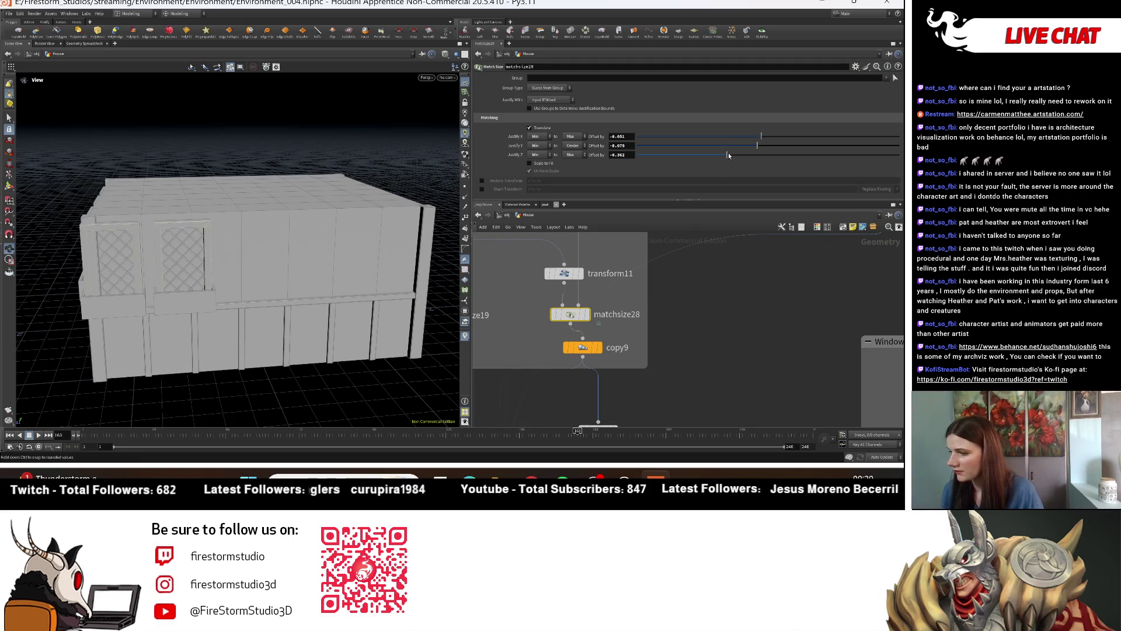
{"action": "left_click_drag", "start_coordinate": [729, 154], "coordinate": [675, 159]}
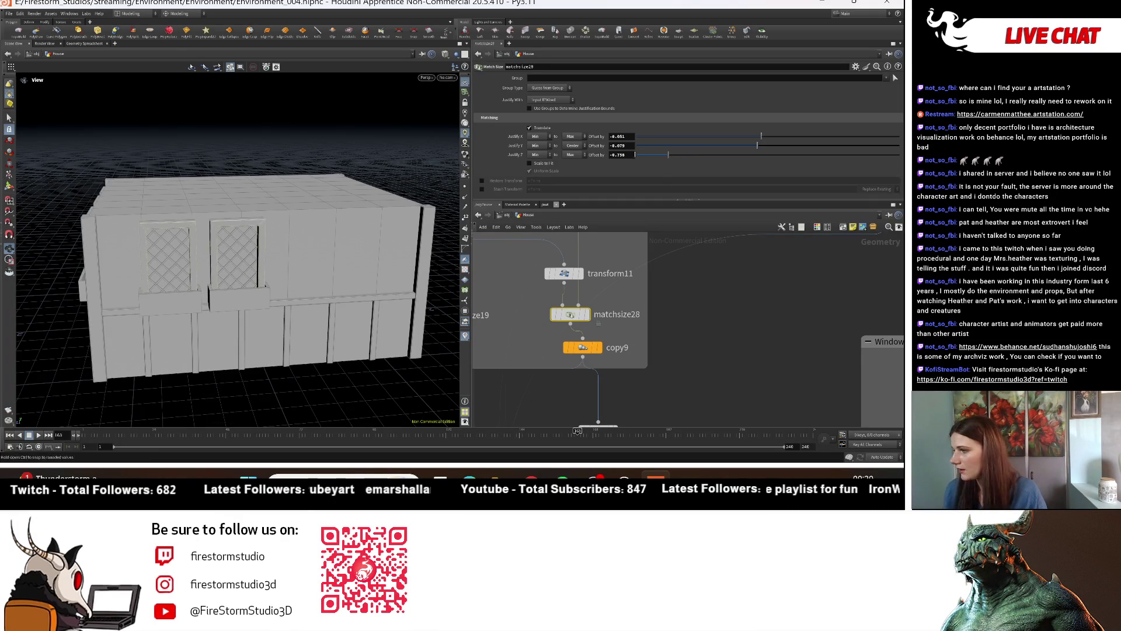
{"action": "left_click_drag", "start_coordinate": [233, 269], "coordinate": [262, 267]}
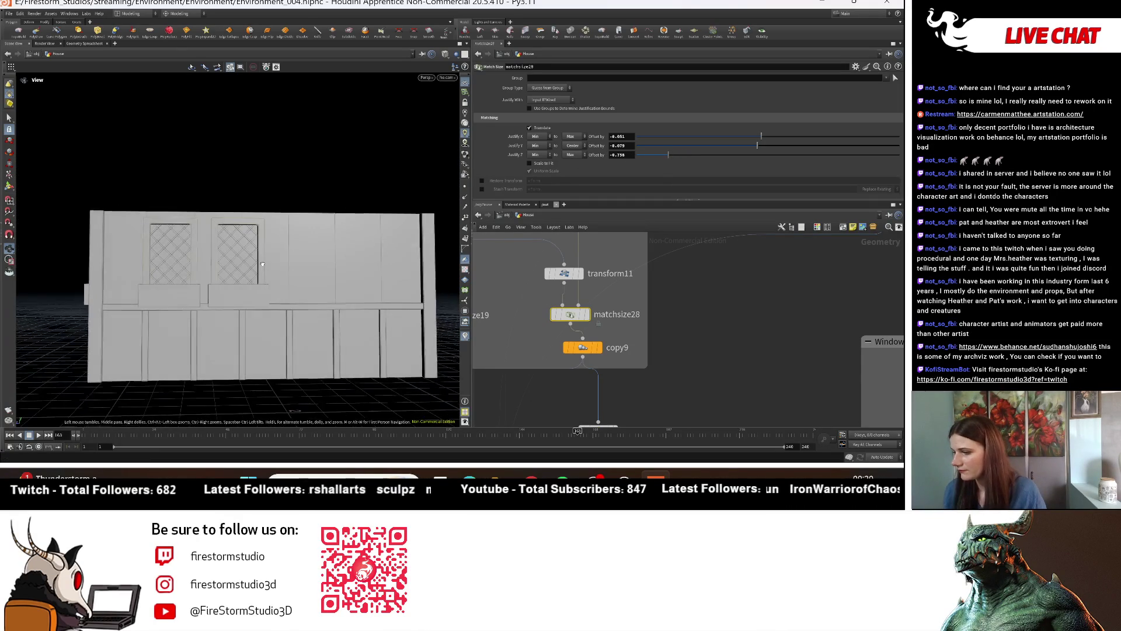
{"action": "left_click", "coordinate": [592, 349]}
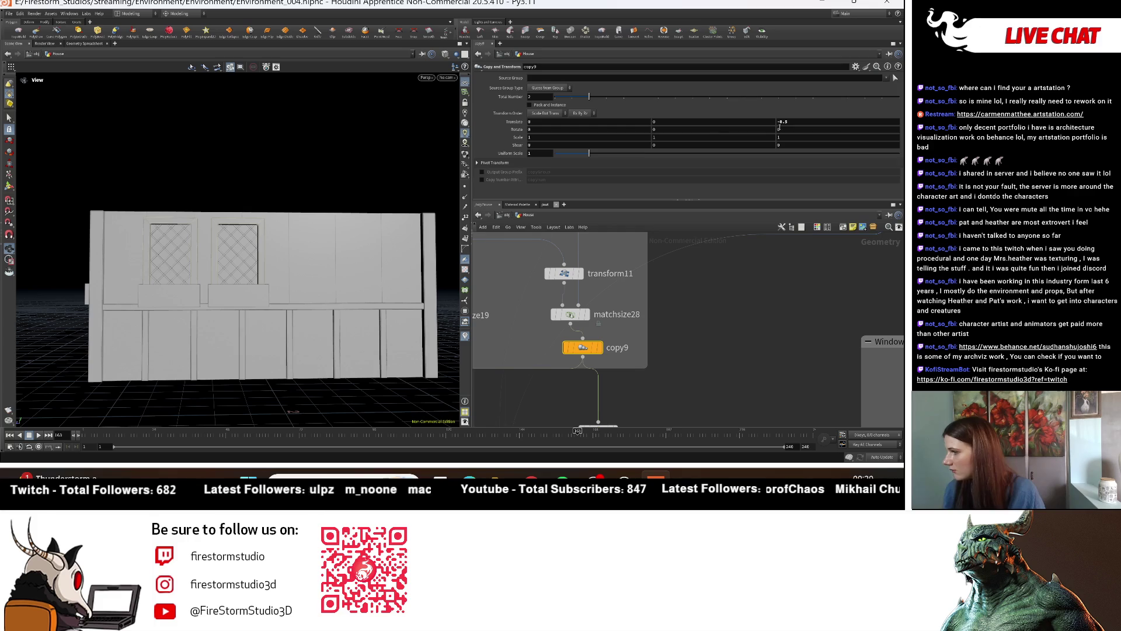
Step: Set copy9 Translate Z to -4.1 and insert a Mirror node (mirror14) between matchsize28 and copy9
{"action": "middle_click_drag", "start_coordinate": [786, 123], "coordinate": [713, 127]}
{"action": "middle_click_drag", "start_coordinate": [707, 289], "coordinate": [698, 299]}
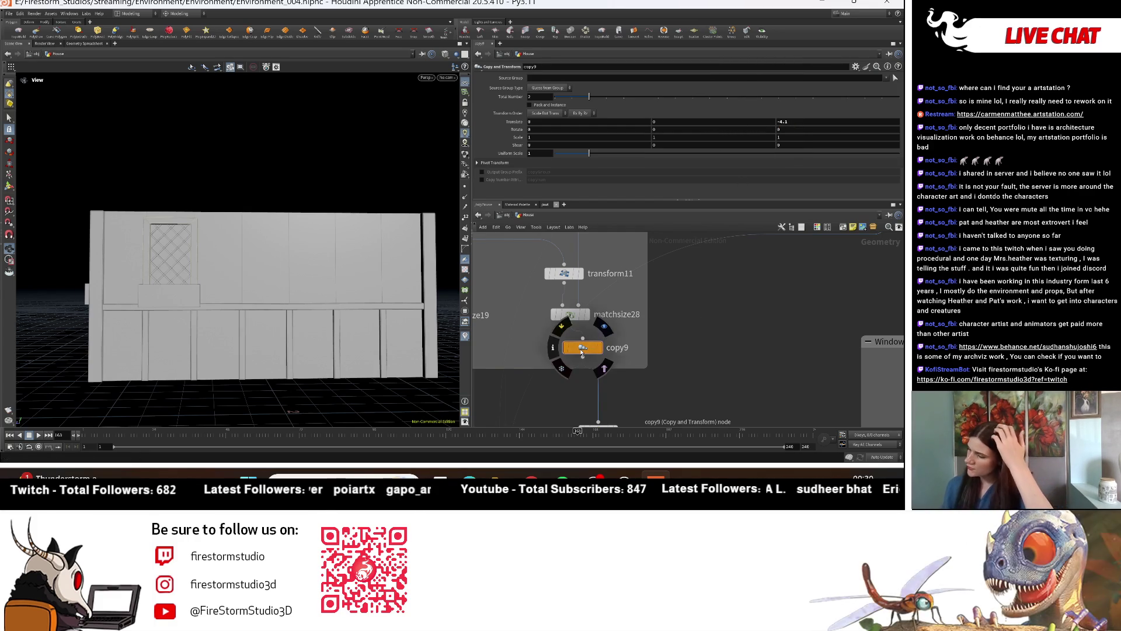
{"action": "key", "text": "Tab"}
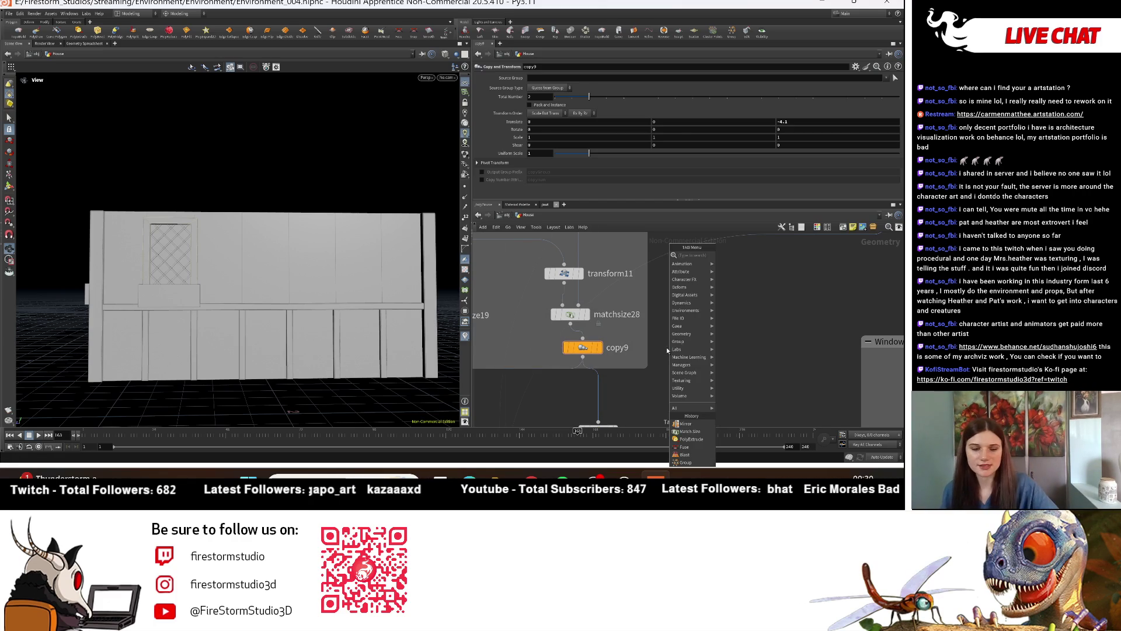
{"action": "type", "text": "mirro"}
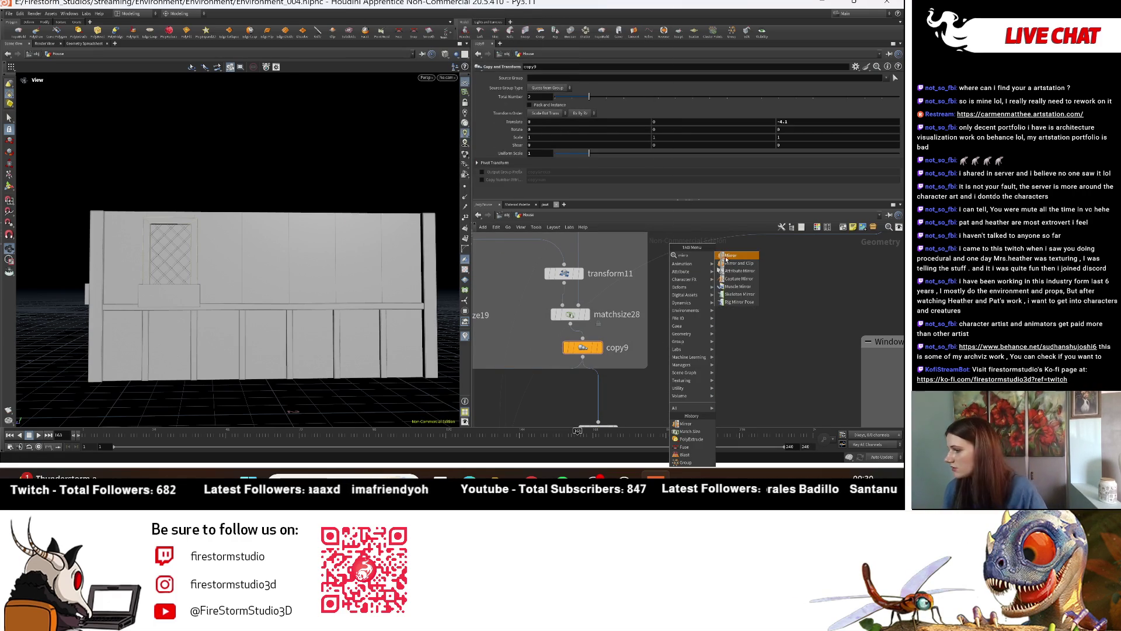
{"action": "left_click", "coordinate": [723, 261]}
{"action": "left_click", "coordinate": [692, 348]}
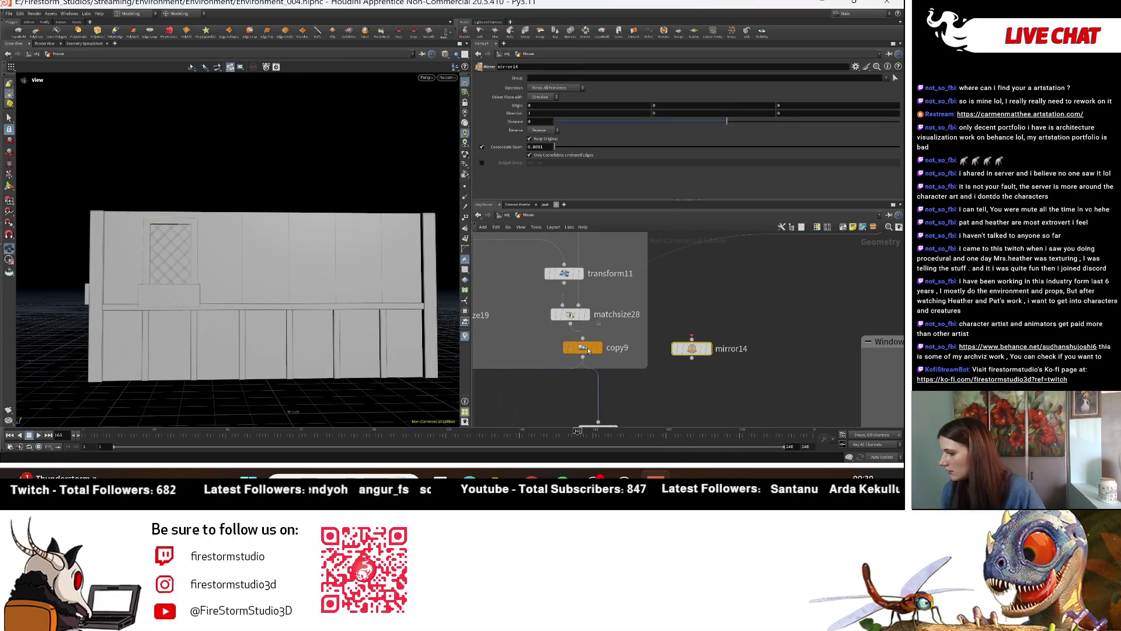
{"action": "mouse_move", "coordinate": [691, 349]}
{"action": "left_mouse_down"}
{"action": "mouse_move", "coordinate": [606, 354]}
{"action": "mouse_move", "coordinate": [615, 355]}
{"action": "left_mouse_up"}
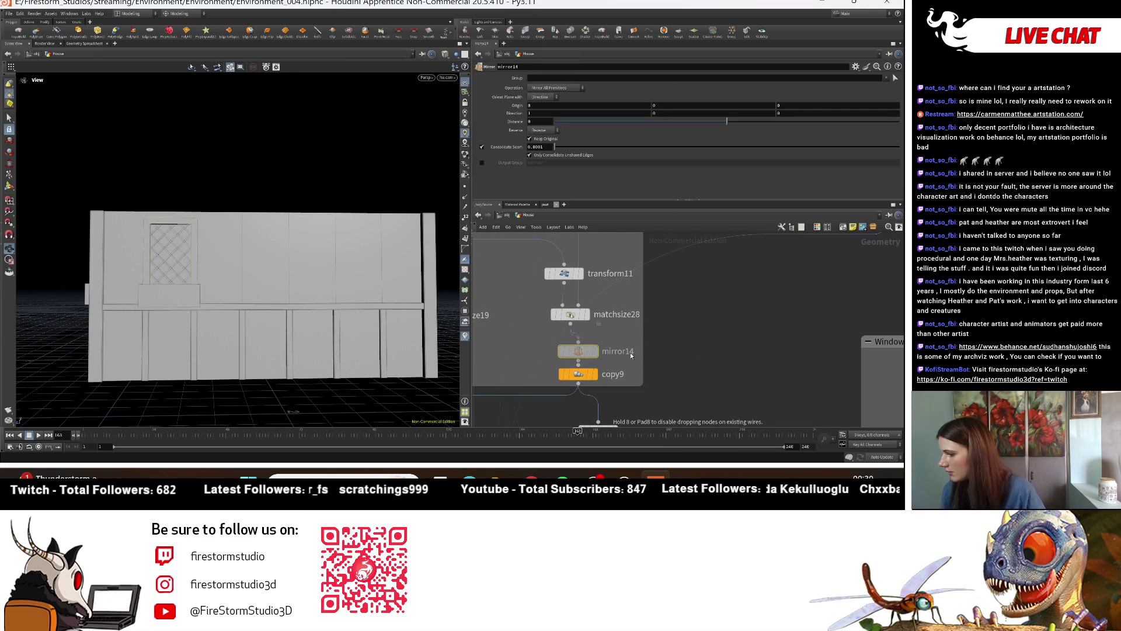
Step: Display only mirror14's output in the viewport
{"action": "mouse_move", "coordinate": [574, 392]}
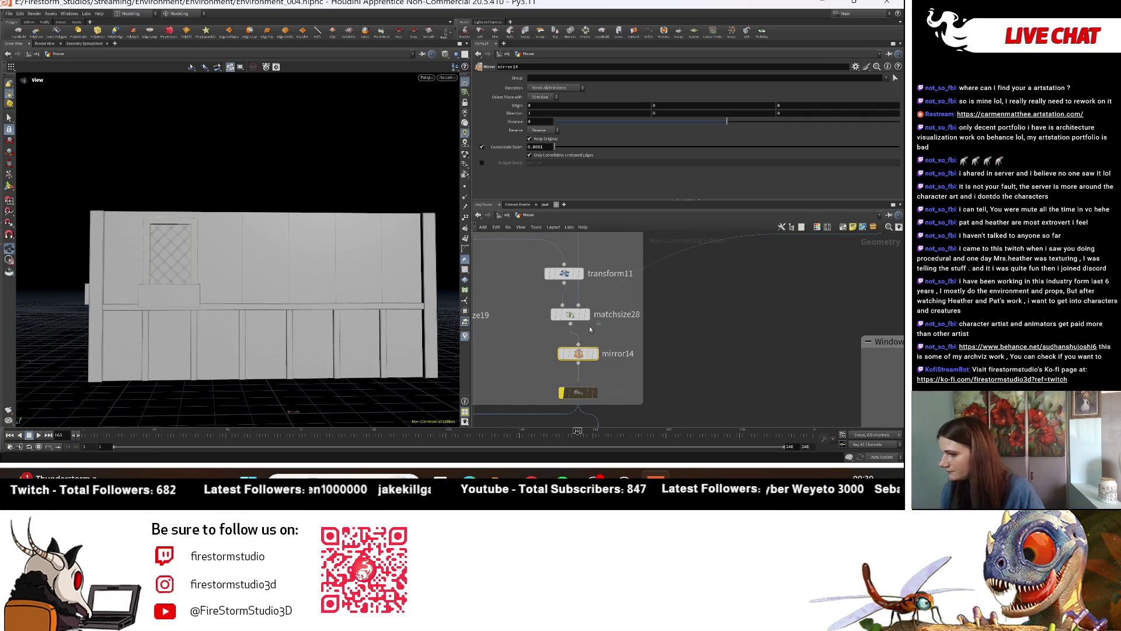
{"action": "scroll", "coordinate": [694, 347], "scroll_direction": "down", "scroll_amount": 3}
{"action": "mouse_move", "coordinate": [625, 297]}
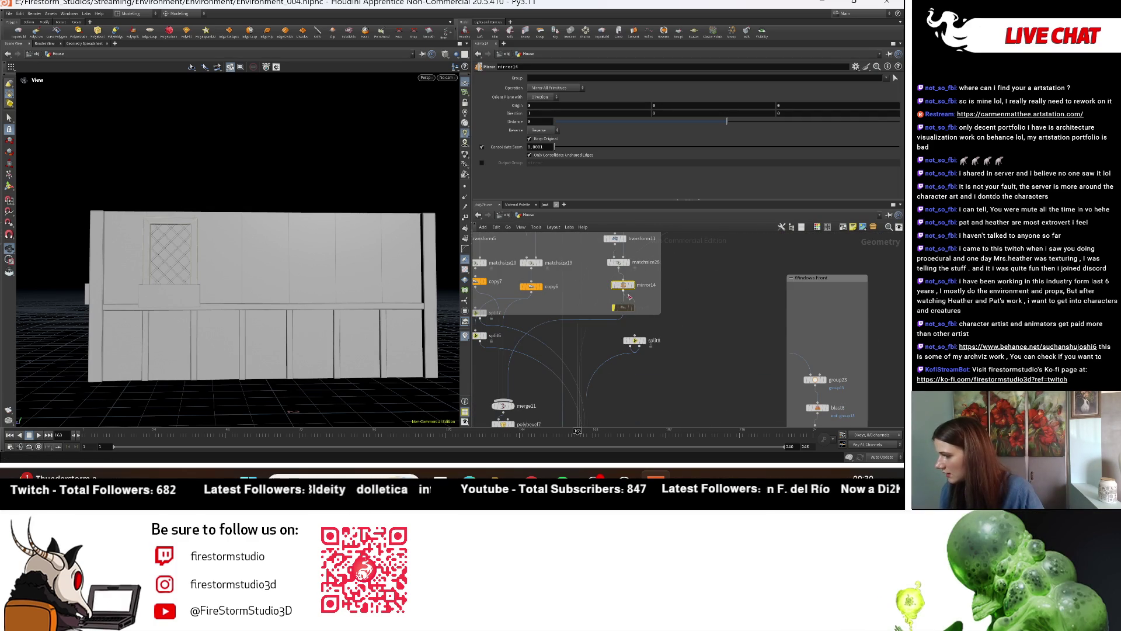
{"action": "left_click", "coordinate": [557, 334]}
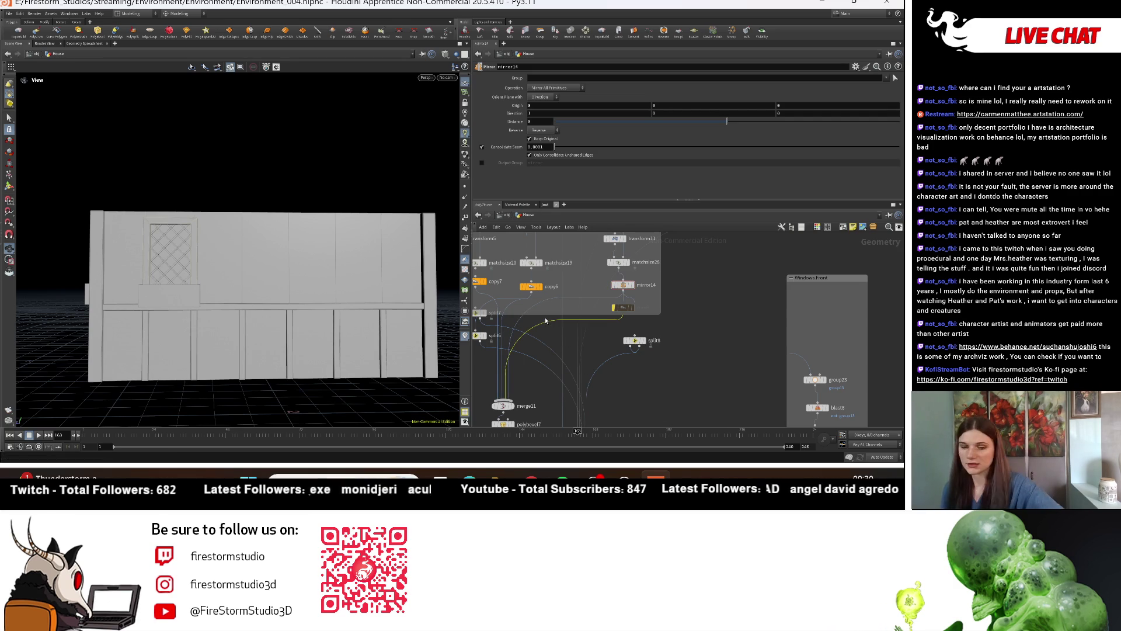
{"action": "right_click", "coordinate": [545, 317]}
{"action": "key", "text": "Escape"}
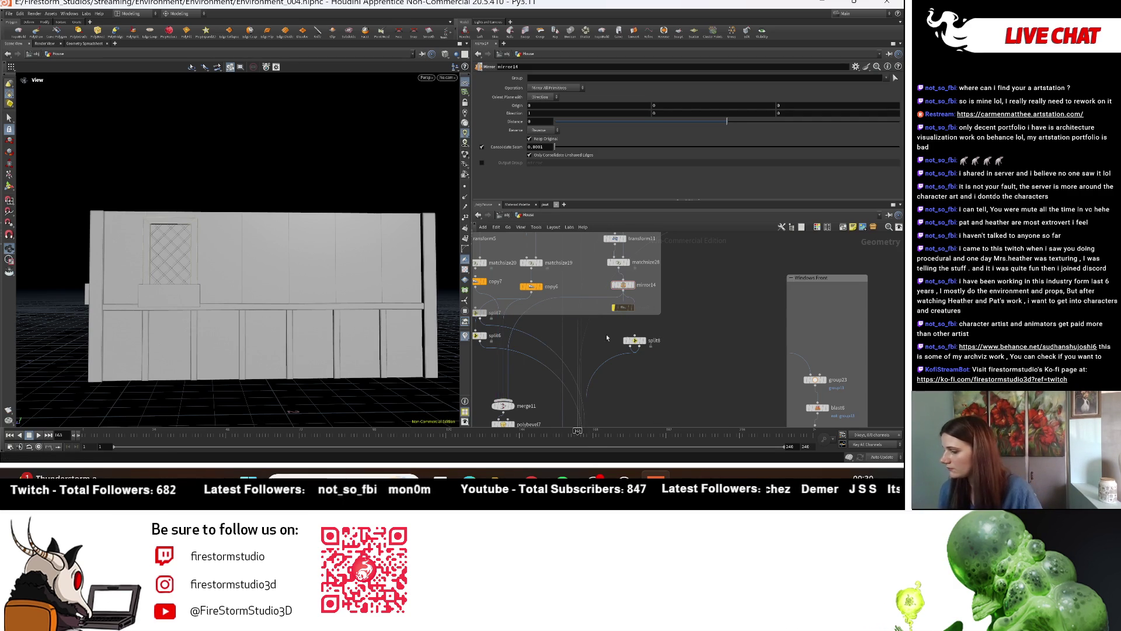
{"action": "scroll", "coordinate": [578, 328], "scroll_direction": "up", "scroll_amount": 5}
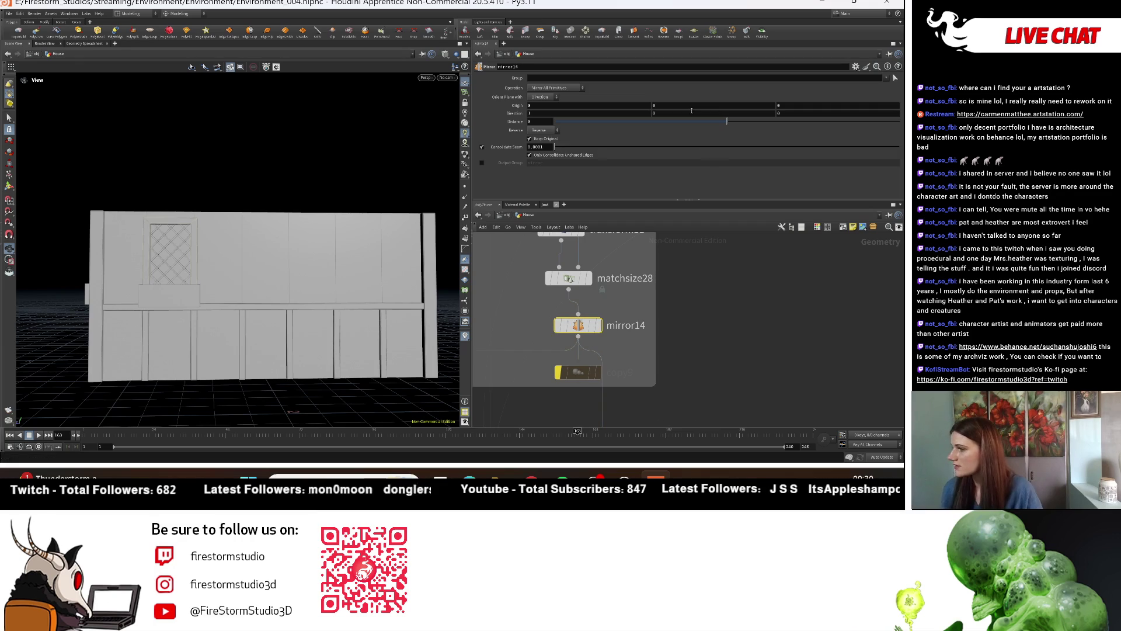
{"action": "left_click", "coordinate": [599, 325]}
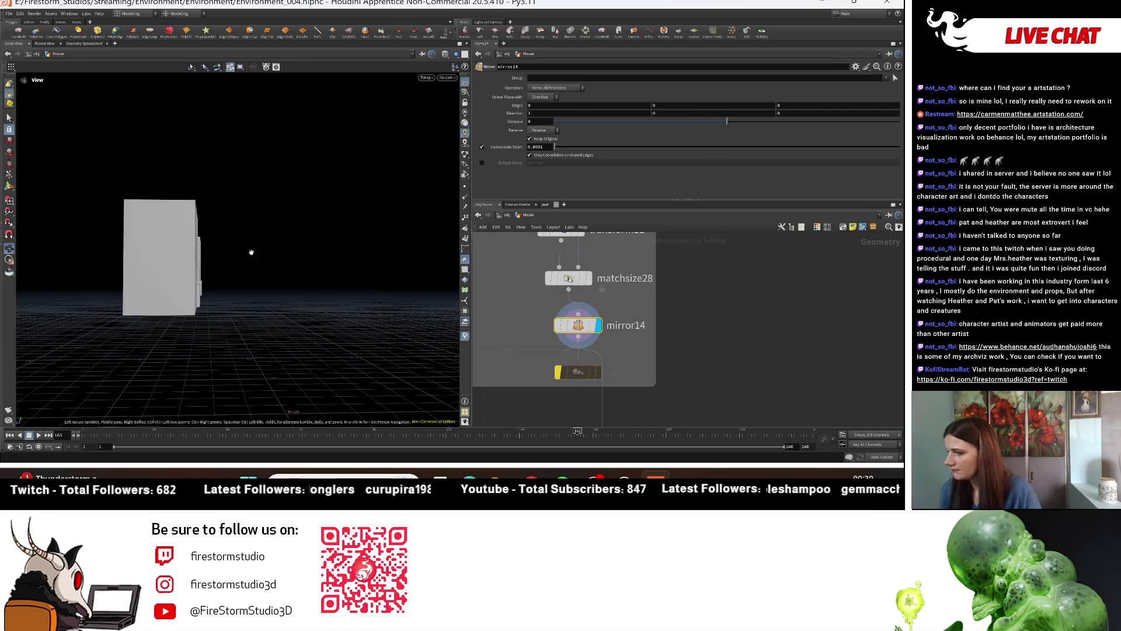
Step: Set mirror14's Direction Z to 1 to flip the window boxes
{"action": "left_click_drag", "start_coordinate": [248, 248], "coordinate": [208, 258]}
{"action": "scroll", "coordinate": [208, 259], "scroll_direction": "down", "scroll_amount": 3}
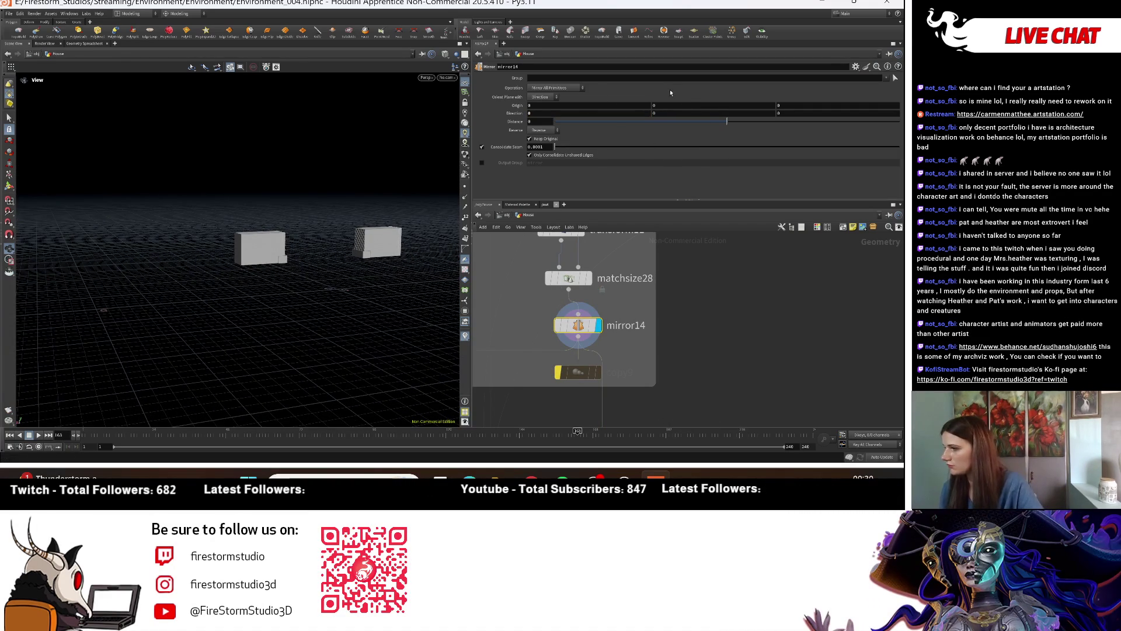
{"action": "type", "text": "1"}
{"action": "key", "text": "Return"}
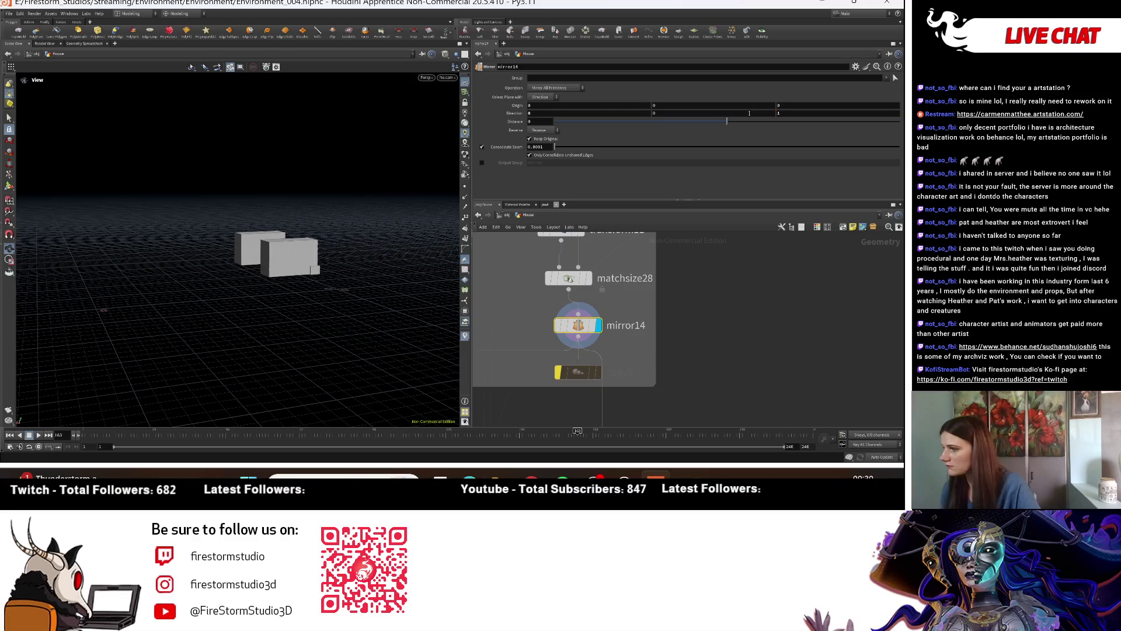
{"action": "mouse_move", "coordinate": [234, 274]}
{"action": "left_mouse_down"}
{"action": "mouse_move", "coordinate": [269, 293]}
{"action": "mouse_move", "coordinate": [182, 238]}
{"action": "mouse_move", "coordinate": [469, 275]}
{"action": "left_mouse_up"}
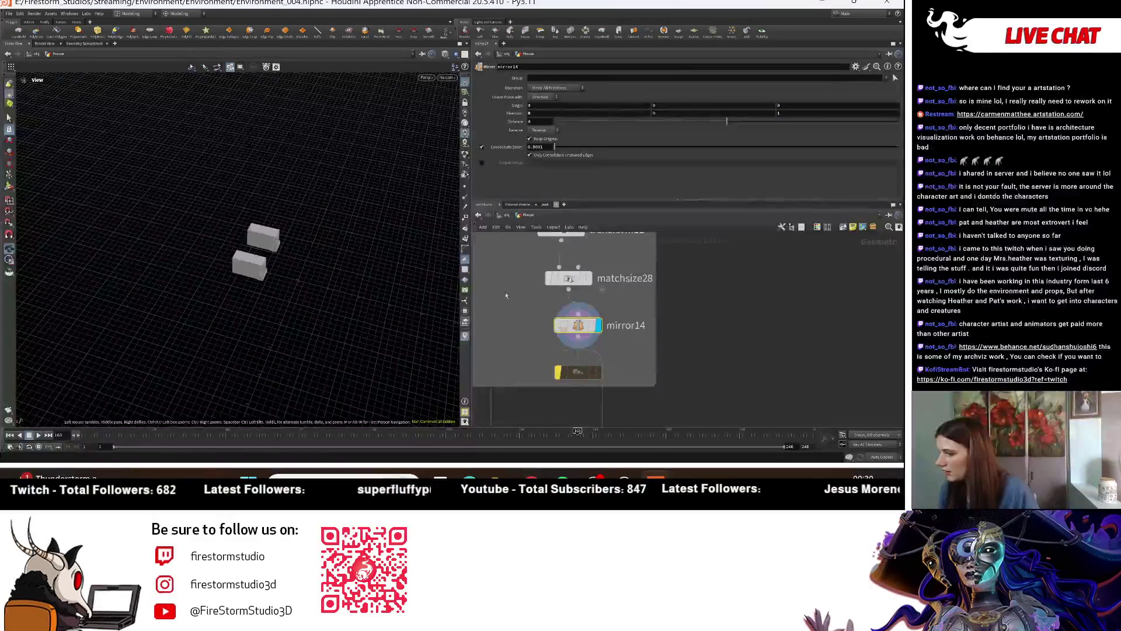
Step: Duplicate the mirror node as mirror15 and inspect the four boxes
{"action": "mouse_move", "coordinate": [591, 331]}
{"action": "left_mouse_down"}
{"action": "mouse_move", "coordinate": [575, 319]}
{"action": "mouse_move", "coordinate": [693, 336]}
{"action": "left_mouse_up"}
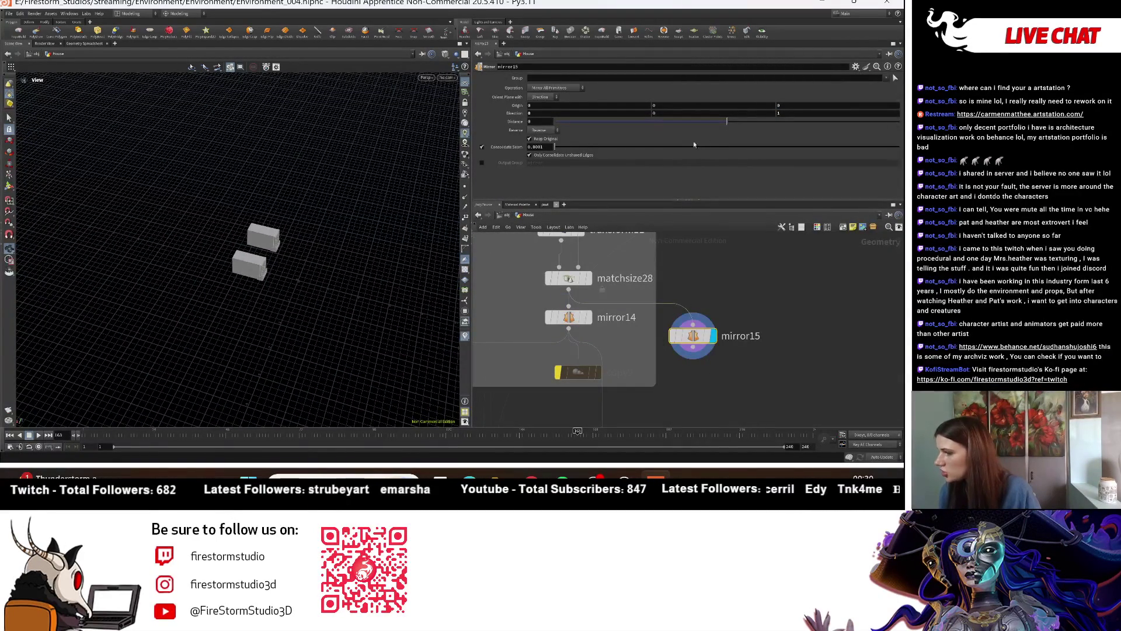
{"action": "scroll", "coordinate": [303, 257], "scroll_direction": "up", "scroll_amount": 5}
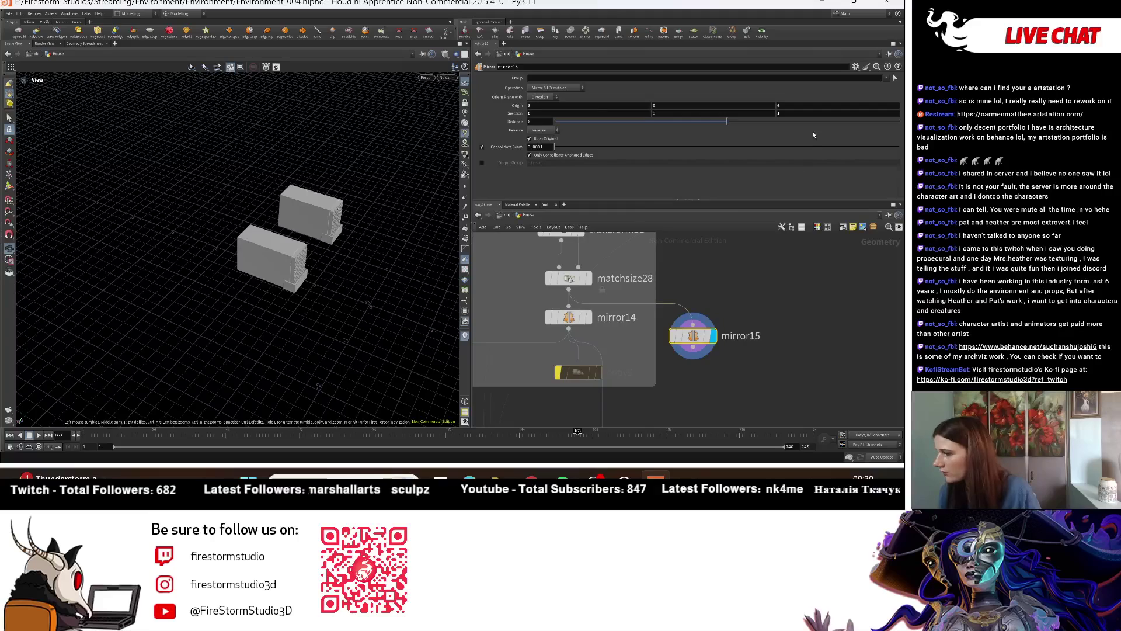
{"action": "scroll", "coordinate": [726, 292], "scroll_direction": "down", "scroll_amount": 4}
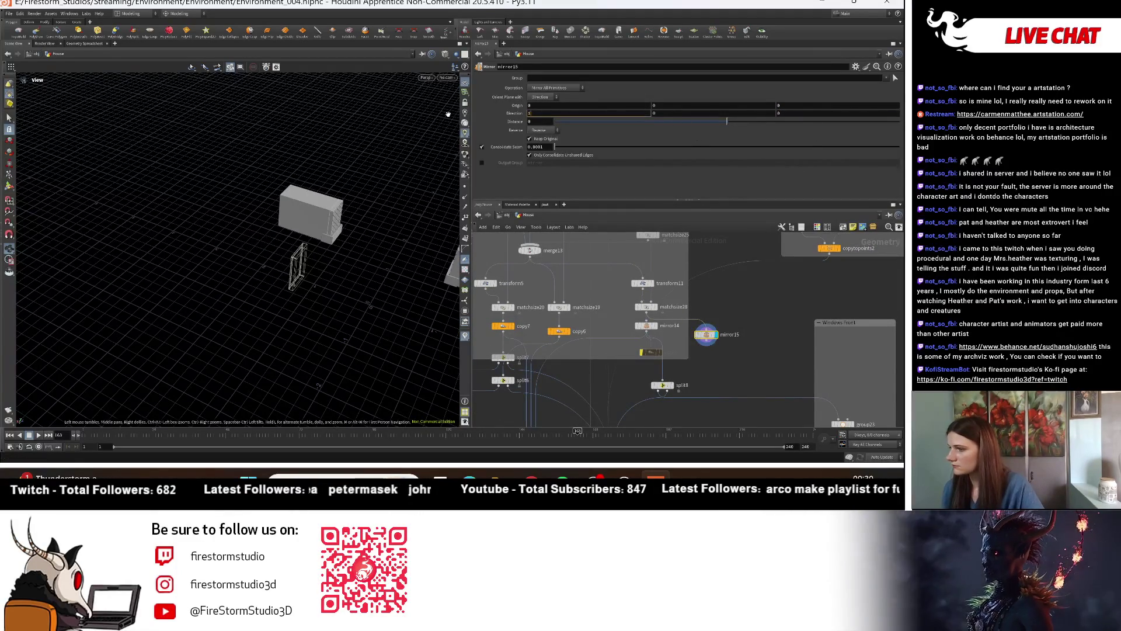
{"action": "scroll", "coordinate": [622, 328], "scroll_direction": "up", "scroll_amount": 2}
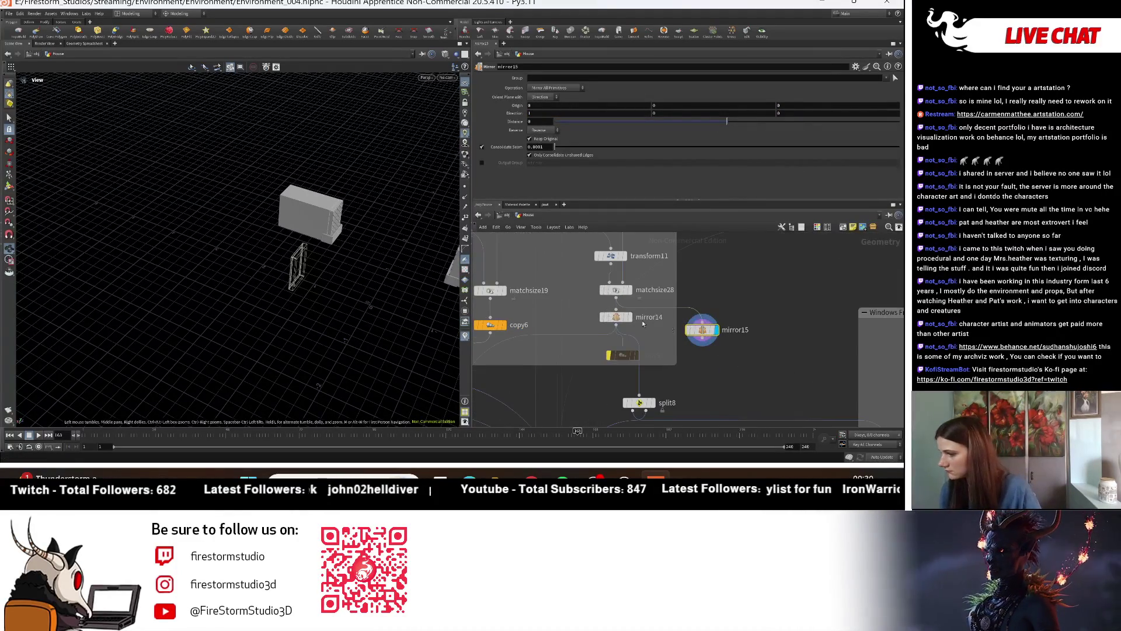
{"action": "mouse_move", "coordinate": [356, 254]}
{"action": "left_mouse_down"}
{"action": "mouse_move", "coordinate": [337, 240]}
{"action": "mouse_move", "coordinate": [316, 303]}
{"action": "left_mouse_up"}
{"action": "scroll", "coordinate": [745, 305], "scroll_direction": "down", "scroll_amount": 2}
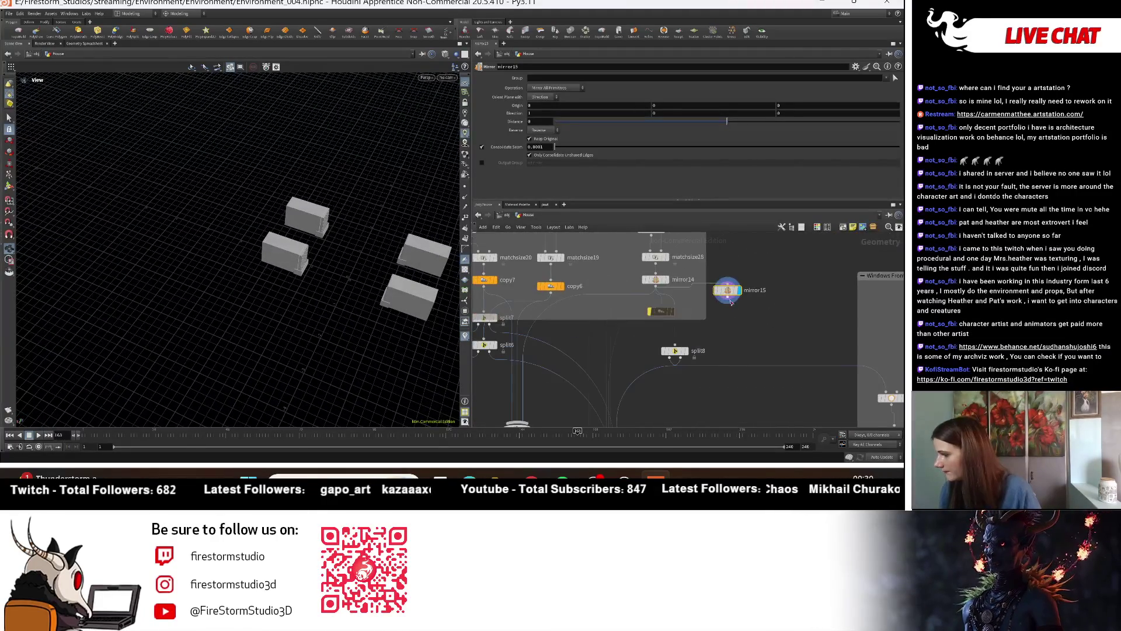
Step: Preview split8, revert the display to mirror15, and start wiring mirror14 toward split8
{"action": "middle_click_drag", "start_coordinate": [746, 345], "coordinate": [729, 305]}
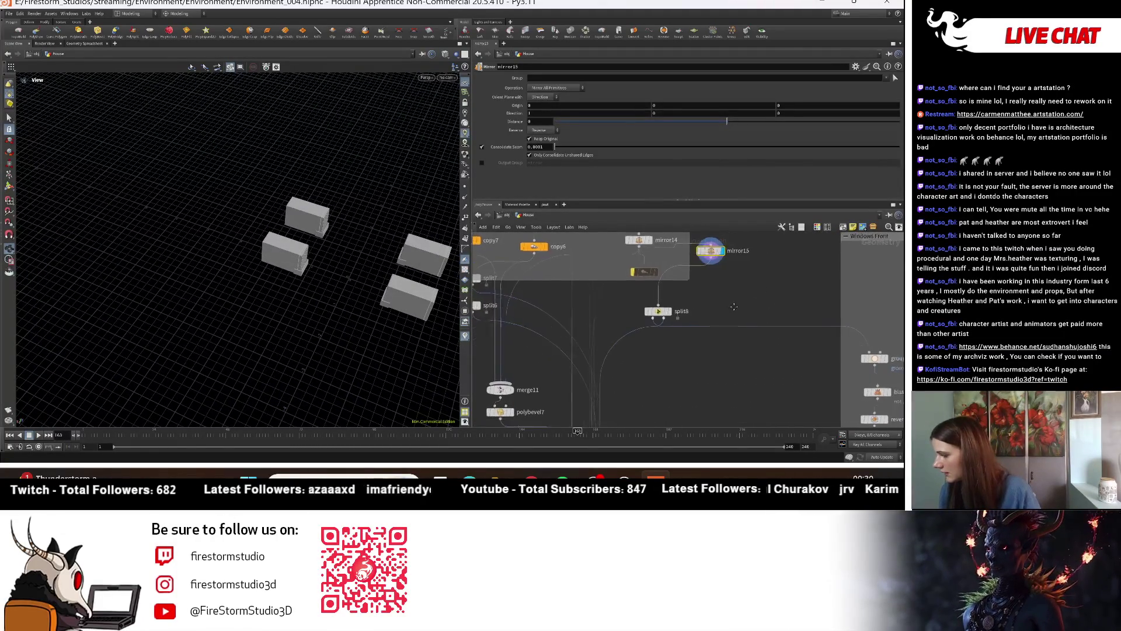
{"action": "left_click", "coordinate": [670, 296]}
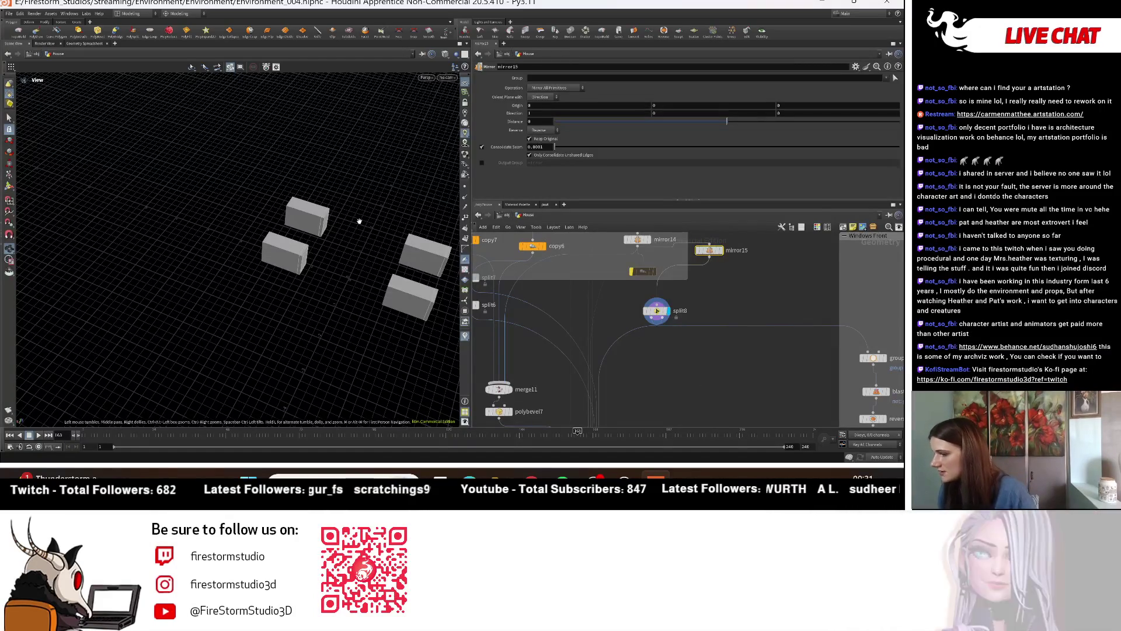
{"action": "key", "text": "ctrl+z"}
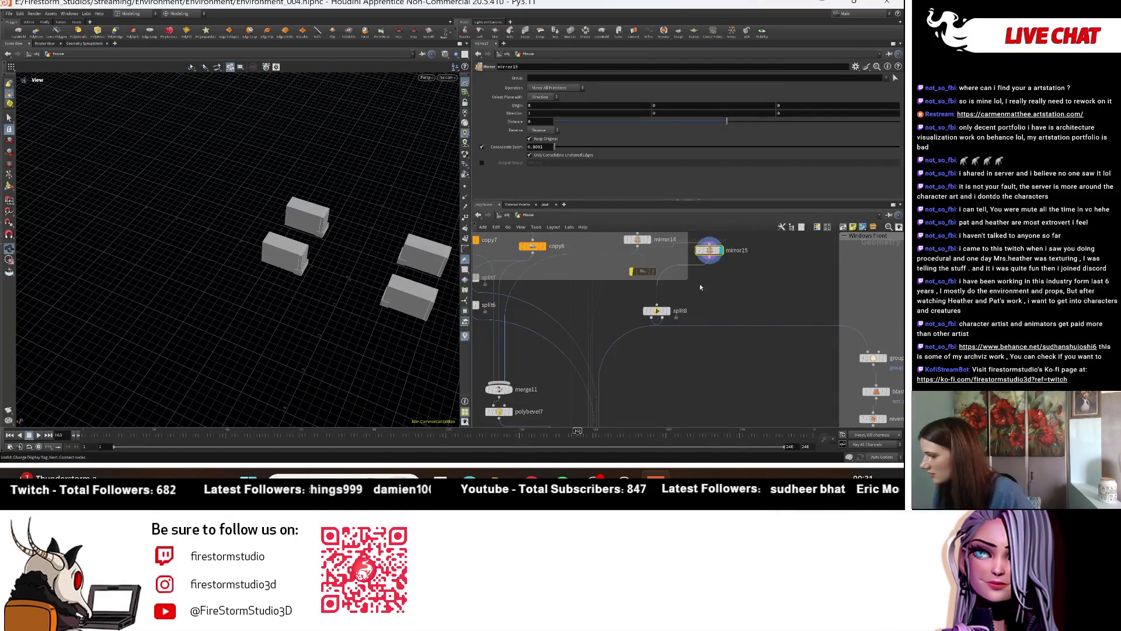
{"action": "left_click", "coordinate": [639, 250]}
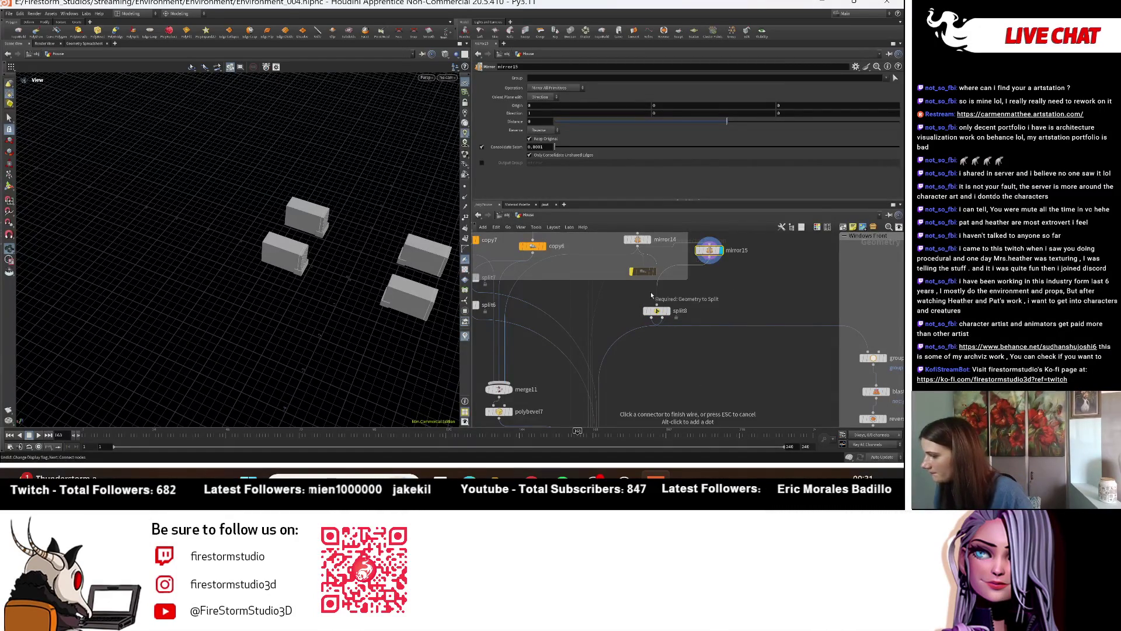
{"action": "scroll", "coordinate": [741, 306], "scroll_direction": "down", "scroll_amount": 5}
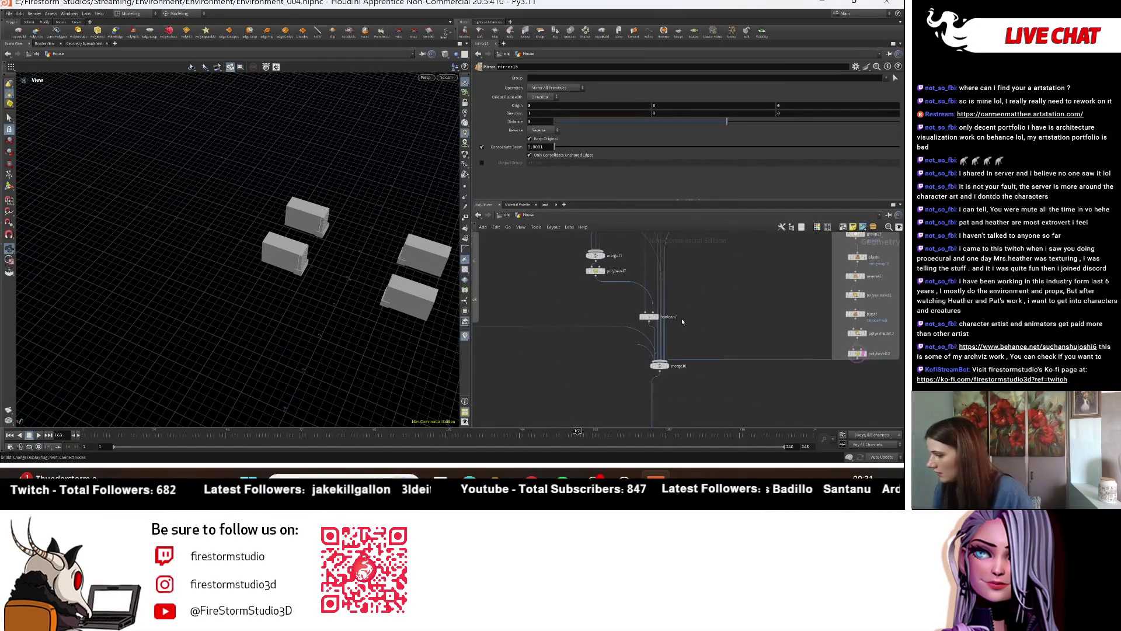
{"action": "scroll", "coordinate": [659, 372], "scroll_direction": "up", "scroll_amount": 5}
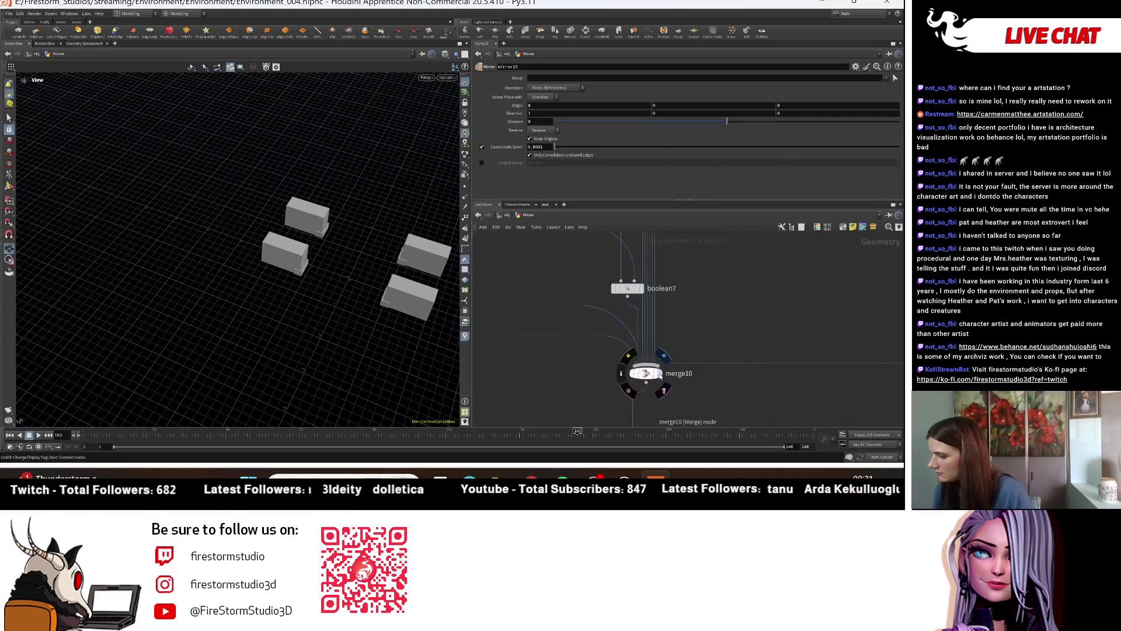
Step: Display merge10 and orbit to see lattice windows at both ends of the upper front wall
{"action": "left_click", "coordinate": [660, 377]}
{"action": "left_click_drag", "start_coordinate": [288, 223], "coordinate": [372, 274]}
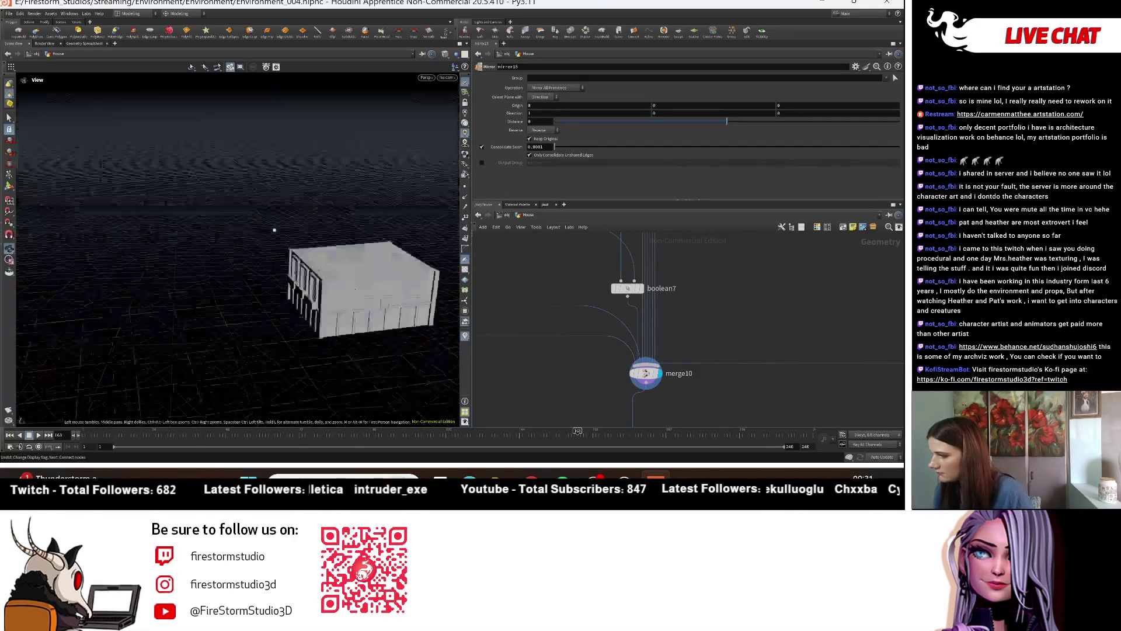
{"action": "scroll", "coordinate": [371, 274], "scroll_direction": "up", "scroll_amount": 5}
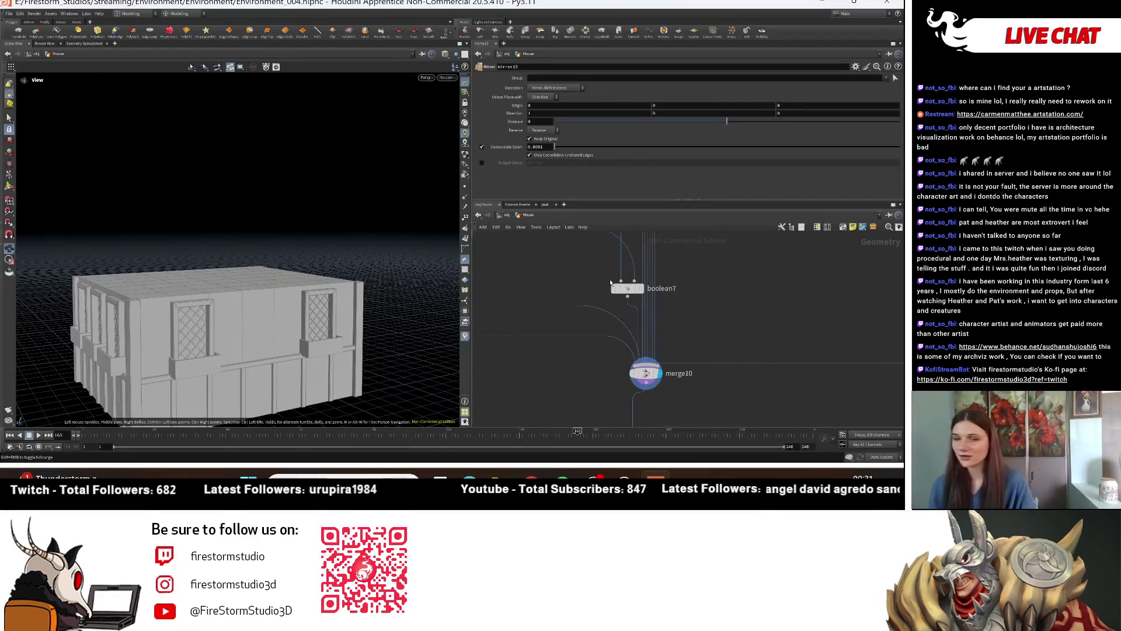
{"action": "scroll", "coordinate": [577, 276], "scroll_direction": "down", "scroll_amount": 5}
{"action": "middle_click_drag", "start_coordinate": [740, 285], "coordinate": [655, 263]}
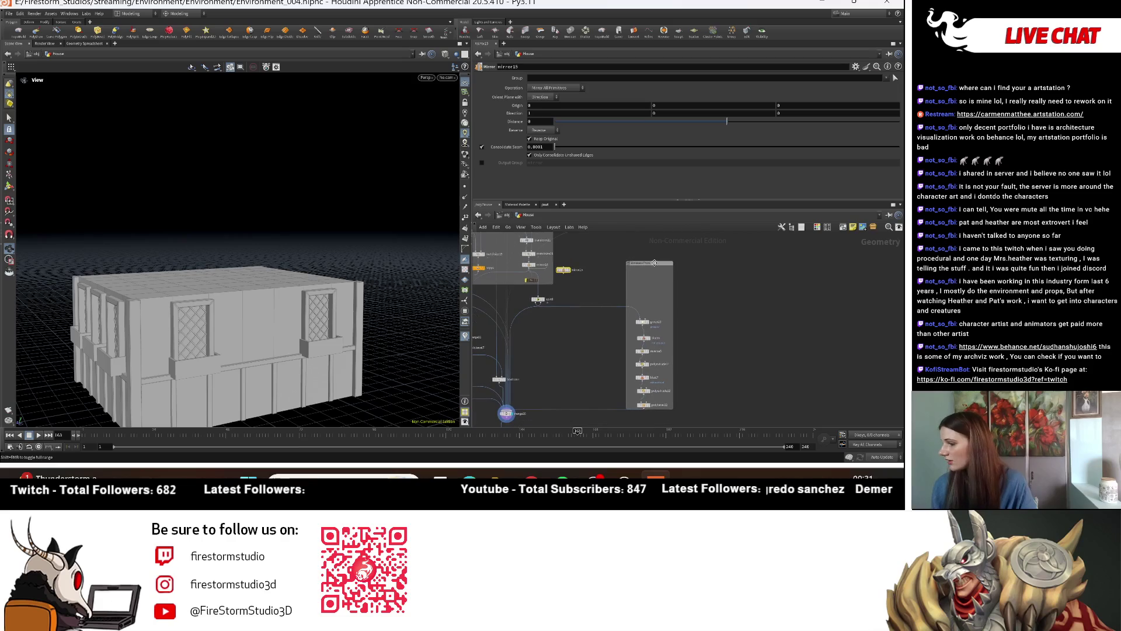
Step: Resize the Windows Front network box and duplicate it with all its nodes
{"action": "left_click_drag", "start_coordinate": [654, 263], "coordinate": [663, 314]}
{"action": "left_click_drag", "start_coordinate": [731, 282], "coordinate": [590, 412]}
{"action": "left_click_drag", "start_coordinate": [659, 320], "coordinate": [713, 319], "text": "alt"}
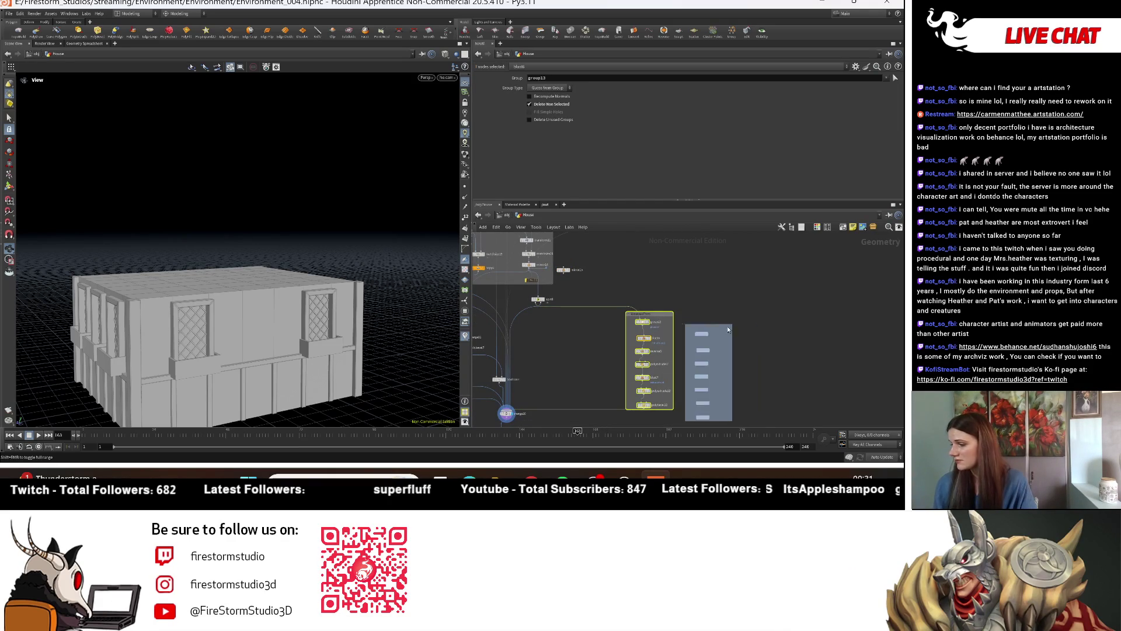
Step: Copy split8 as split9 fed by mirror15 and wire it into group24
{"action": "middle_click_drag", "start_coordinate": [528, 303], "coordinate": [610, 301]}
{"action": "scroll", "coordinate": [610, 301], "scroll_direction": "up", "scroll_amount": 4}
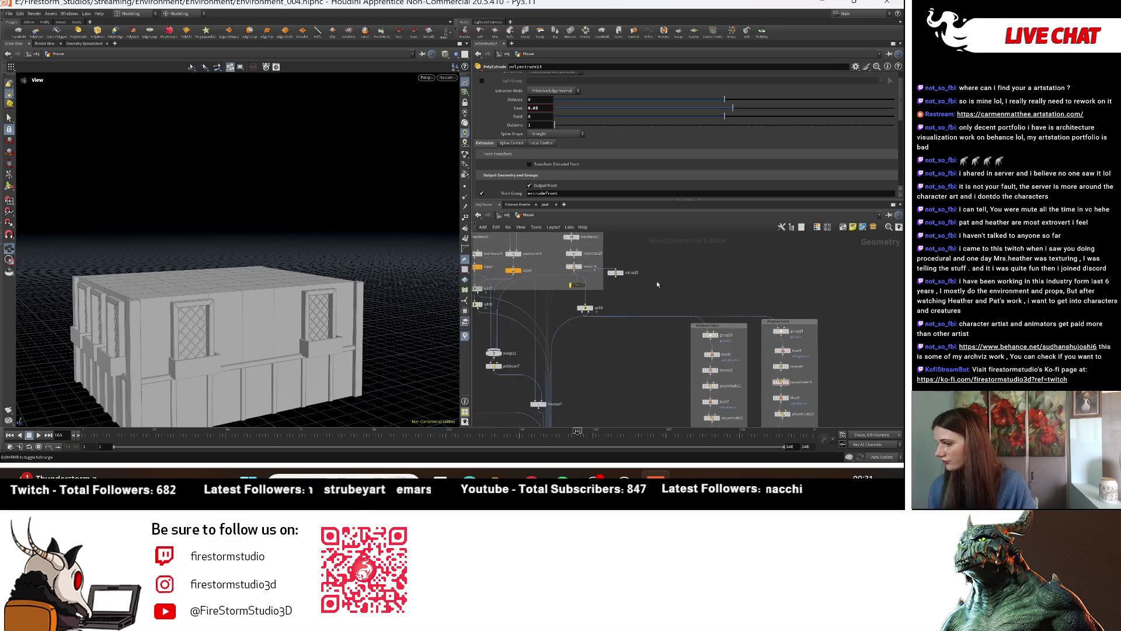
{"action": "left_click_drag", "start_coordinate": [555, 329], "coordinate": [678, 298], "text": "alt"}
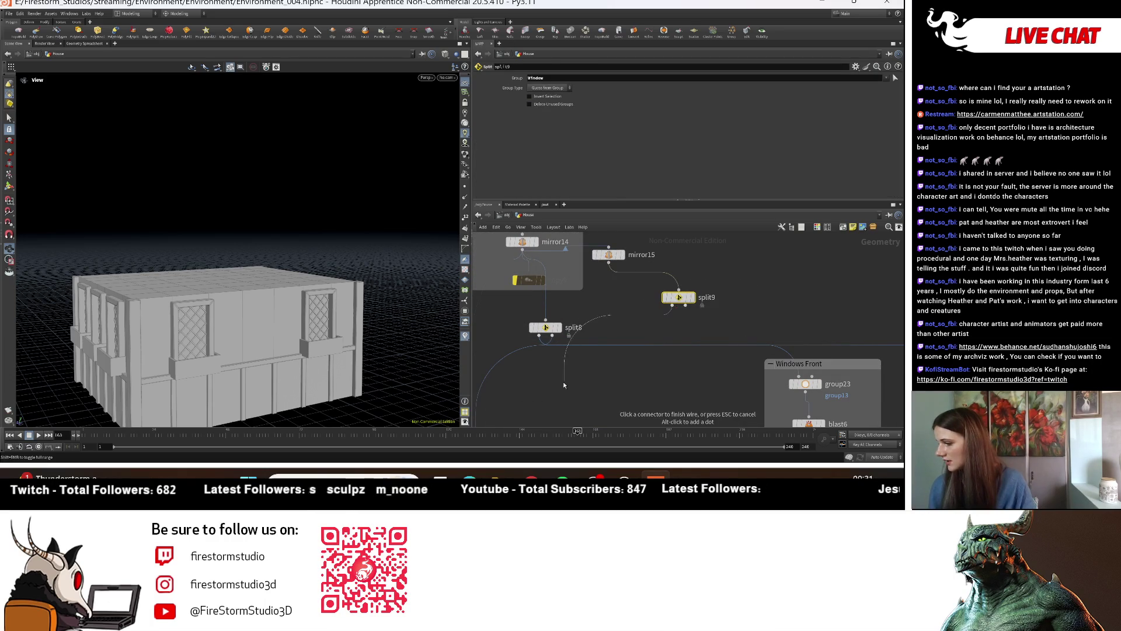
{"action": "middle_click_drag", "start_coordinate": [580, 377], "coordinate": [360, 295]}
{"action": "left_click", "coordinate": [698, 283]}
Step: Set group24's Direction X to 1 and review the house from farther out
{"action": "left_click", "coordinate": [717, 296]}
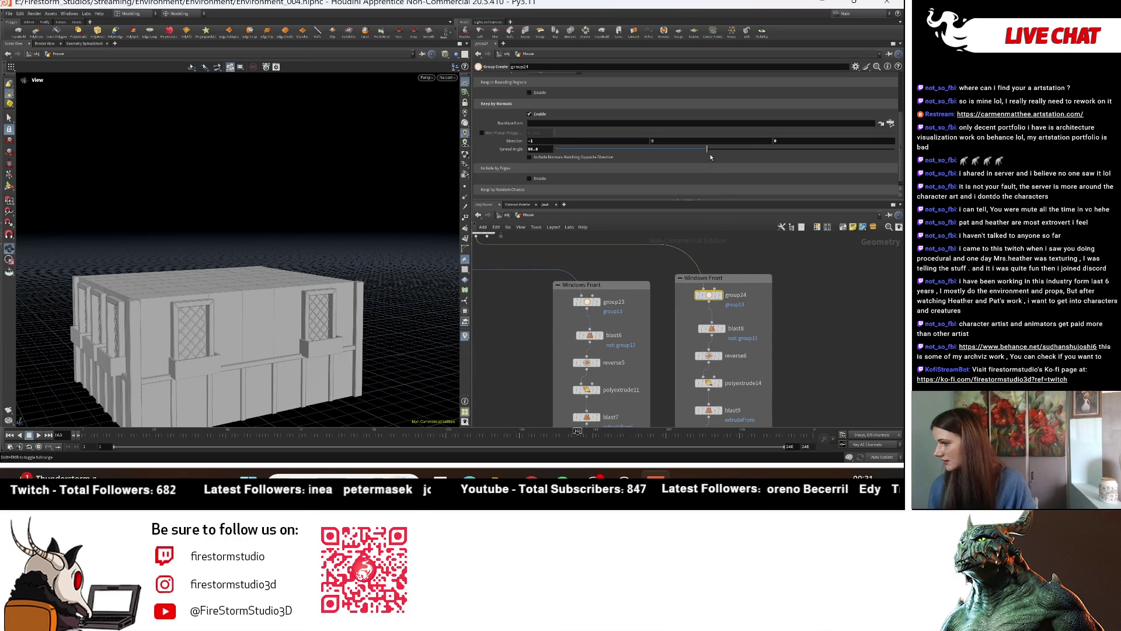
{"action": "type", "text": "1"}
{"action": "key", "text": "Return"}
{"action": "scroll", "coordinate": [775, 351], "scroll_direction": "down", "scroll_amount": 5}
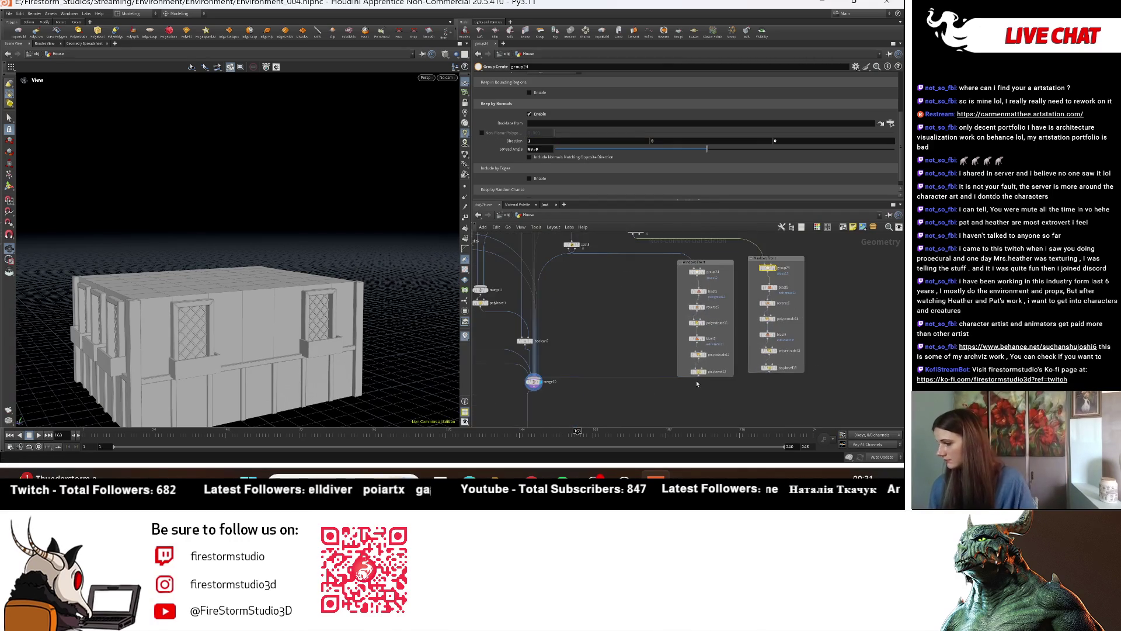
{"action": "right_click_drag", "start_coordinate": [329, 345], "coordinate": [379, 336]}
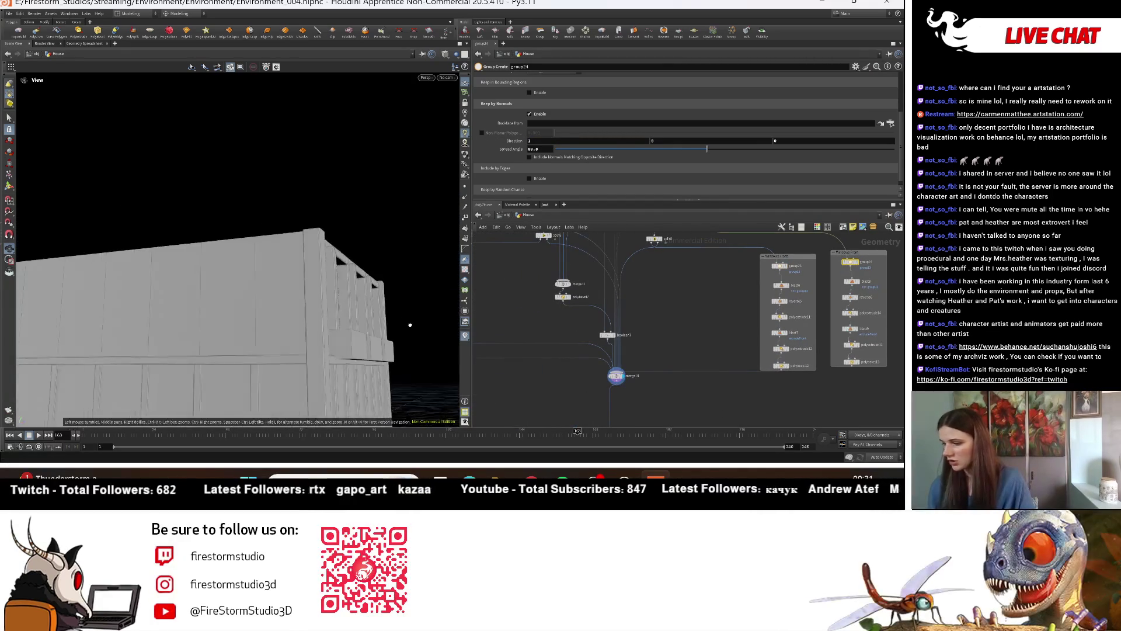
{"action": "middle_click_drag", "start_coordinate": [703, 257], "coordinate": [703, 318]}
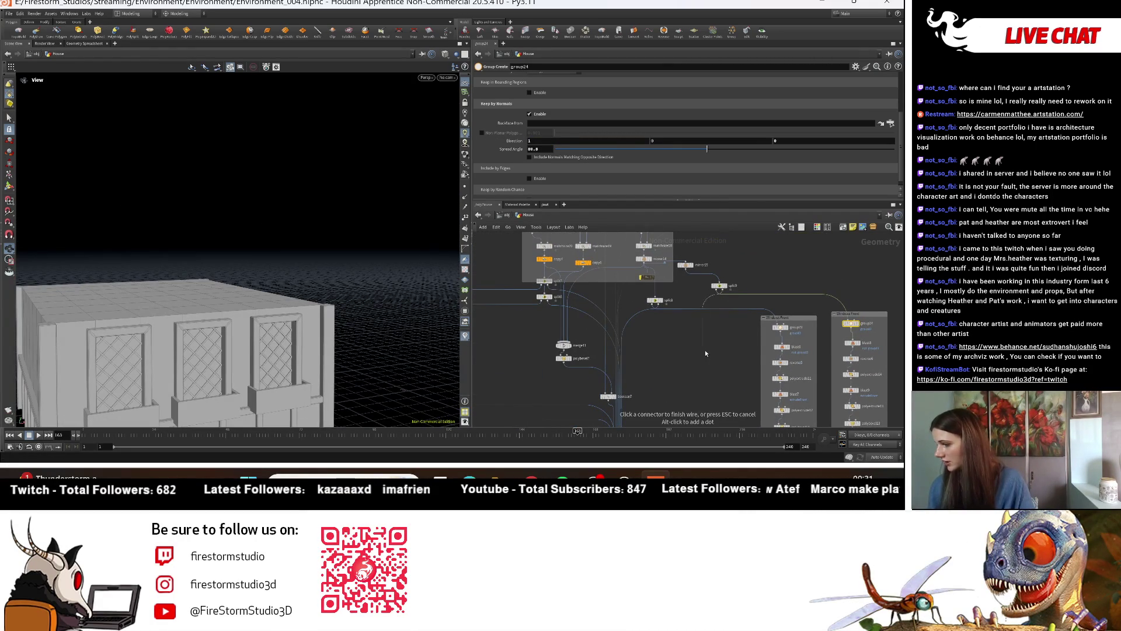
{"action": "middle_click_drag", "start_coordinate": [659, 386], "coordinate": [680, 339]}
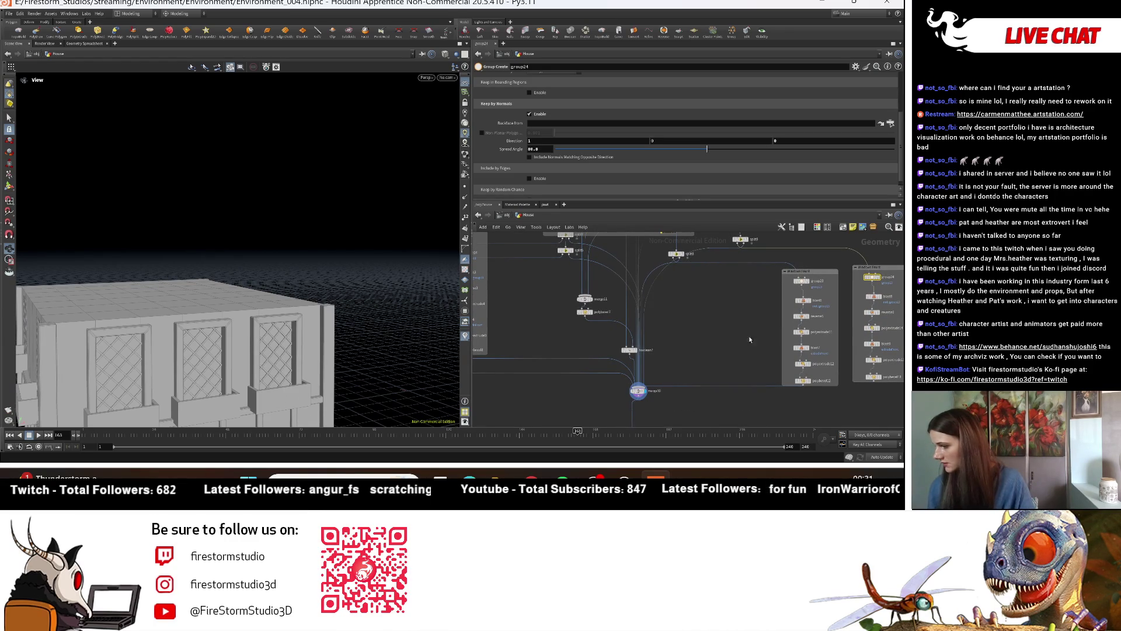
{"action": "scroll", "coordinate": [681, 298], "scroll_direction": "up", "scroll_amount": 3}
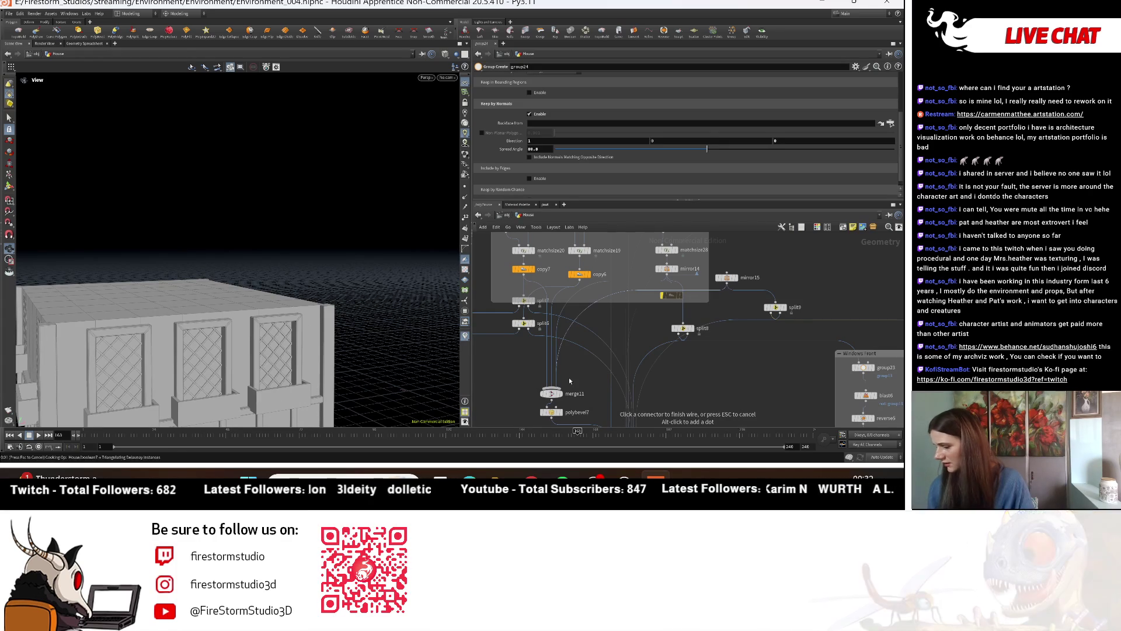
{"action": "scroll", "coordinate": [584, 398], "scroll_direction": "down", "scroll_amount": 2}
{"action": "middle_click_drag", "start_coordinate": [584, 397], "coordinate": [576, 313]}
{"action": "mouse_move", "coordinate": [234, 292]}
{"action": "left_mouse_down"}
{"action": "mouse_move", "coordinate": [302, 354]}
{"action": "mouse_move", "coordinate": [237, 374]}
{"action": "left_mouse_up"}
{"action": "scroll", "coordinate": [749, 295], "scroll_direction": "up", "scroll_amount": 4}
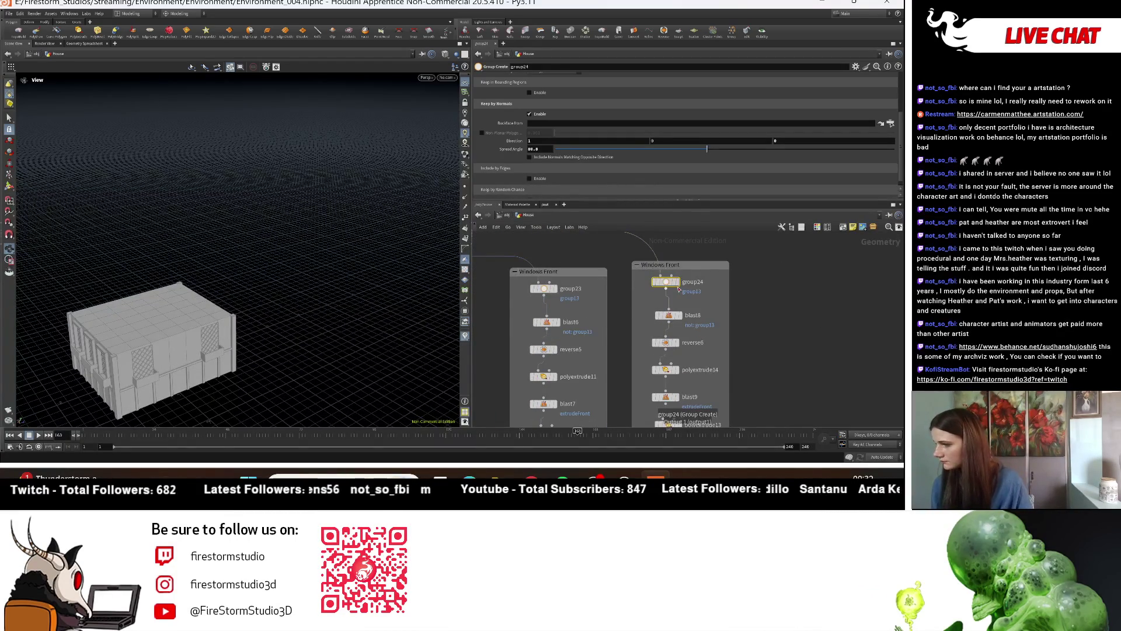
Step: Wire polybevel13 into merge10 and view the house from low and high angles
{"action": "middle_click_drag", "start_coordinate": [678, 289], "coordinate": [729, 150]}
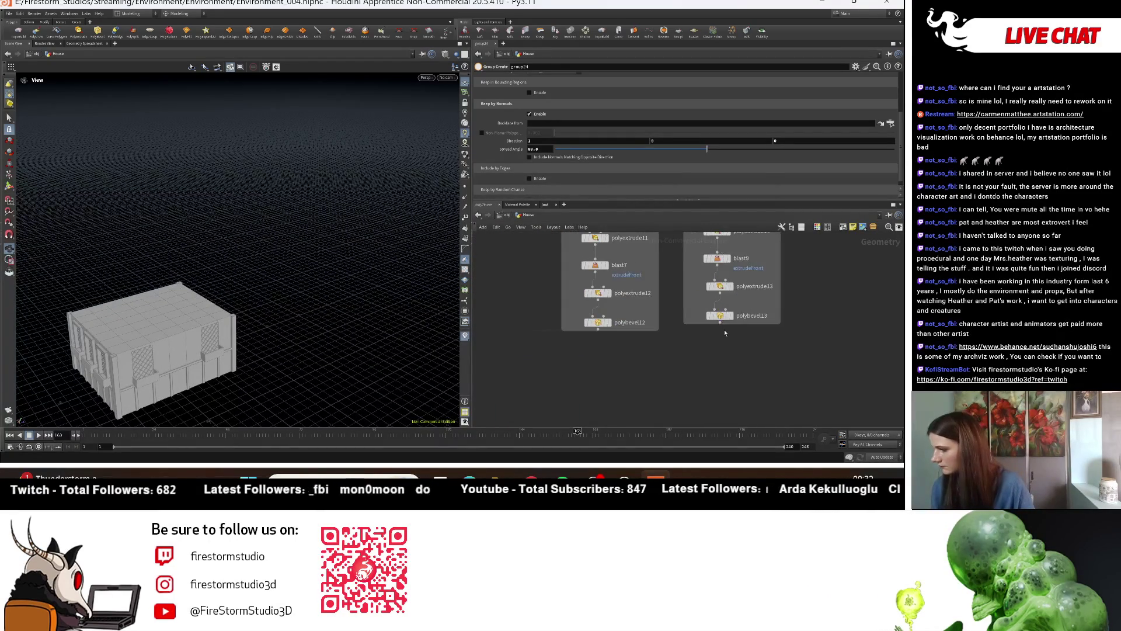
{"action": "left_click", "coordinate": [721, 322]}
{"action": "left_click", "coordinate": [579, 322]}
{"action": "left_click_drag", "start_coordinate": [194, 354], "coordinate": [321, 328]}
{"action": "middle_click_drag", "start_coordinate": [666, 289], "coordinate": [707, 282]}
{"action": "left_click_drag", "start_coordinate": [192, 345], "coordinate": [278, 310]}
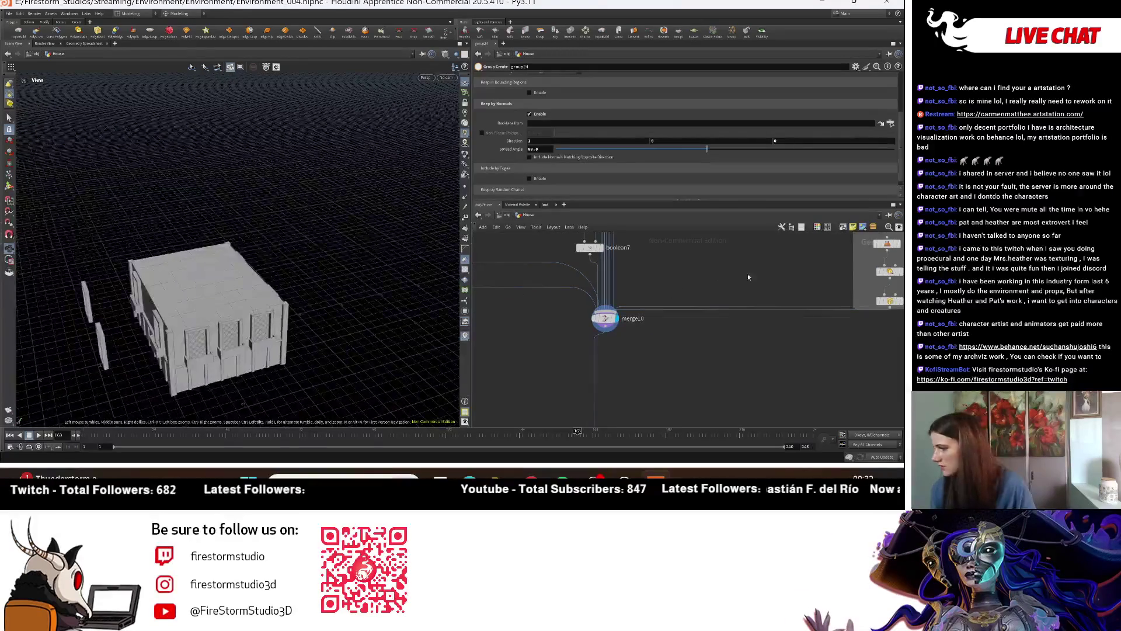
Step: Preview split9, then turn off Keep Original on mirror15
{"action": "middle_click_drag", "start_coordinate": [798, 350], "coordinate": [669, 341]}
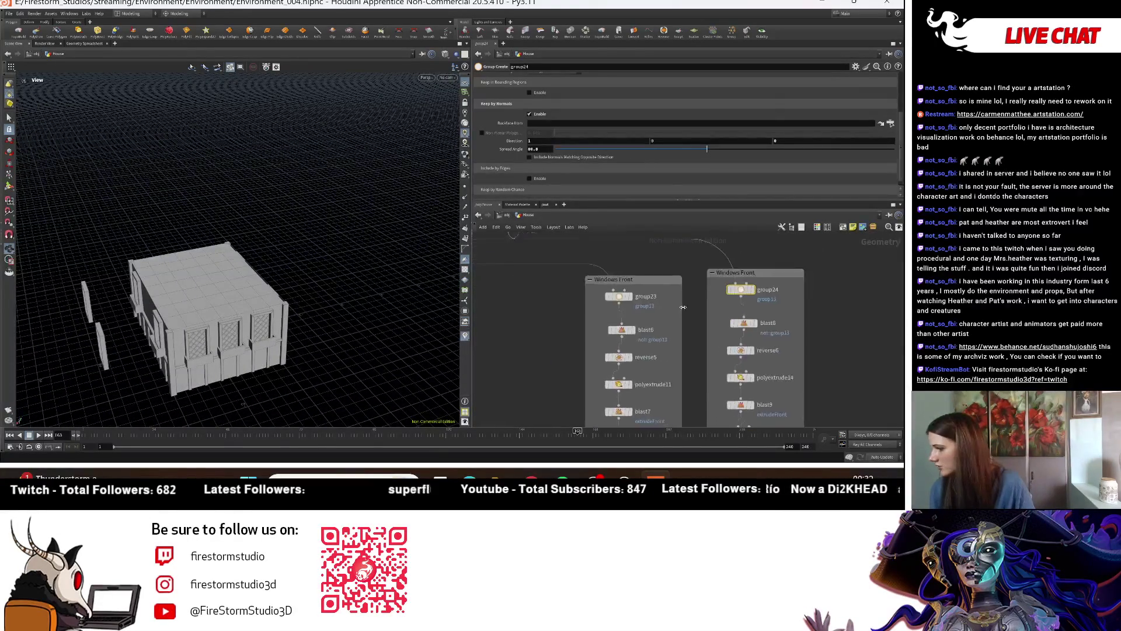
{"action": "middle_click_drag", "start_coordinate": [700, 273], "coordinate": [770, 358]}
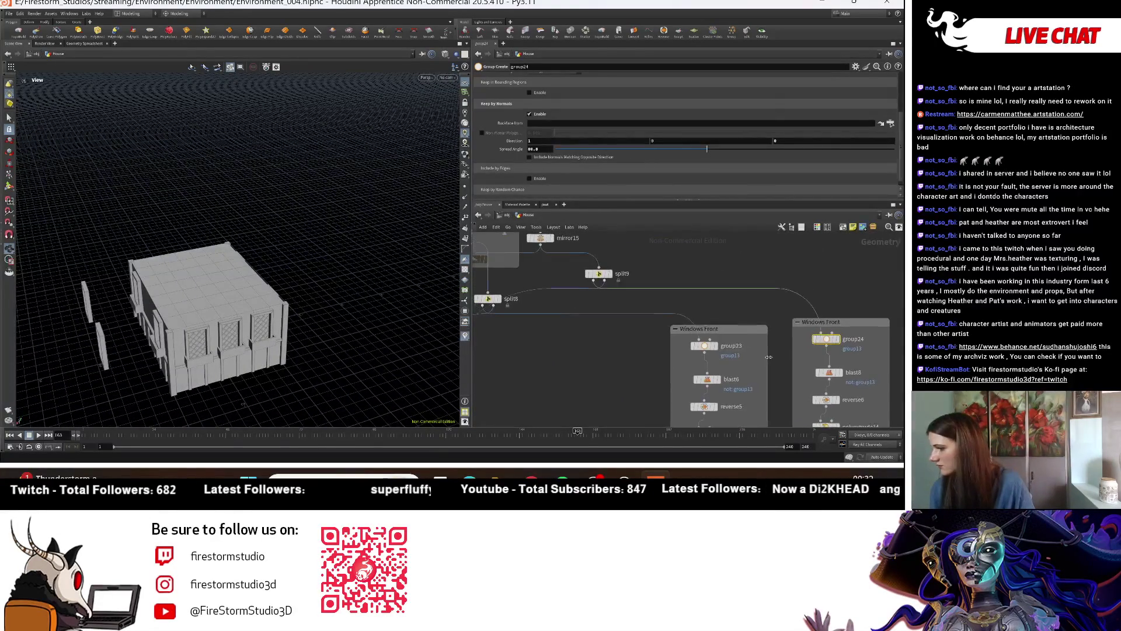
{"action": "left_click", "coordinate": [611, 281]}
{"action": "middle_click_drag", "start_coordinate": [557, 294], "coordinate": [592, 342]}
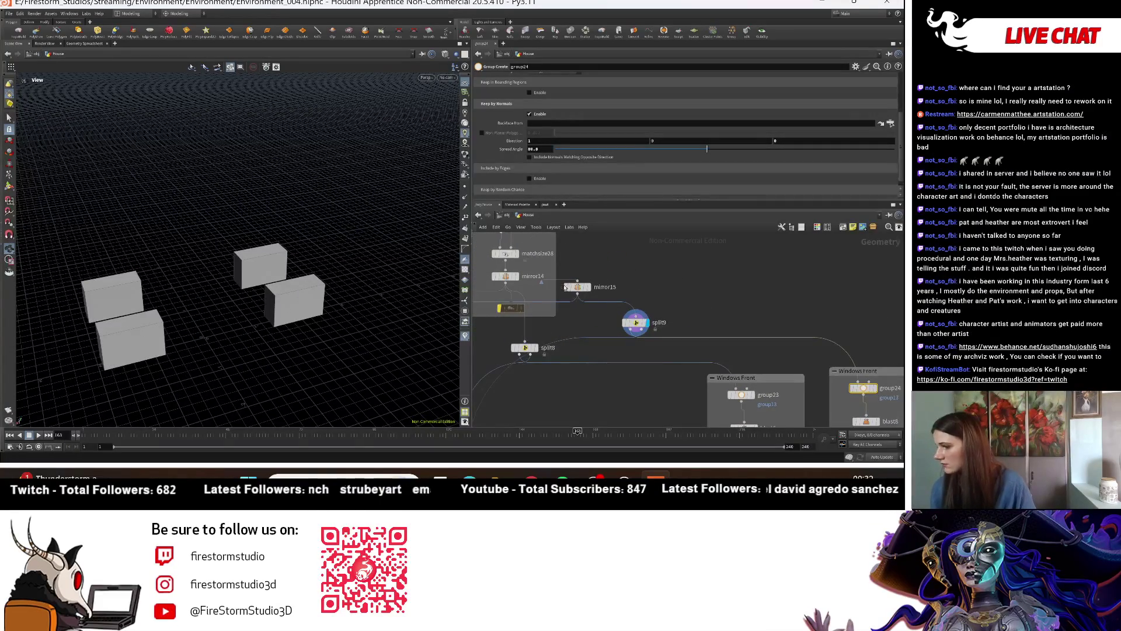
{"action": "left_click", "coordinate": [582, 288]}
{"action": "left_click", "coordinate": [530, 138]}
Step: Show the full merged house from merge10 again and frame merge14 in the network
{"action": "mouse_move", "coordinate": [584, 327]}
{"action": "middle_mouse_down"}
{"action": "mouse_move", "coordinate": [641, 369]}
{"action": "mouse_move", "coordinate": [659, 334]}
{"action": "middle_mouse_up"}
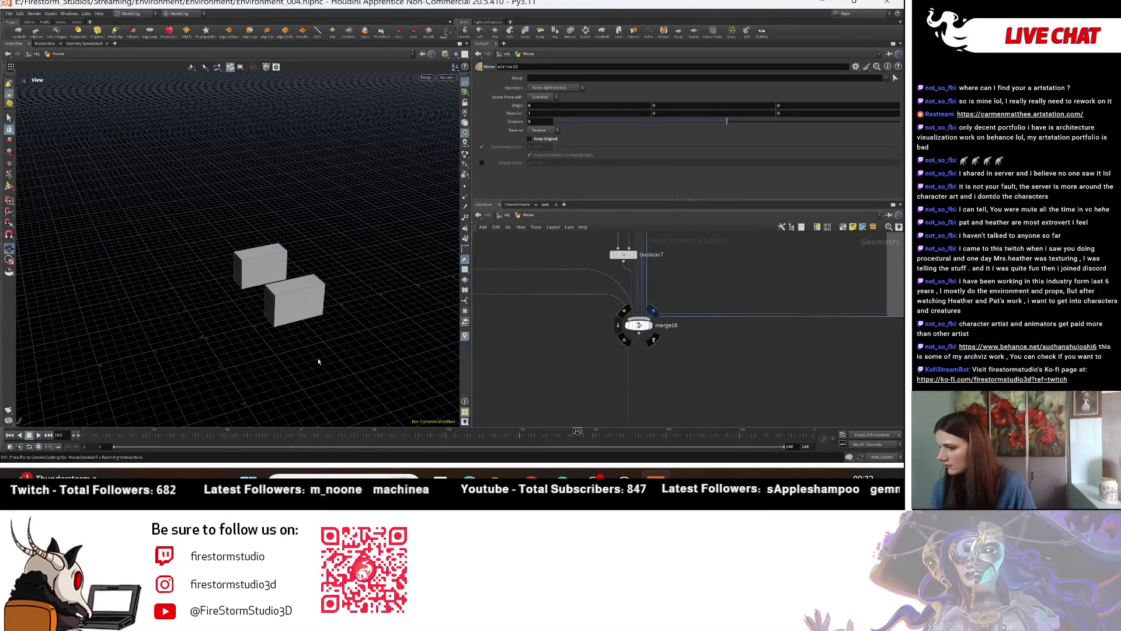
{"action": "left_click", "coordinate": [653, 310]}
{"action": "left_click_drag", "start_coordinate": [155, 297], "coordinate": [303, 310]}
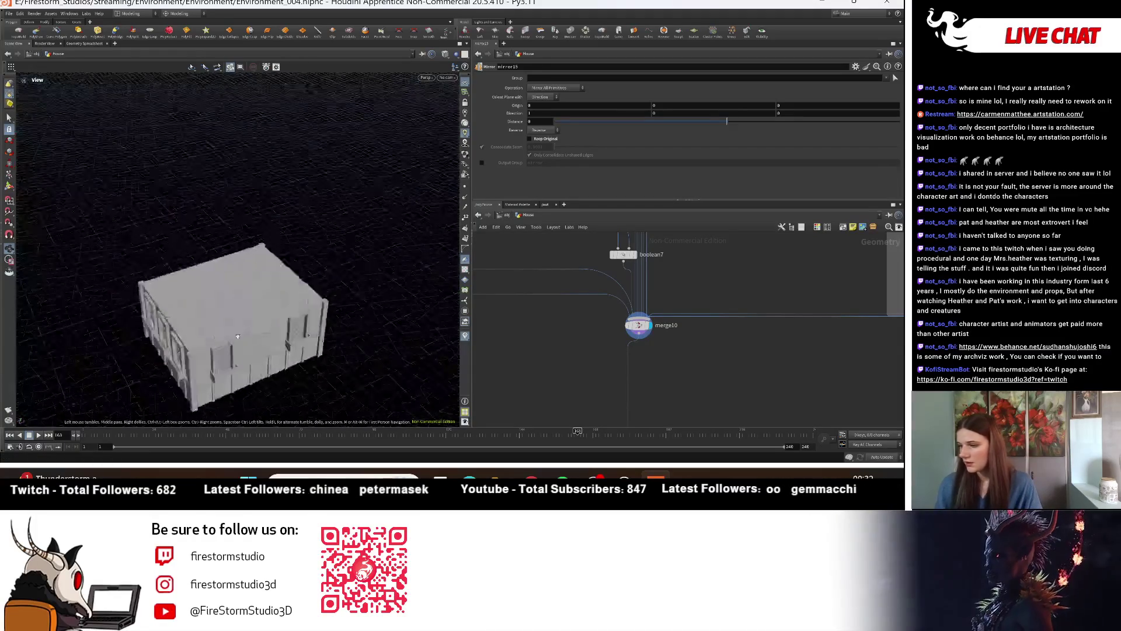
{"action": "scroll", "coordinate": [225, 321], "scroll_direction": "down", "scroll_amount": 3}
{"action": "scroll", "coordinate": [830, 341], "scroll_direction": "down", "scroll_amount": 3}
{"action": "middle_click_drag", "start_coordinate": [830, 341], "coordinate": [707, 380]}
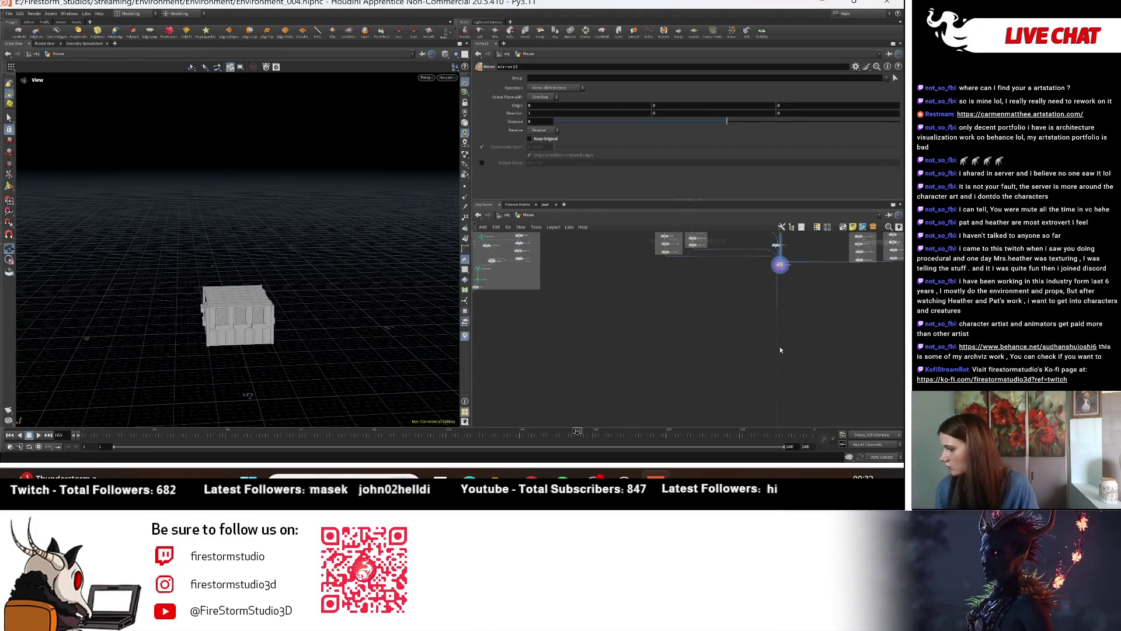
{"action": "key", "text": "f"}
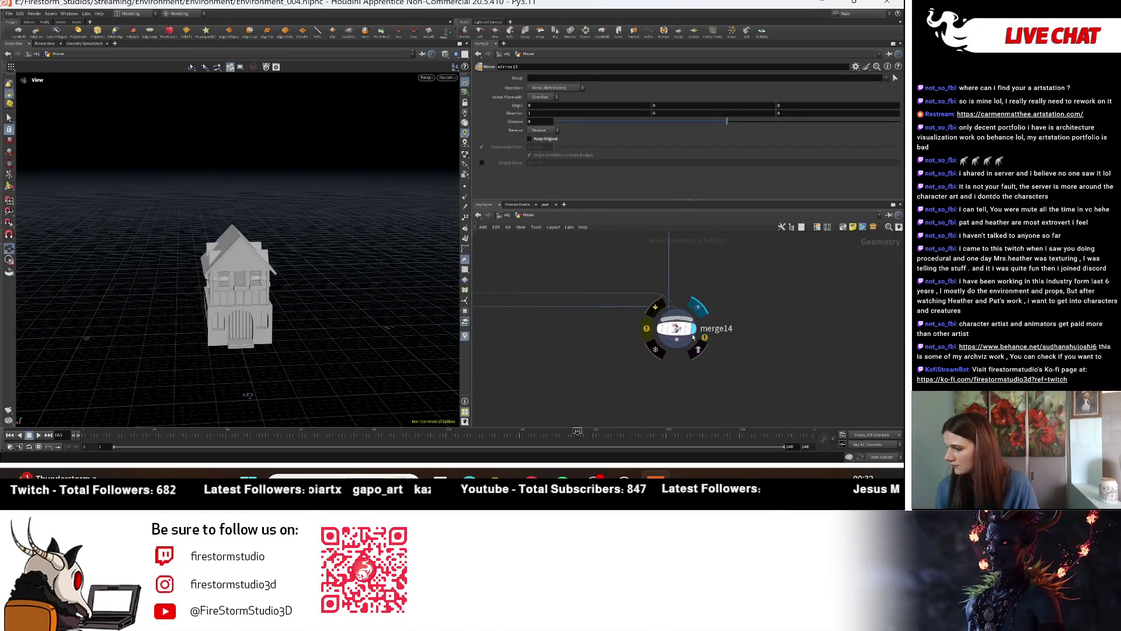
Step: Orbit and dolly in until the gabled-roof house fills the view from a low side angle
{"action": "left_click_drag", "start_coordinate": [182, 325], "coordinate": [297, 303]}
{"action": "right_click_drag", "start_coordinate": [212, 303], "coordinate": [425, 286]}
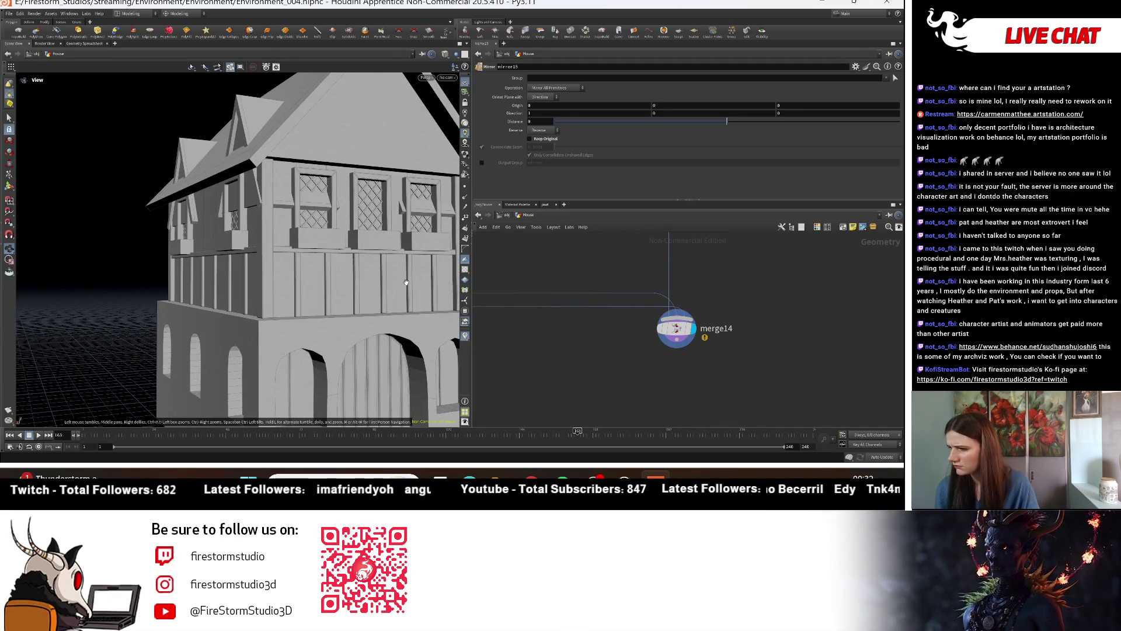
{"action": "mouse_move", "coordinate": [425, 286]}
{"action": "left_mouse_down"}
{"action": "mouse_move", "coordinate": [422, 313]}
{"action": "mouse_move", "coordinate": [436, 316]}
{"action": "left_mouse_up"}
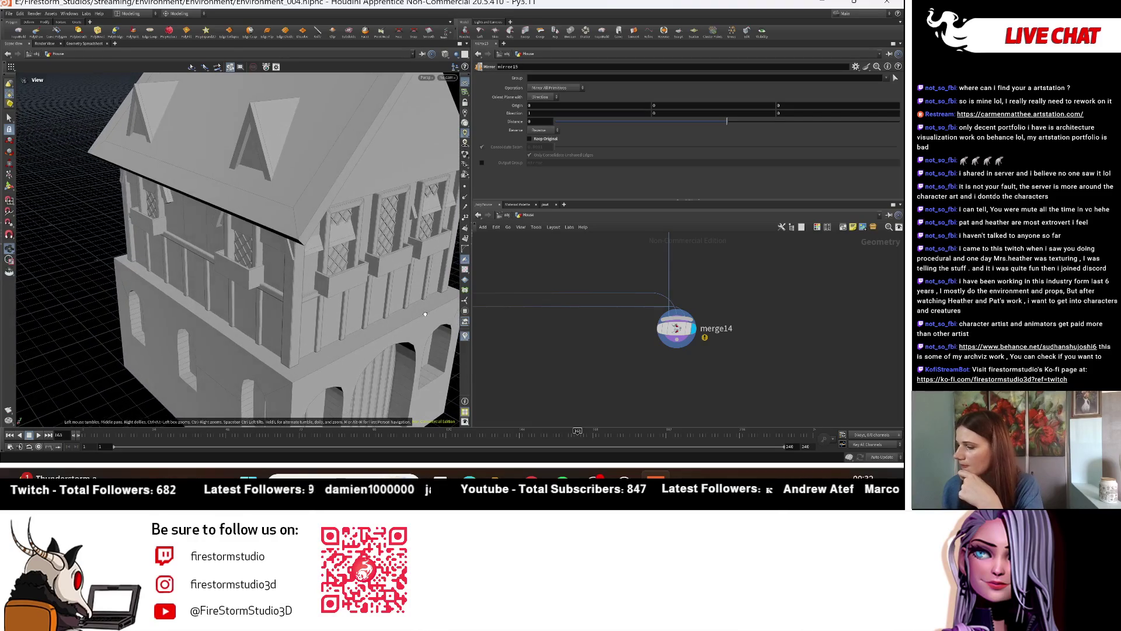
{"action": "scroll", "coordinate": [794, 374], "scroll_direction": "down", "scroll_amount": 4}
{"action": "scroll", "coordinate": [794, 374], "scroll_direction": "up", "scroll_amount": 5}
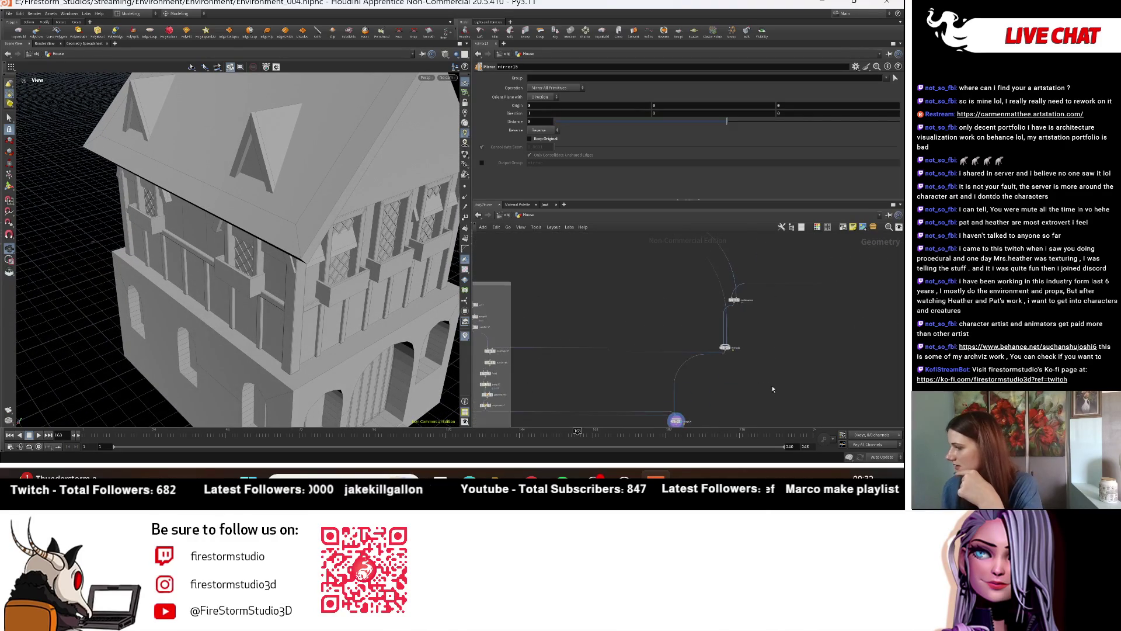
{"action": "middle_click_drag", "start_coordinate": [734, 341], "coordinate": [717, 362]}
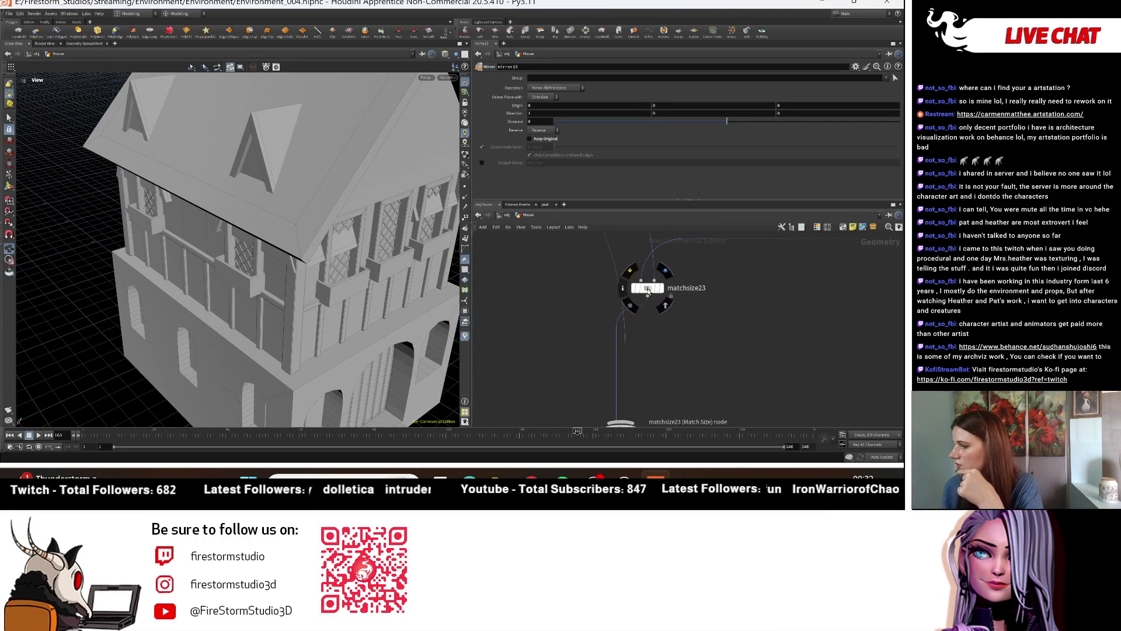
Step: Preview matchsize23's output and compare it with the merged house from merge10
{"action": "left_click", "coordinate": [649, 290]}
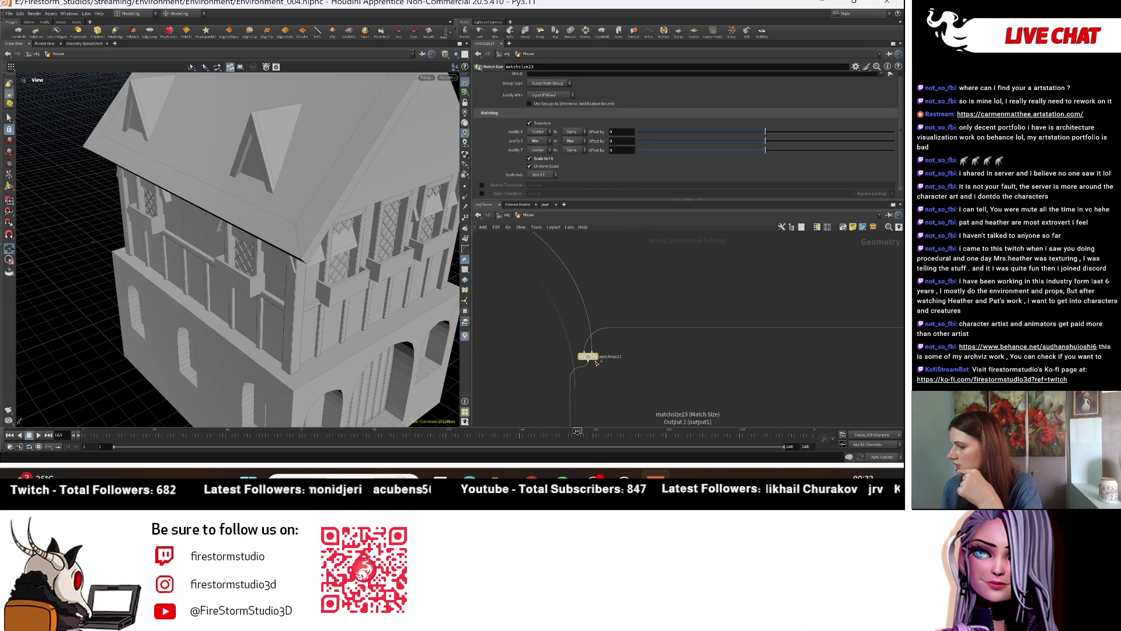
{"action": "left_click", "coordinate": [597, 359]}
{"action": "scroll", "coordinate": [713, 327], "scroll_direction": "down", "scroll_amount": 6}
{"action": "scroll", "coordinate": [698, 360], "scroll_direction": "up", "scroll_amount": 5}
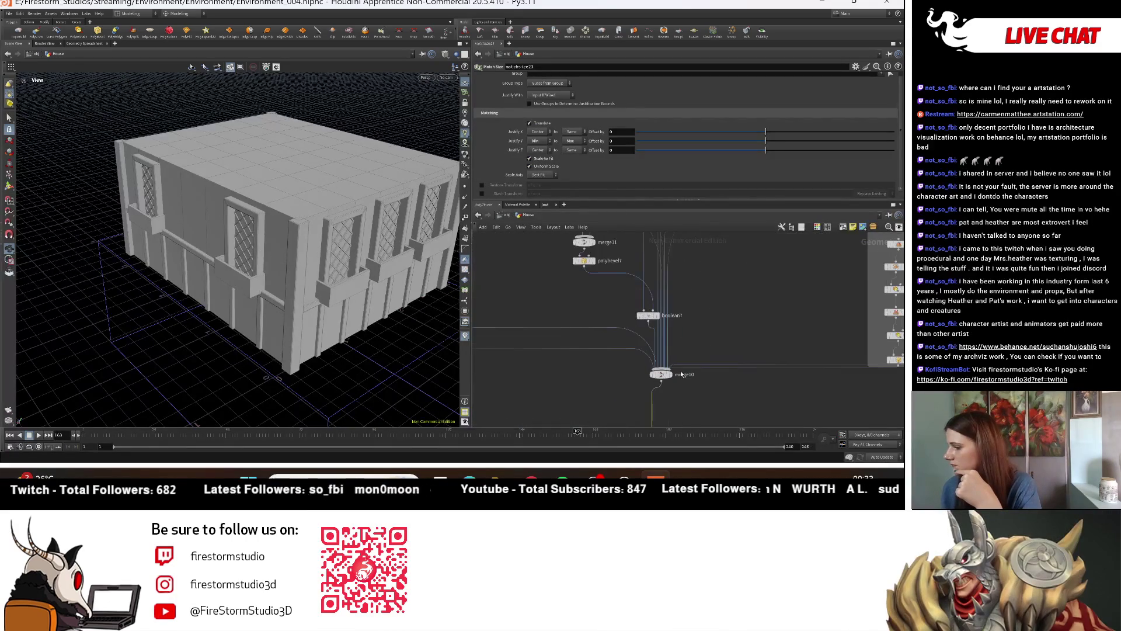
{"action": "left_click", "coordinate": [672, 379]}
{"action": "scroll", "coordinate": [672, 379], "scroll_direction": "down", "scroll_amount": 5}
{"action": "scroll", "coordinate": [694, 342], "scroll_direction": "up", "scroll_amount": 4}
{"action": "scroll", "coordinate": [652, 351], "scroll_direction": "up", "scroll_amount": 3}
{"action": "left_click", "coordinate": [609, 330]}
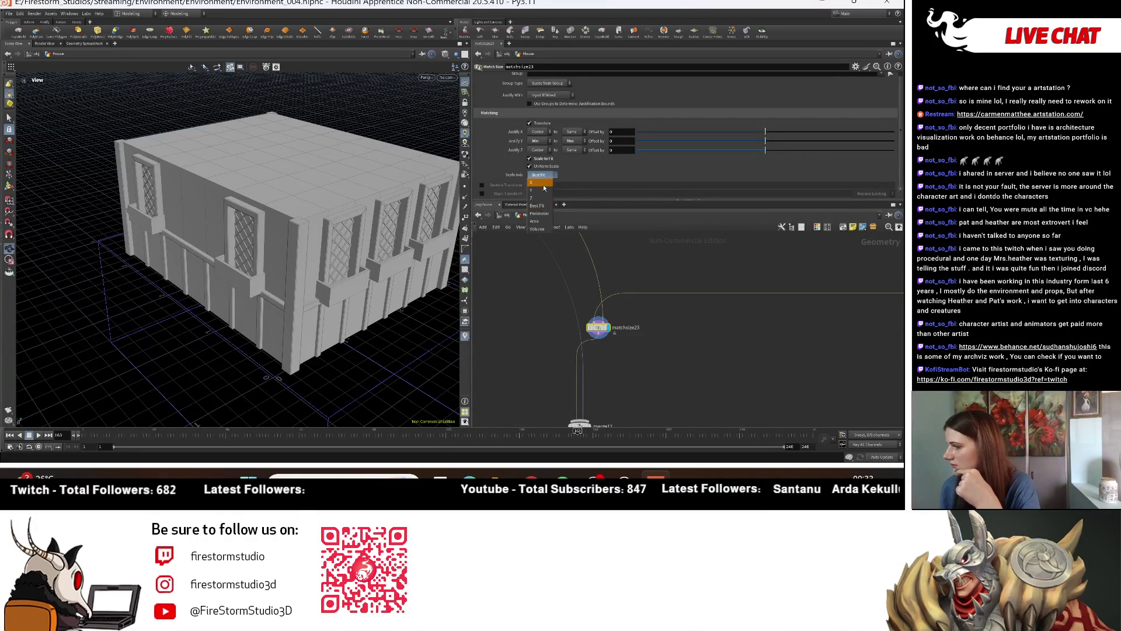
Step: Try matchsize23's scale axis as Perimeter, Area, then Volume, checking merge12 and merge14
{"action": "left_click", "coordinate": [544, 214]}
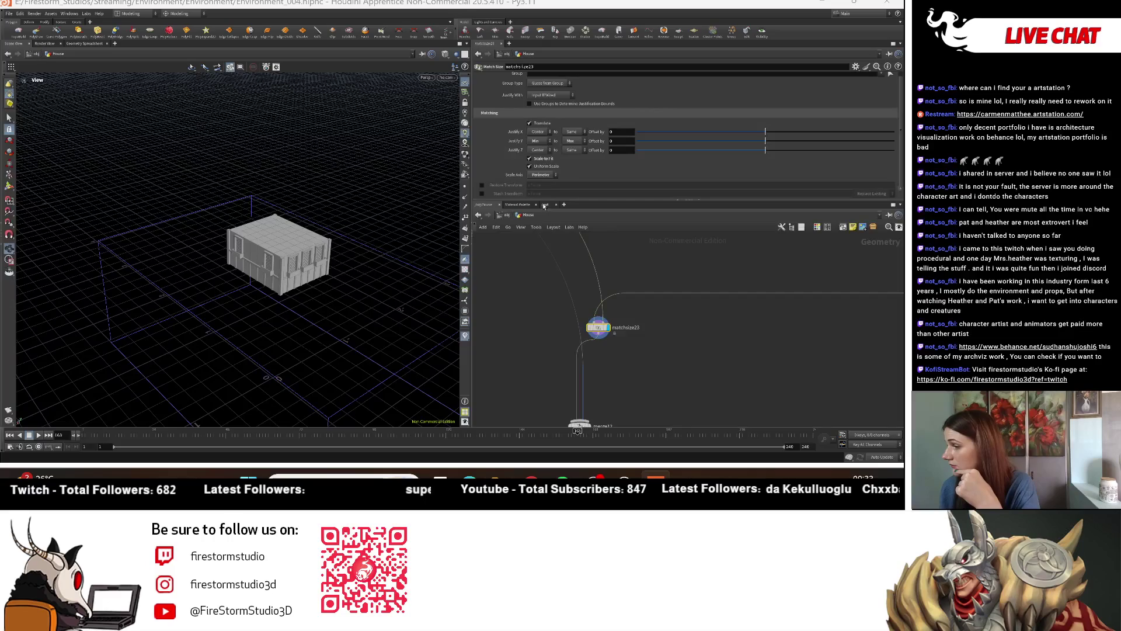
{"action": "left_click", "coordinate": [544, 224]}
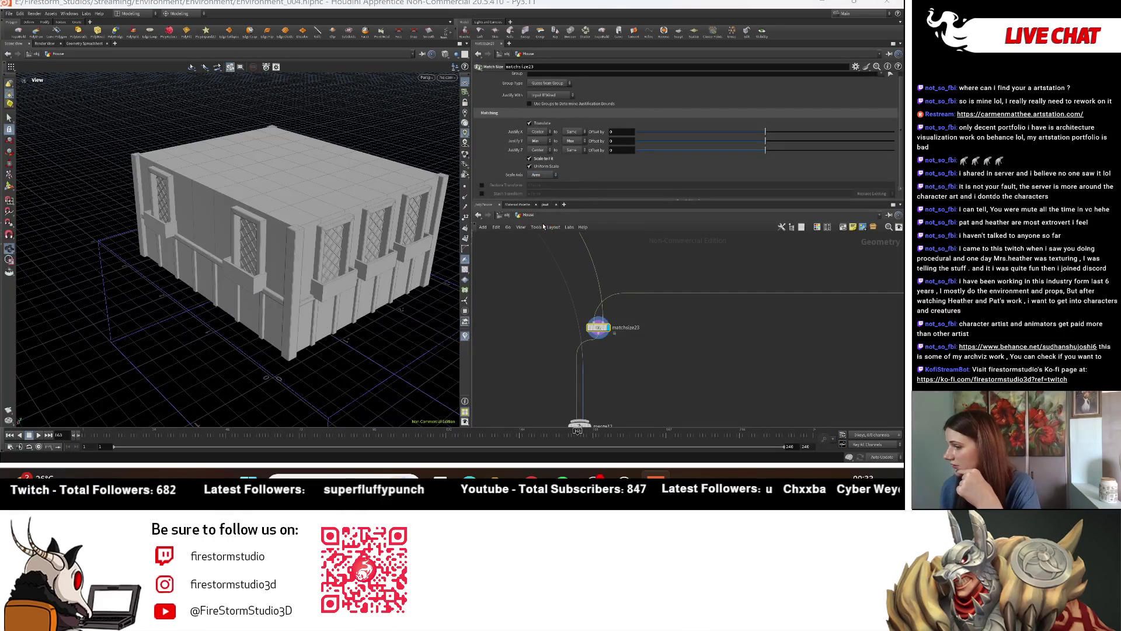
{"action": "mouse_move", "coordinate": [607, 428]}
{"action": "middle_mouse_down"}
{"action": "mouse_move", "coordinate": [619, 361]}
{"action": "mouse_move", "coordinate": [655, 353]}
{"action": "mouse_move", "coordinate": [655, 297]}
{"action": "middle_mouse_up"}
{"action": "left_click", "coordinate": [604, 360]}
{"action": "left_click", "coordinate": [537, 229]}
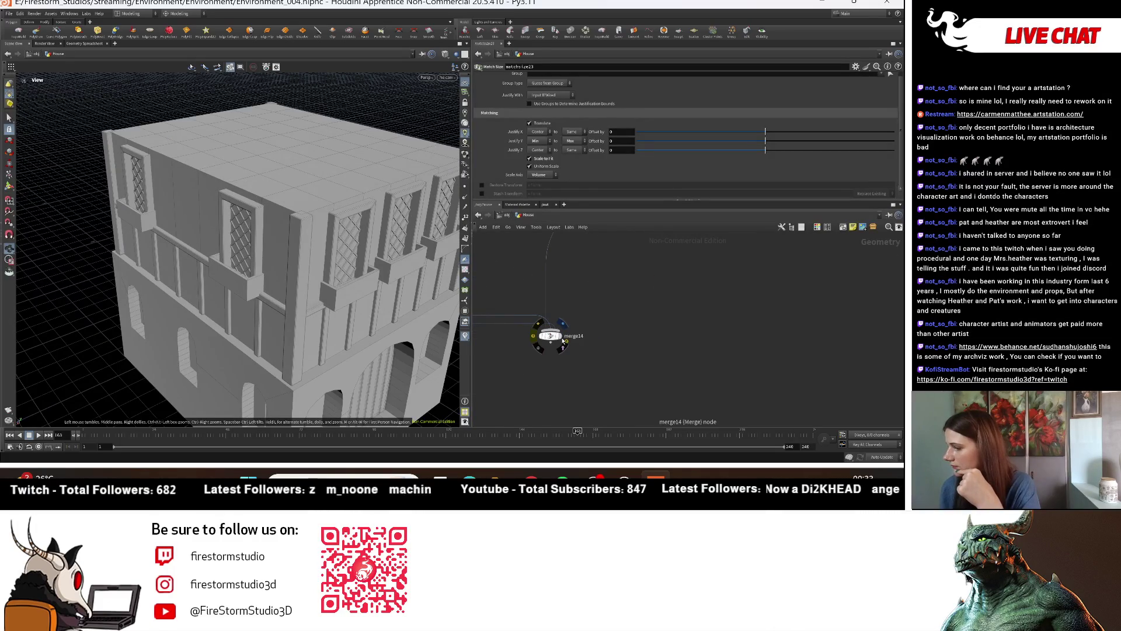
{"action": "left_click", "coordinate": [562, 340]}
{"action": "mouse_move", "coordinate": [178, 238]}
{"action": "left_mouse_down"}
{"action": "mouse_move", "coordinate": [335, 284]}
{"action": "mouse_move", "coordinate": [295, 206]}
{"action": "mouse_move", "coordinate": [351, 257]}
{"action": "left_mouse_up"}
Step: Preview matchsize27's output on its own, then show the full house again
{"action": "middle_click_drag", "start_coordinate": [589, 332], "coordinate": [795, 319]}
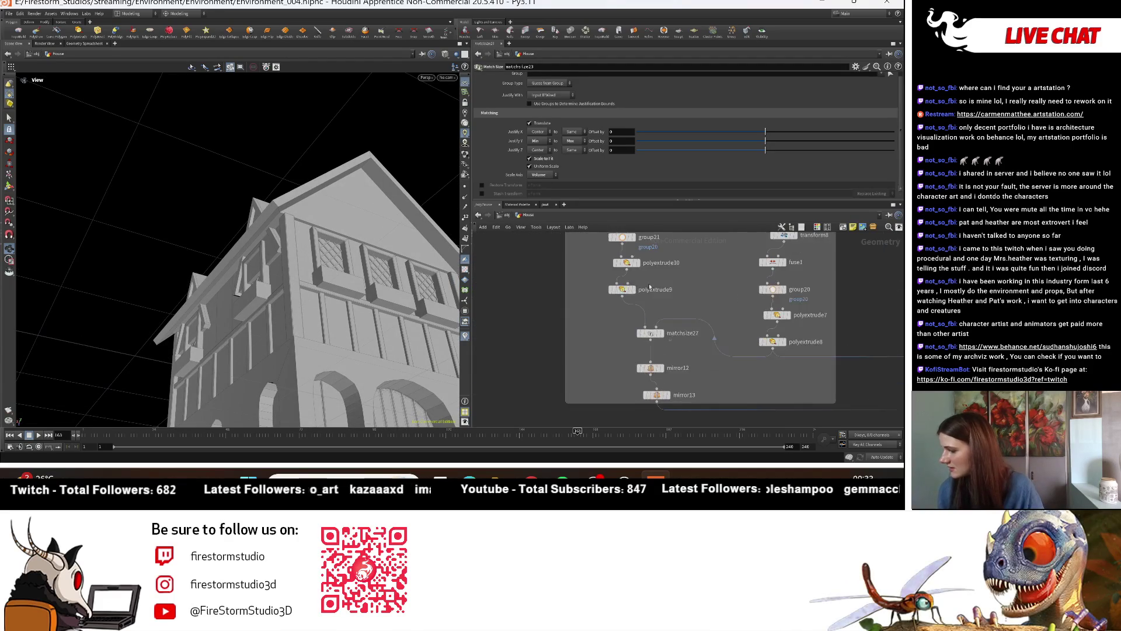
{"action": "scroll", "coordinate": [658, 323], "scroll_direction": "down", "scroll_amount": 3}
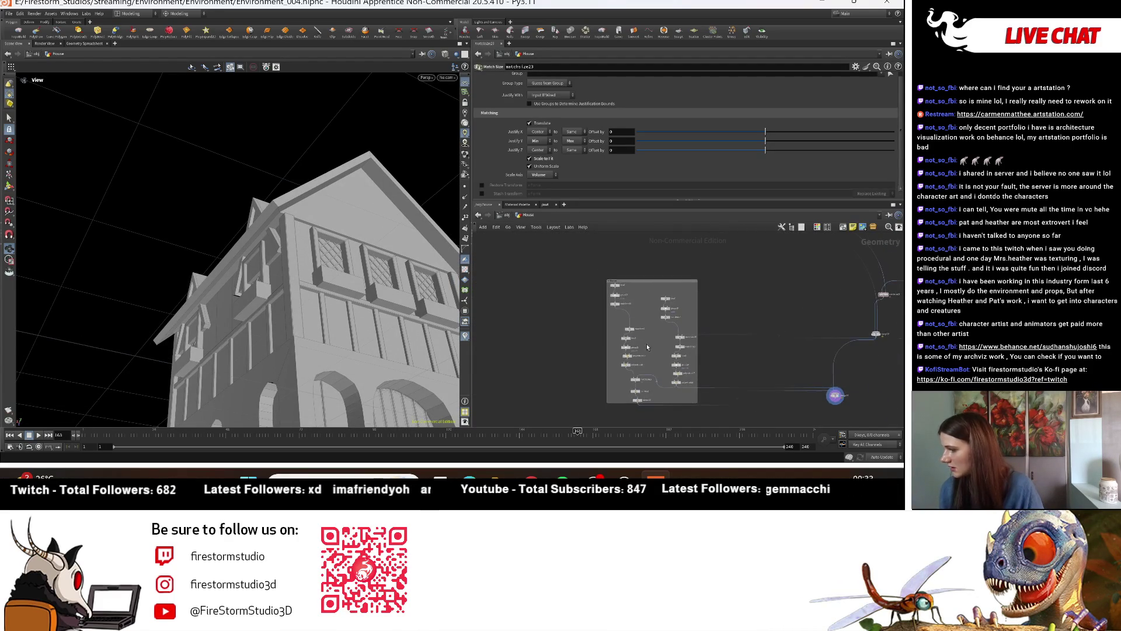
{"action": "scroll", "coordinate": [647, 361], "scroll_direction": "up", "scroll_amount": 5}
{"action": "left_click", "coordinate": [635, 360]}
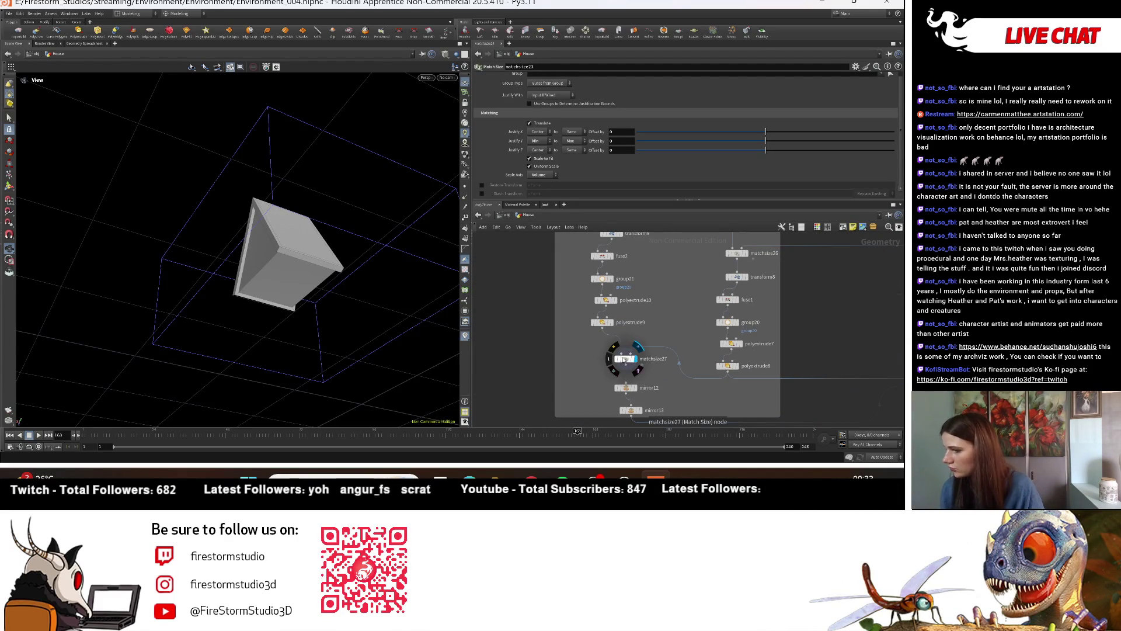
{"action": "scroll", "coordinate": [624, 361], "scroll_direction": "down", "scroll_amount": 4}
{"action": "scroll", "coordinate": [786, 358], "scroll_direction": "up", "scroll_amount": 4}
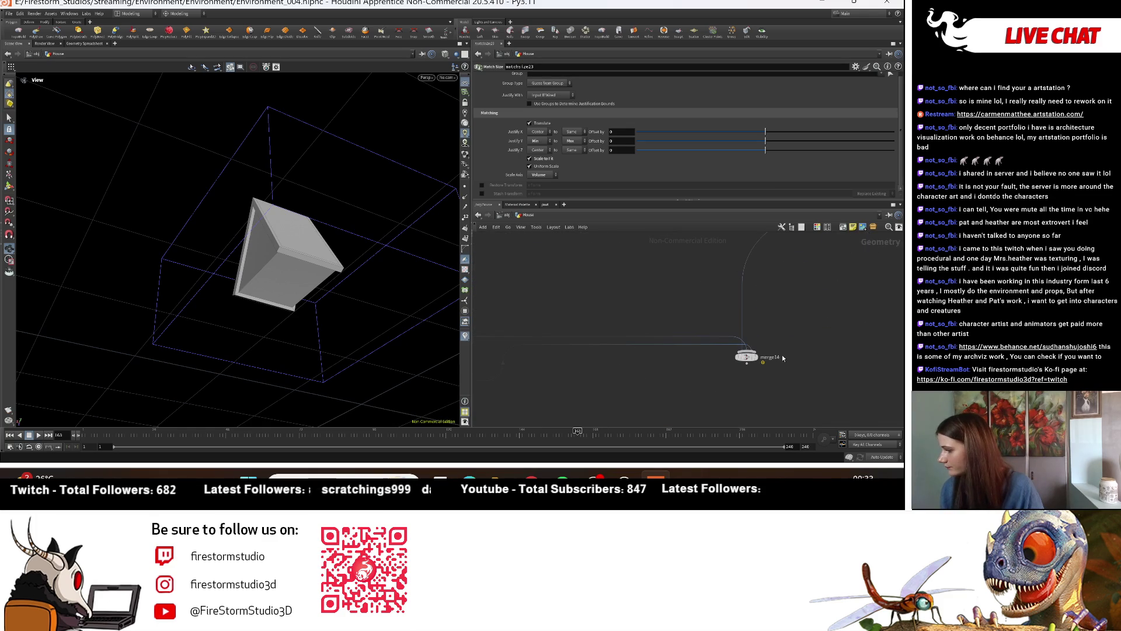
{"action": "left_click", "coordinate": [758, 361]}
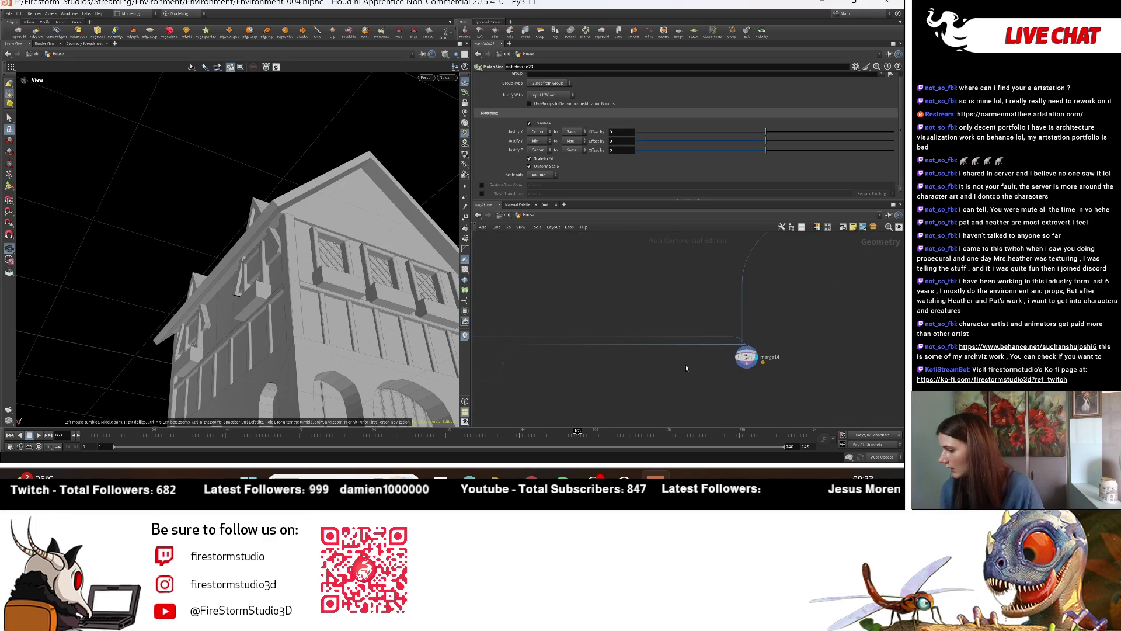
{"action": "key", "text": "h"}
Step: Set matchsize27's Justify offsets to X -0.256 and Y -0.314
{"action": "left_click", "coordinate": [671, 331]}
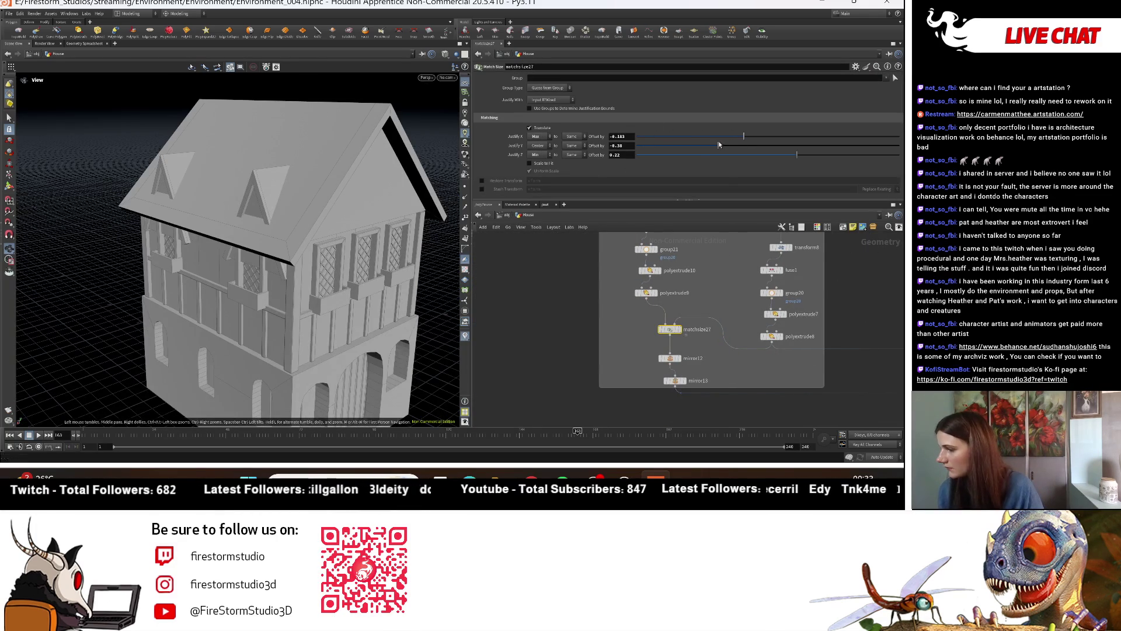
{"action": "left_click_drag", "start_coordinate": [745, 136], "coordinate": [735, 136]}
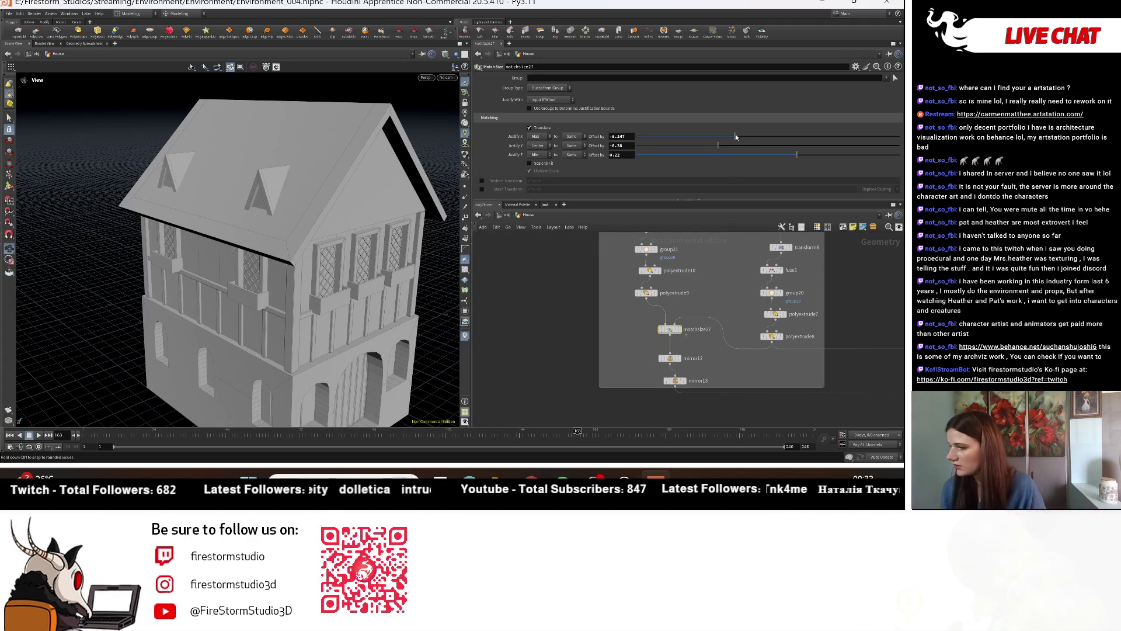
{"action": "left_click_drag", "start_coordinate": [154, 220], "coordinate": [225, 221]}
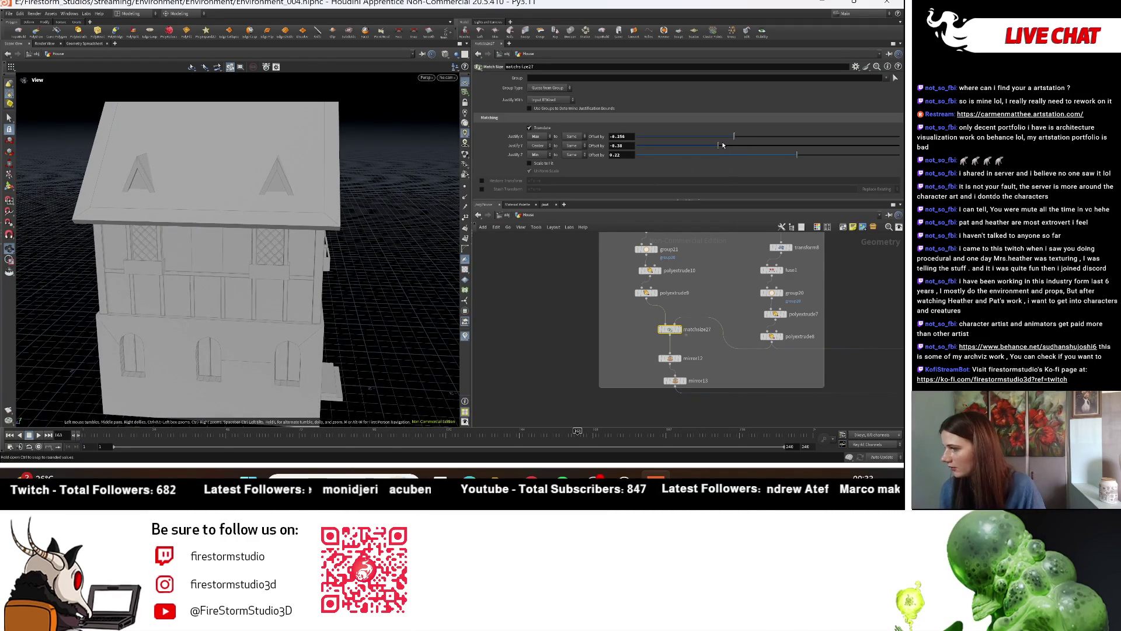
{"action": "left_click_drag", "start_coordinate": [726, 146], "coordinate": [727, 146]}
{"action": "middle_click_drag", "start_coordinate": [878, 306], "coordinate": [758, 362]}
{"action": "middle_click_drag", "start_coordinate": [747, 320], "coordinate": [777, 385]}
{"action": "scroll", "coordinate": [725, 316], "scroll_direction": "up", "scroll_amount": 2}
{"action": "middle_click_drag", "start_coordinate": [725, 316], "coordinate": [716, 236]}
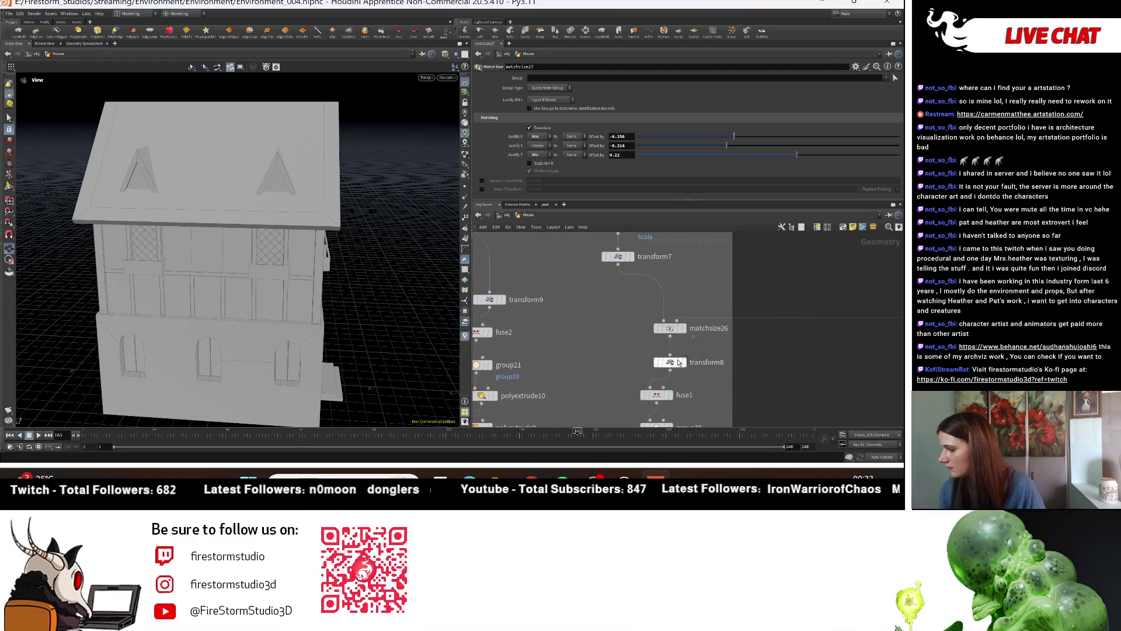
Step: Select transform8 and lower its Scale Z to 0.76
{"action": "left_click", "coordinate": [670, 362]}
{"action": "mouse_move", "coordinate": [418, 296]}
{"action": "left_mouse_down"}
{"action": "mouse_move", "coordinate": [348, 175]}
{"action": "mouse_move", "coordinate": [290, 191]}
{"action": "left_mouse_up"}
{"action": "scroll", "coordinate": [349, 151], "scroll_direction": "up", "scroll_amount": 2}
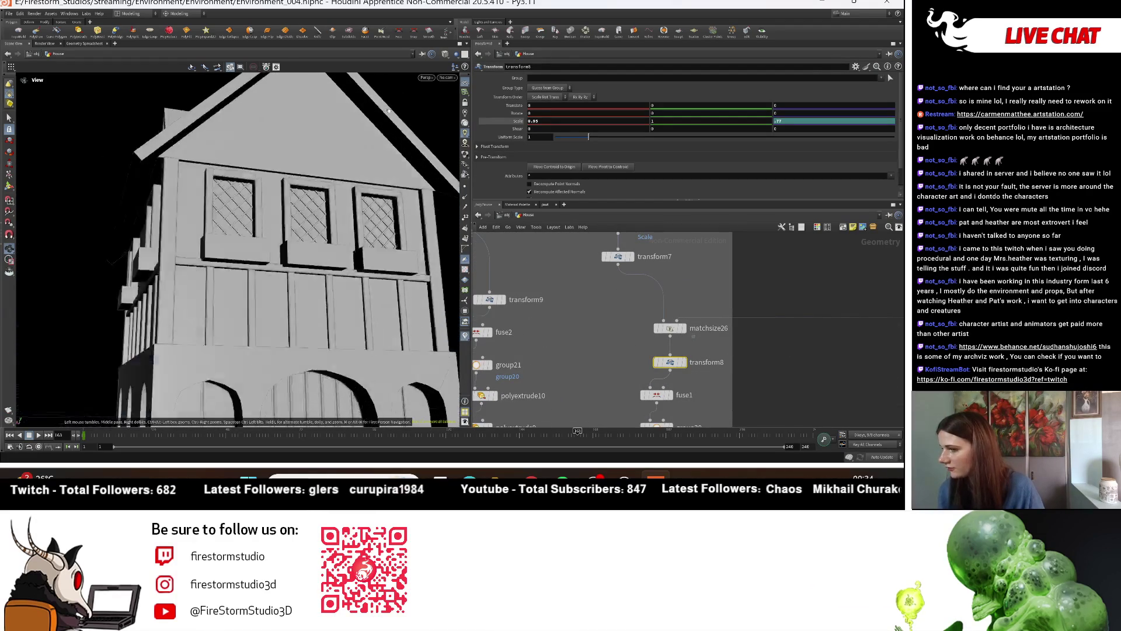
{"action": "left_click_drag", "start_coordinate": [289, 142], "coordinate": [327, 187]}
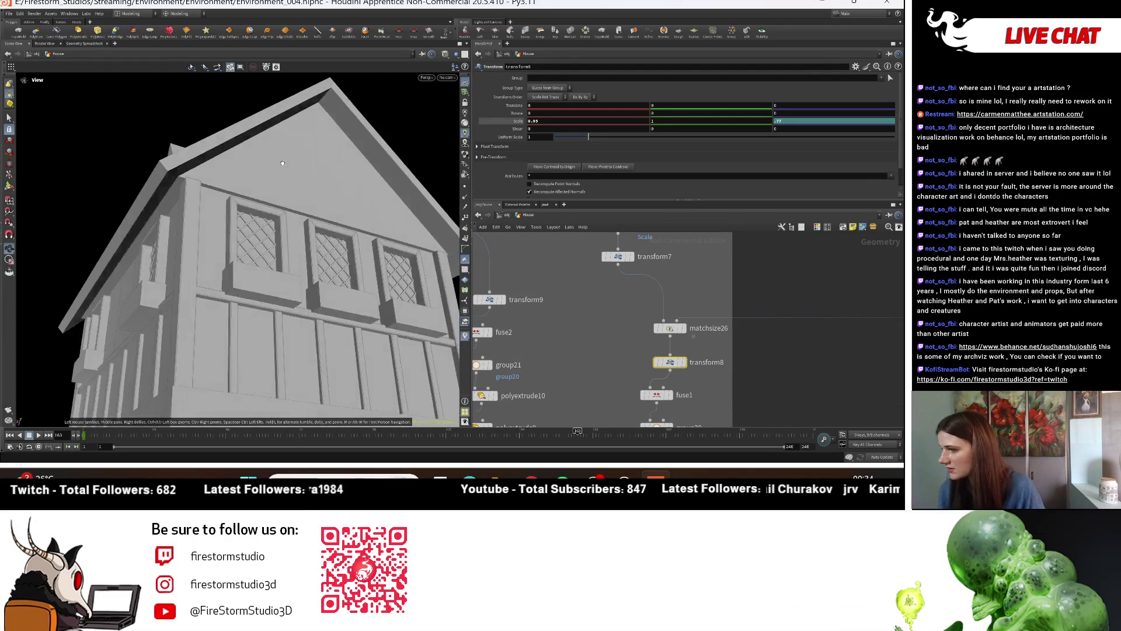
{"action": "right_click", "coordinate": [795, 123]}
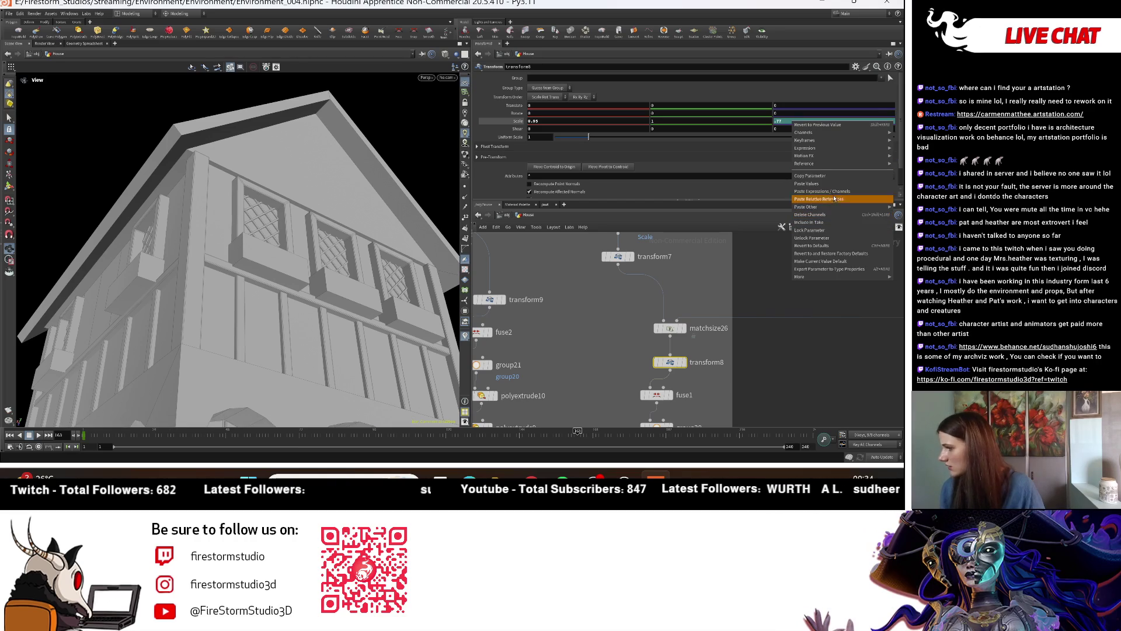
{"action": "left_click", "coordinate": [835, 224]}
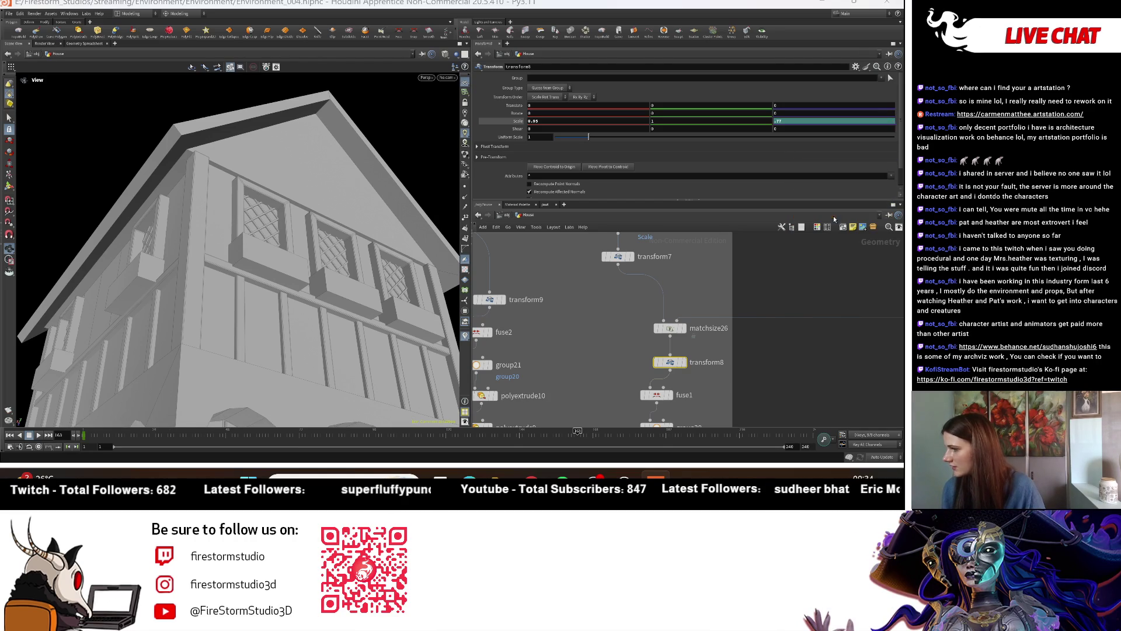
{"action": "middle_click_drag", "start_coordinate": [800, 133], "coordinate": [804, 123]}
Step: Set transform8's Scale X to 0.88 and orbit the house to check the result
{"action": "middle_click_drag", "start_coordinate": [618, 121], "coordinate": [592, 136]}
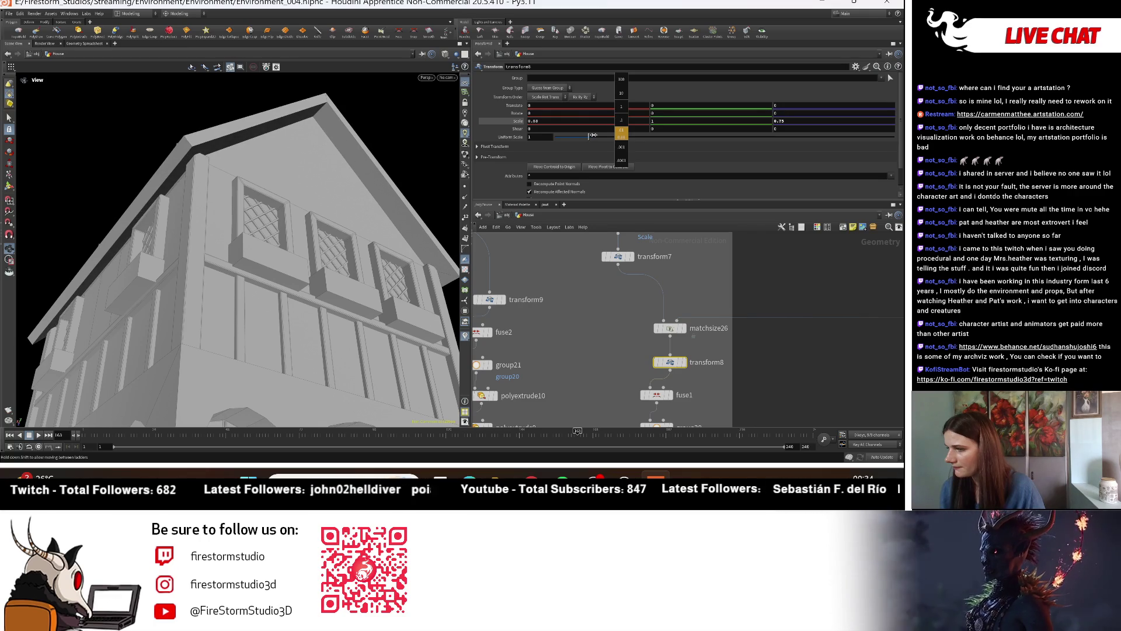
{"action": "mouse_move", "coordinate": [327, 222]}
{"action": "left_mouse_down"}
{"action": "mouse_move", "coordinate": [308, 215]}
{"action": "mouse_move", "coordinate": [390, 280]}
{"action": "mouse_move", "coordinate": [310, 256]}
{"action": "left_mouse_up"}
{"action": "scroll", "coordinate": [308, 215], "scroll_direction": "down", "scroll_amount": 5}
{"action": "scroll", "coordinate": [232, 254], "scroll_direction": "up", "scroll_amount": 5}
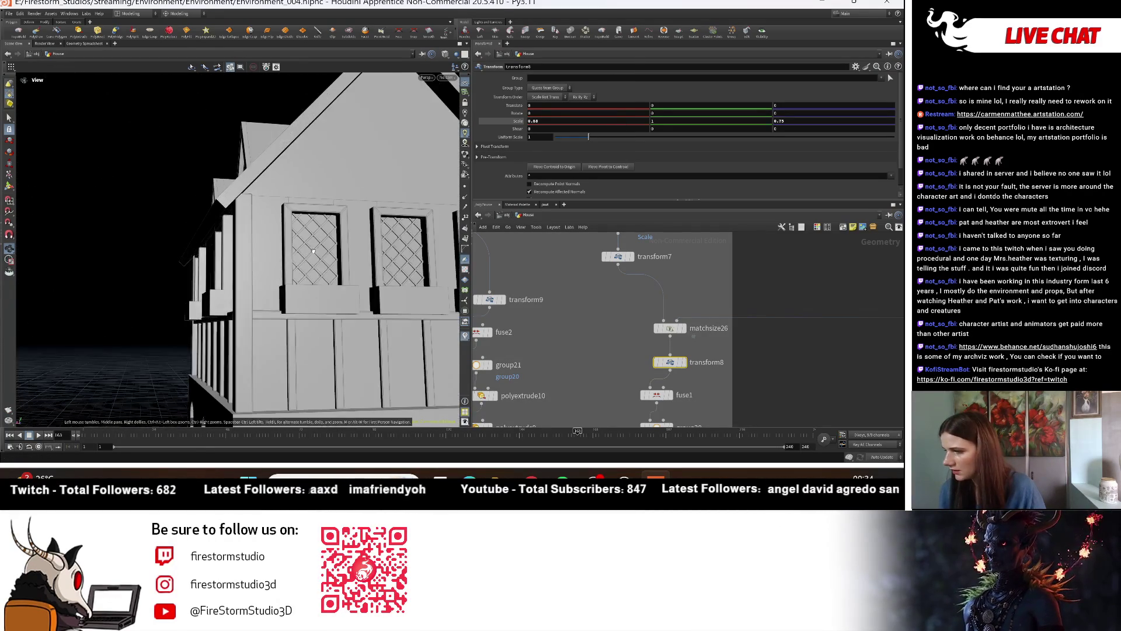
{"action": "mouse_move", "coordinate": [232, 254]}
{"action": "left_mouse_down"}
{"action": "mouse_move", "coordinate": [371, 250]}
{"action": "mouse_move", "coordinate": [391, 213]}
{"action": "mouse_move", "coordinate": [313, 281]}
{"action": "left_mouse_up"}
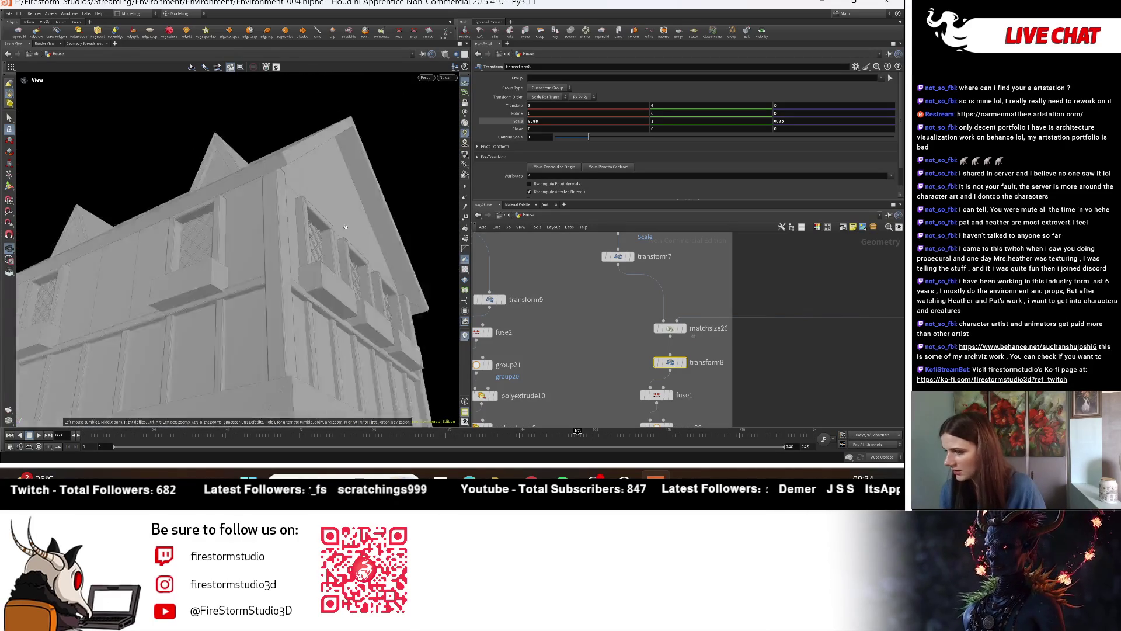
{"action": "key", "text": "h"}
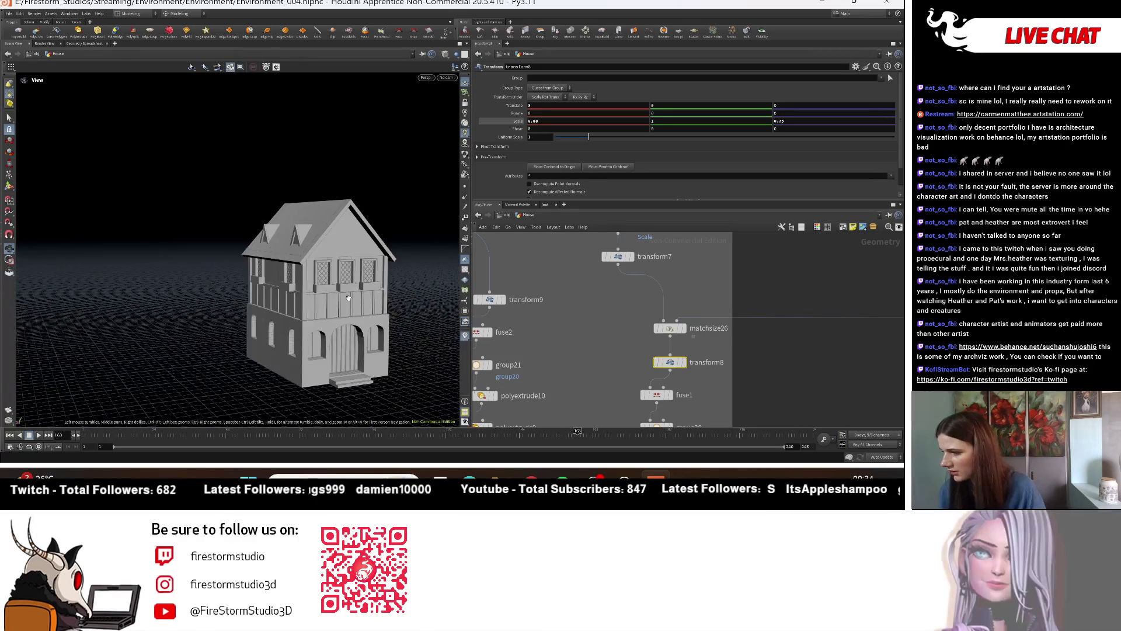
{"action": "left_click_drag", "start_coordinate": [313, 281], "coordinate": [466, 320]}
{"action": "scroll", "coordinate": [465, 320], "scroll_direction": "down", "scroll_amount": 2}
{"action": "scroll", "coordinate": [376, 287], "scroll_direction": "up", "scroll_amount": 5}
{"action": "left_click_drag", "start_coordinate": [376, 287], "coordinate": [369, 294]}
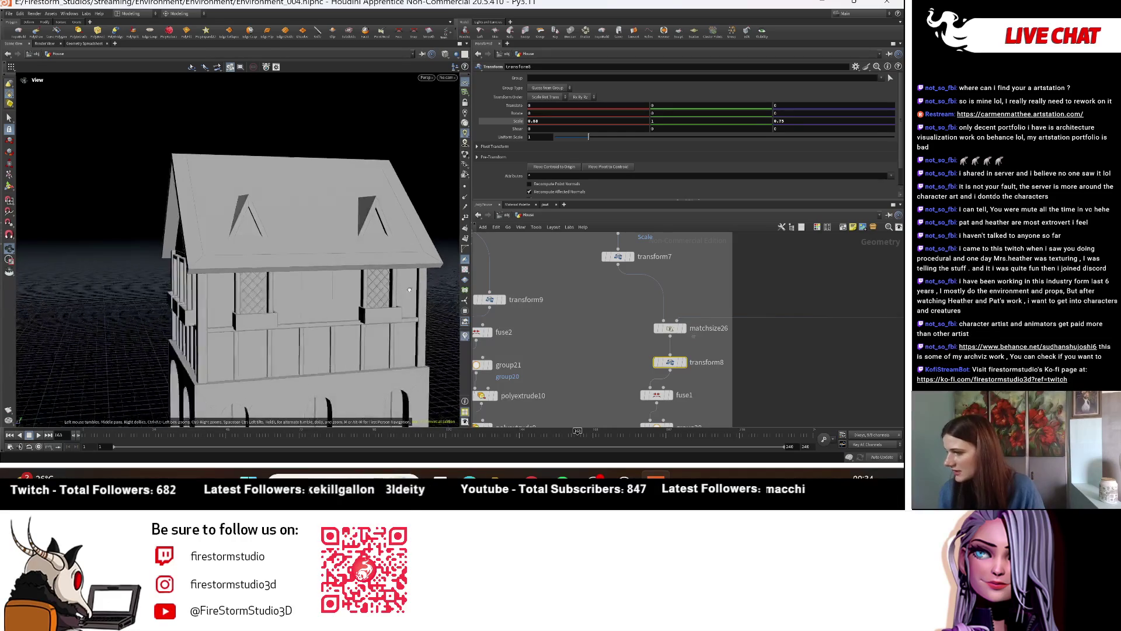
Step: Select matchsize27 and orbit to a front view of the house
{"action": "mouse_move", "coordinate": [678, 333]}
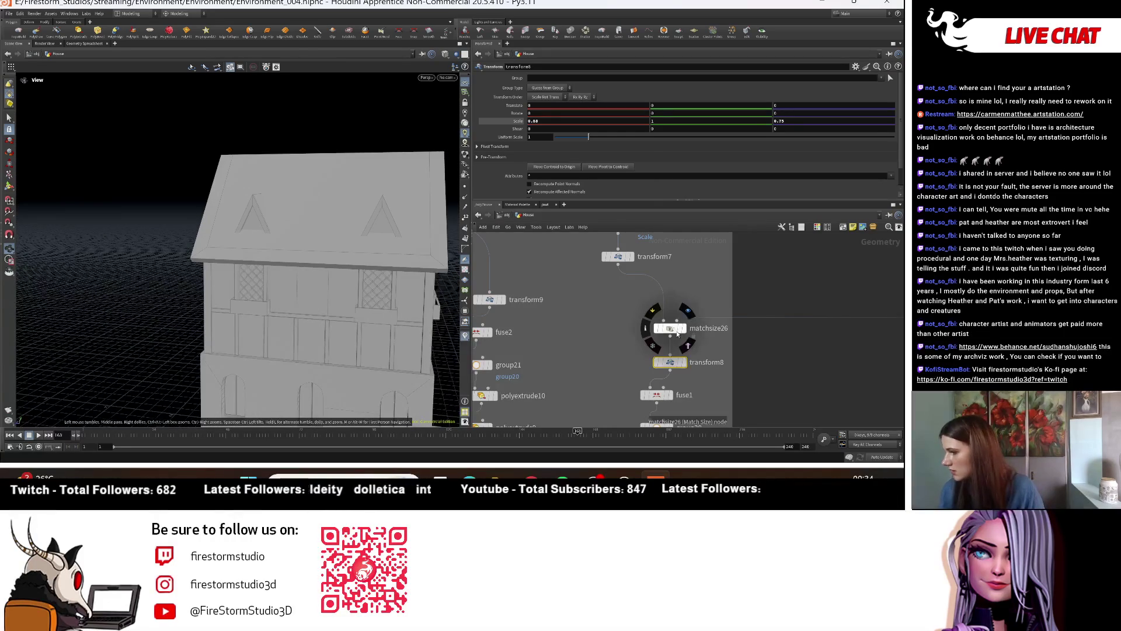
{"action": "middle_click_drag", "start_coordinate": [648, 259], "coordinate": [739, 225]}
{"action": "mouse_move", "coordinate": [403, 262]}
{"action": "left_mouse_down"}
{"action": "mouse_move", "coordinate": [460, 262]}
{"action": "mouse_move", "coordinate": [371, 256]}
{"action": "left_mouse_up"}
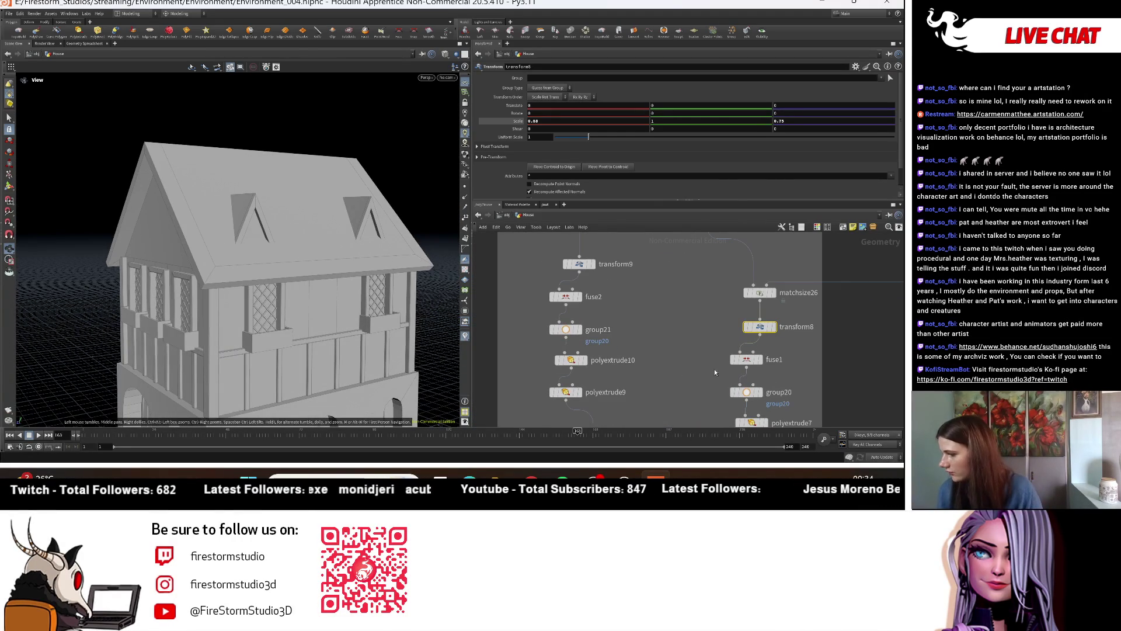
{"action": "scroll", "coordinate": [678, 322], "scroll_direction": "down", "scroll_amount": 3}
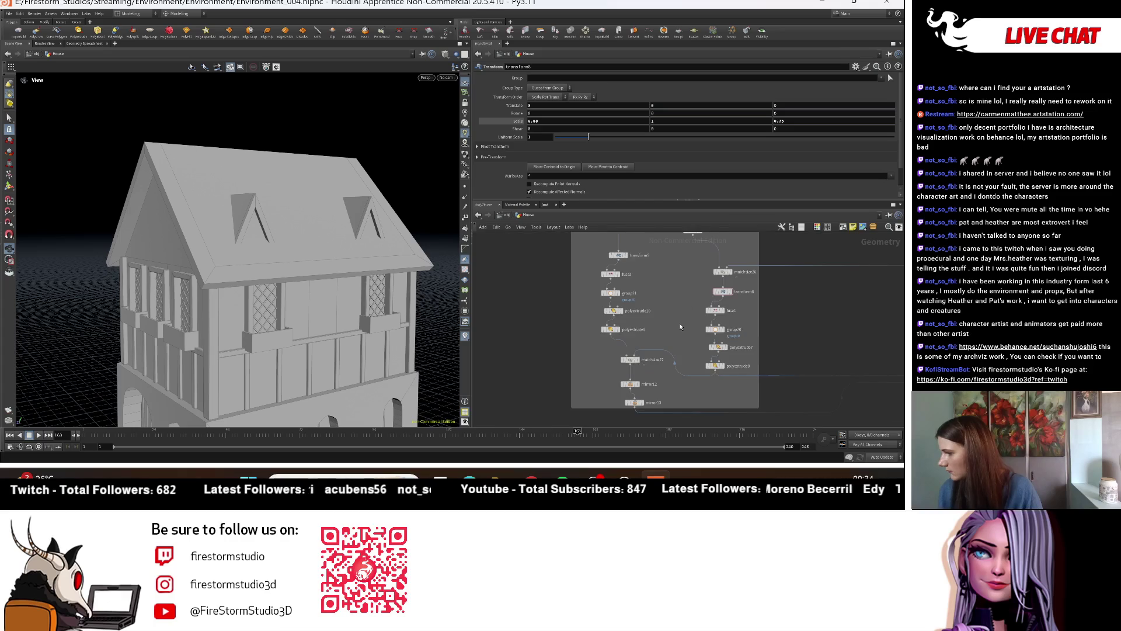
{"action": "left_click", "coordinate": [620, 369]}
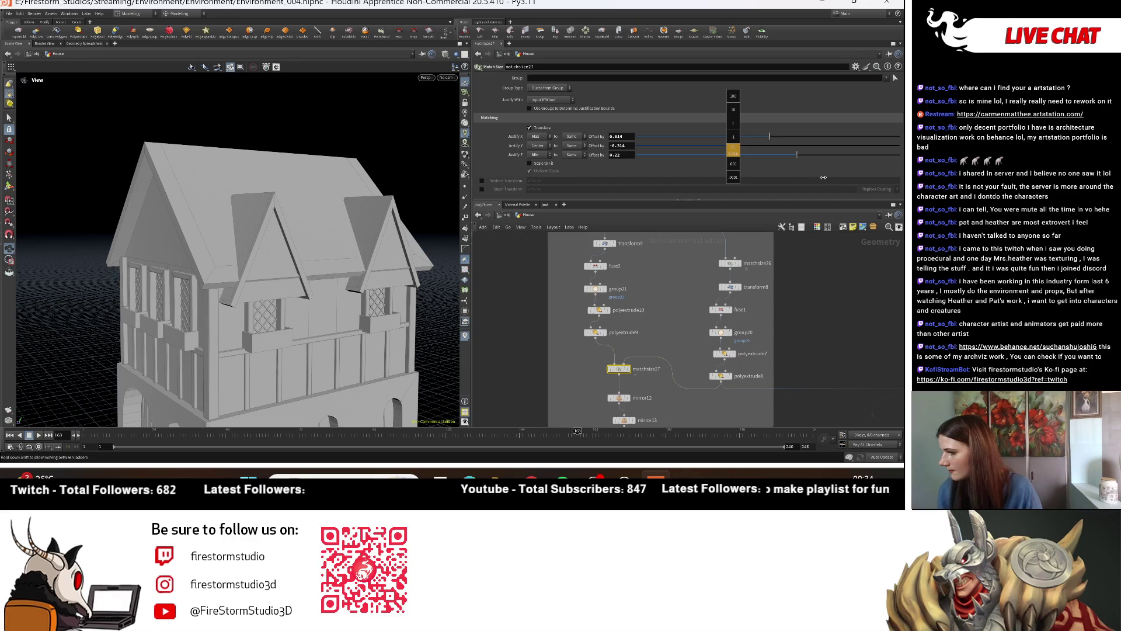
{"action": "scroll", "coordinate": [251, 247], "scroll_direction": "up", "scroll_amount": 3}
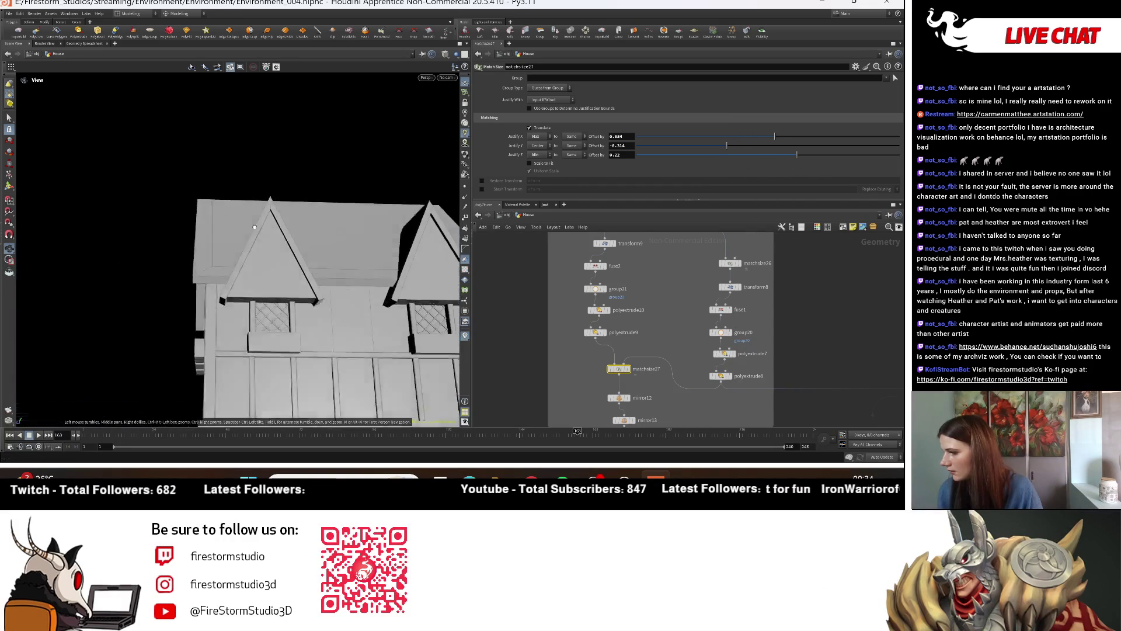
{"action": "mouse_move", "coordinate": [310, 248]}
{"action": "left_mouse_down"}
{"action": "mouse_move", "coordinate": [251, 248]}
{"action": "mouse_move", "coordinate": [316, 224]}
{"action": "mouse_move", "coordinate": [405, 229]}
{"action": "left_mouse_up"}
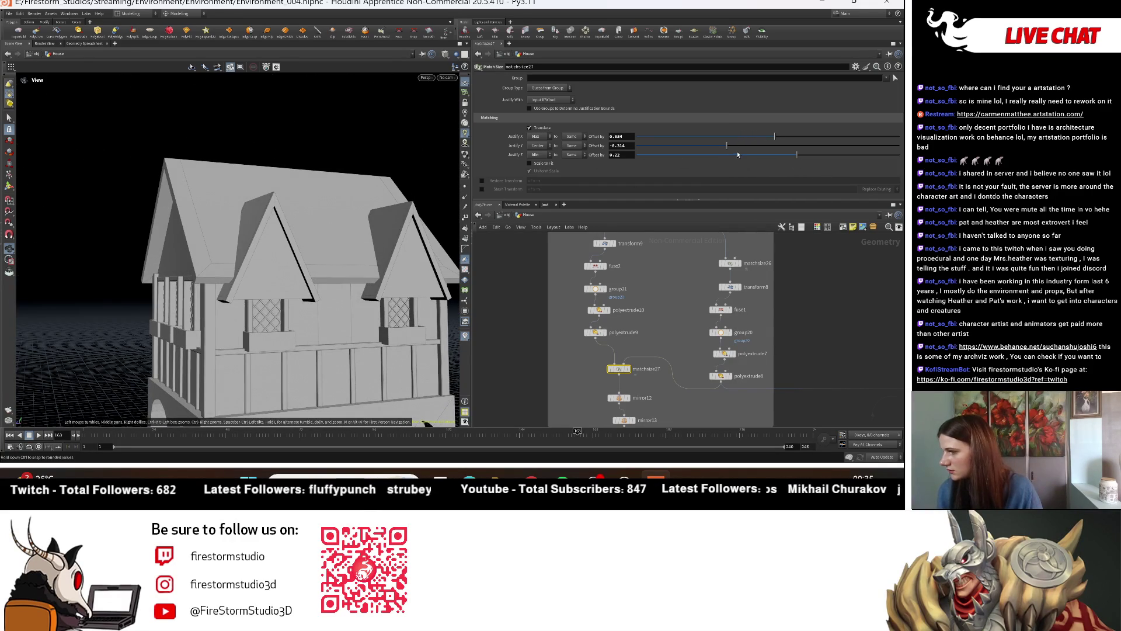
Step: Shift matchsize27's Justify X offset left and back, then raise its Y offset
{"action": "left_click_drag", "start_coordinate": [772, 136], "coordinate": [750, 136]}
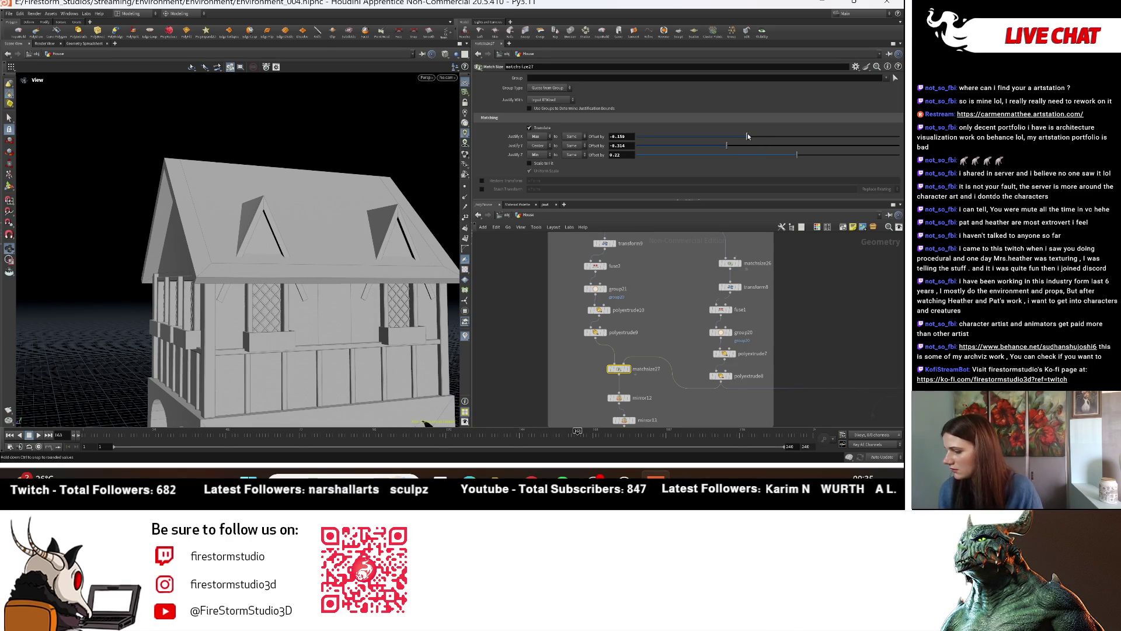
{"action": "left_click_drag", "start_coordinate": [752, 136], "coordinate": [772, 136]}
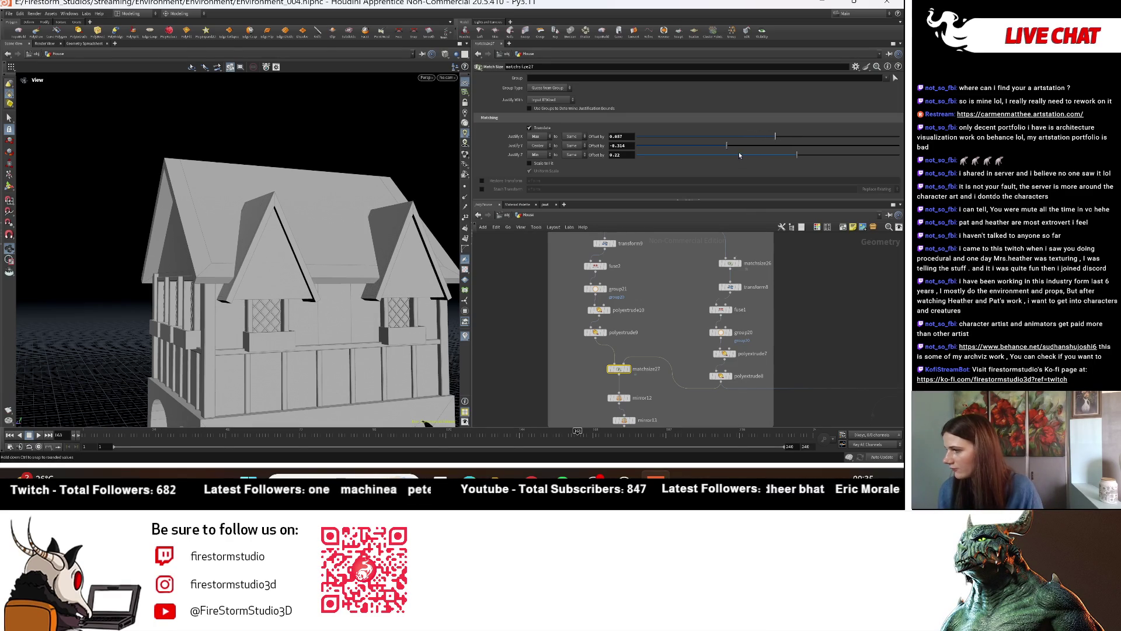
{"action": "left_click_drag", "start_coordinate": [730, 147], "coordinate": [744, 147]}
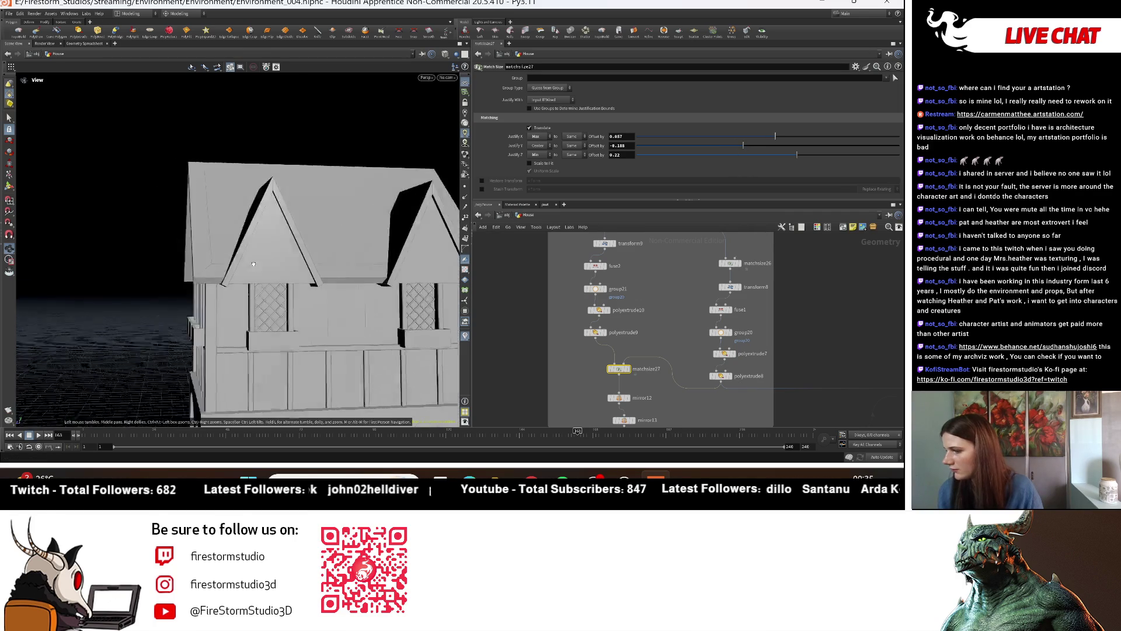
{"action": "scroll", "coordinate": [222, 316], "scroll_direction": "down", "scroll_amount": 5}
{"action": "left_click_drag", "start_coordinate": [218, 320], "coordinate": [231, 309]}
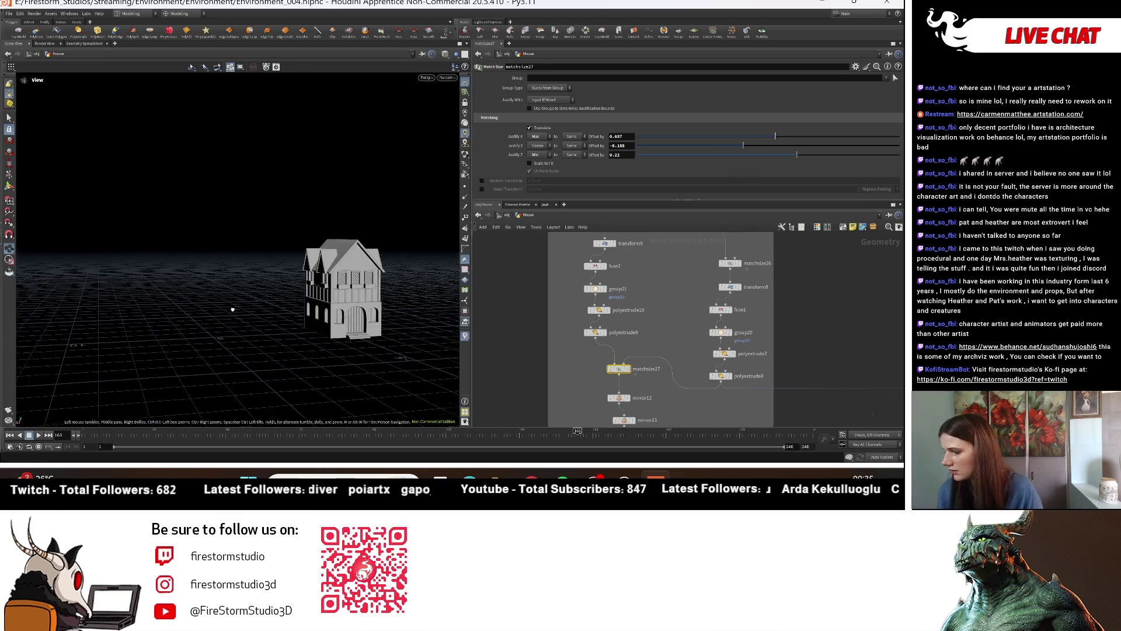
{"action": "scroll", "coordinate": [140, 295], "scroll_direction": "up", "scroll_amount": 5}
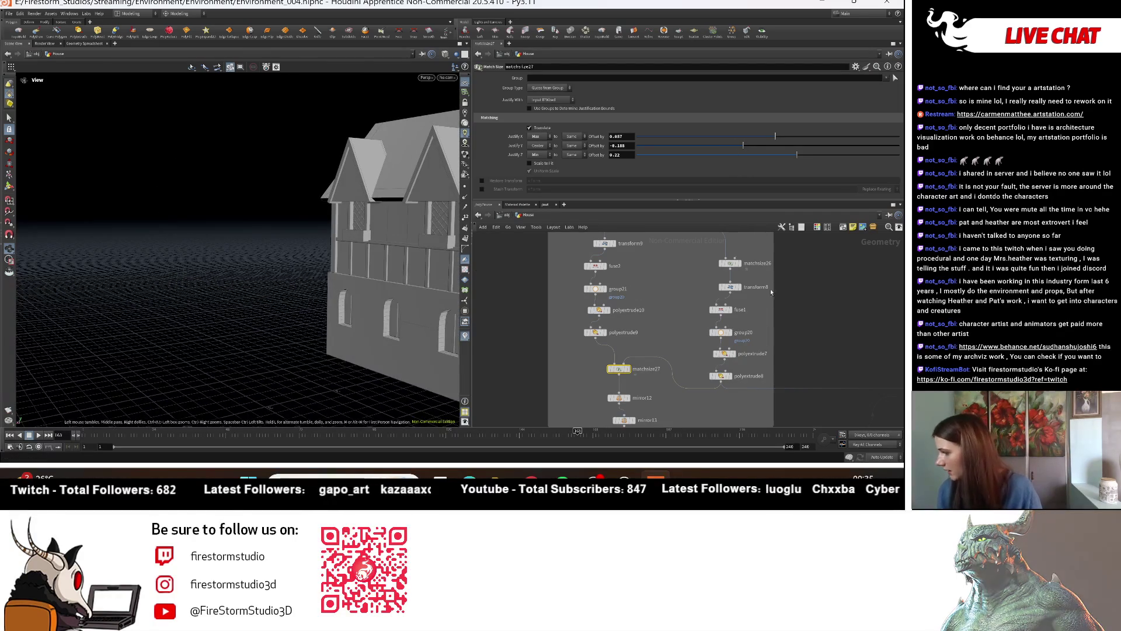
{"action": "middle_click_drag", "start_coordinate": [774, 287], "coordinate": [630, 316]}
{"action": "scroll", "coordinate": [612, 324], "scroll_direction": "down", "scroll_amount": 2}
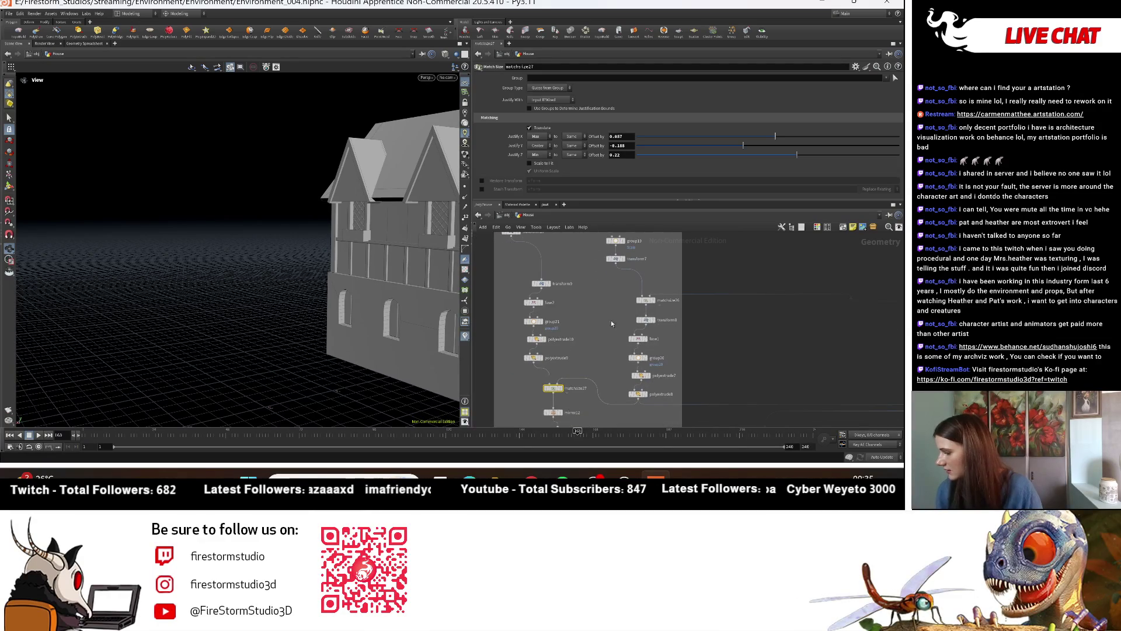
Step: Reduce transform9's Uniform Scale to 0.388, then bring up matchsize27's settings
{"action": "left_click", "coordinate": [647, 321]}
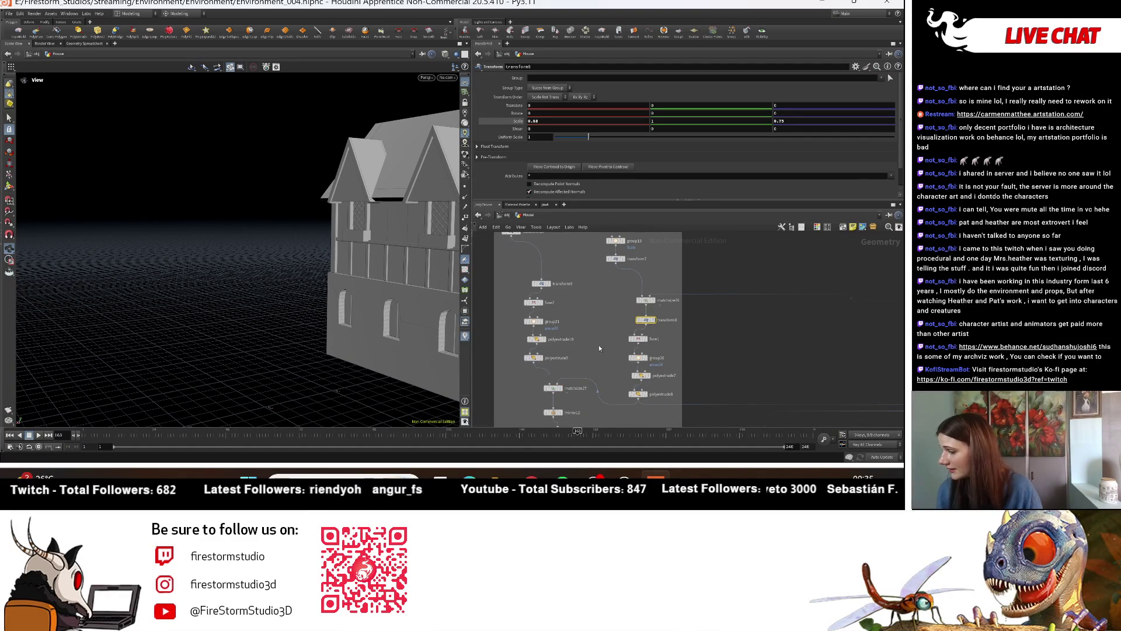
{"action": "scroll", "coordinate": [599, 349], "scroll_direction": "up", "scroll_amount": 3}
{"action": "left_click", "coordinate": [614, 315]}
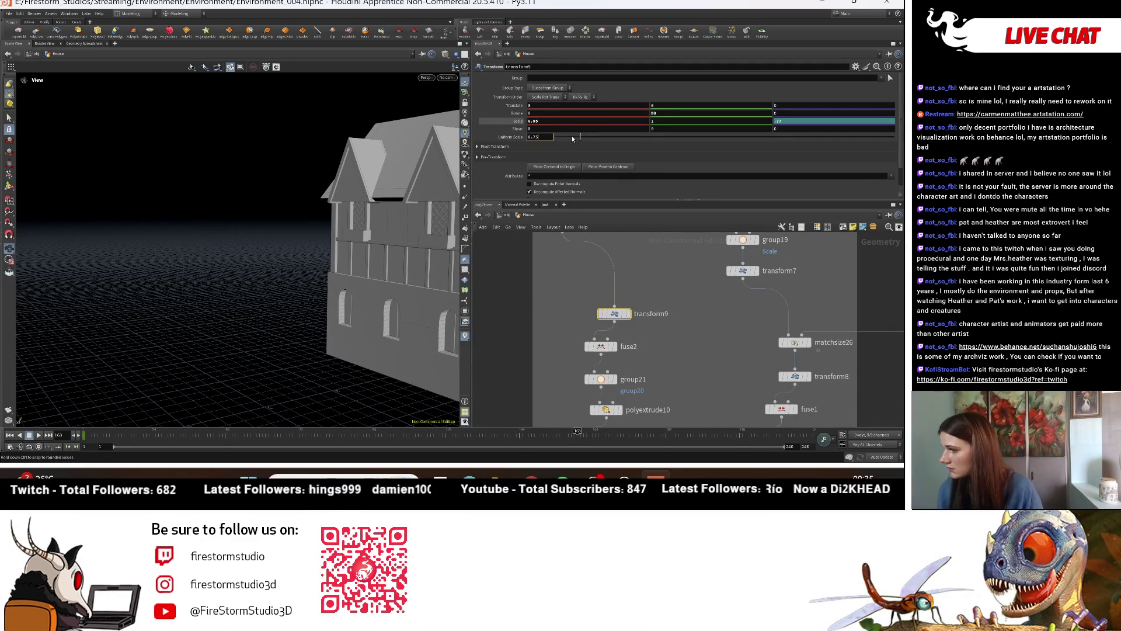
{"action": "left_click", "coordinate": [572, 138]}
{"action": "left_click_drag", "start_coordinate": [363, 275], "coordinate": [341, 273]}
{"action": "left_click_drag", "start_coordinate": [325, 285], "coordinate": [447, 308]}
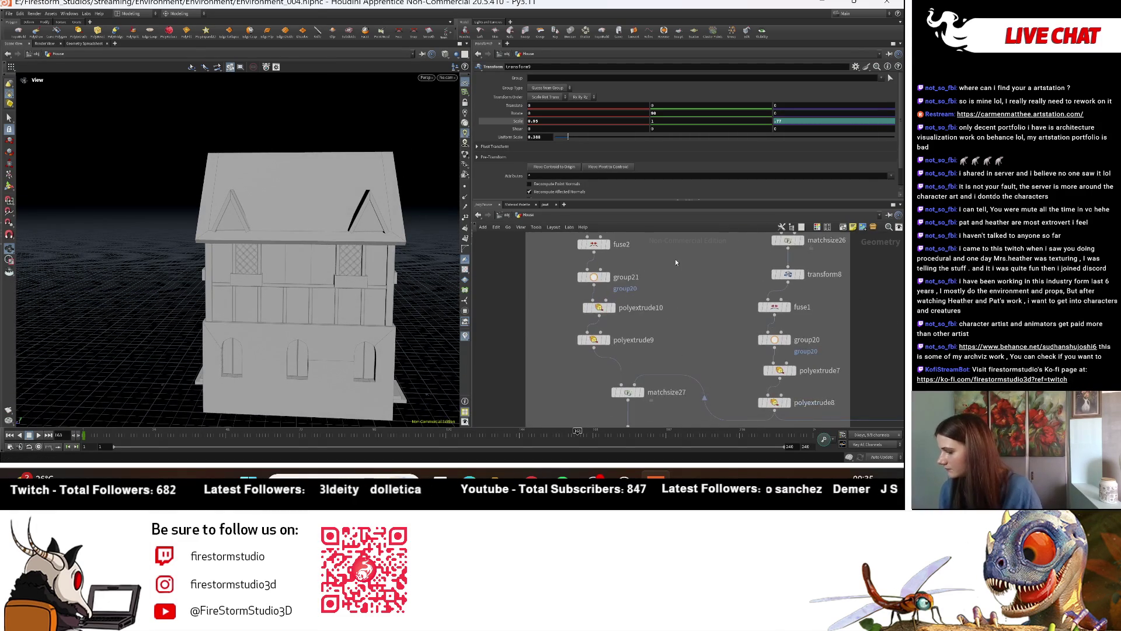
{"action": "middle_click_drag", "start_coordinate": [682, 363], "coordinate": [630, 280]}
{"action": "left_click", "coordinate": [626, 287]}
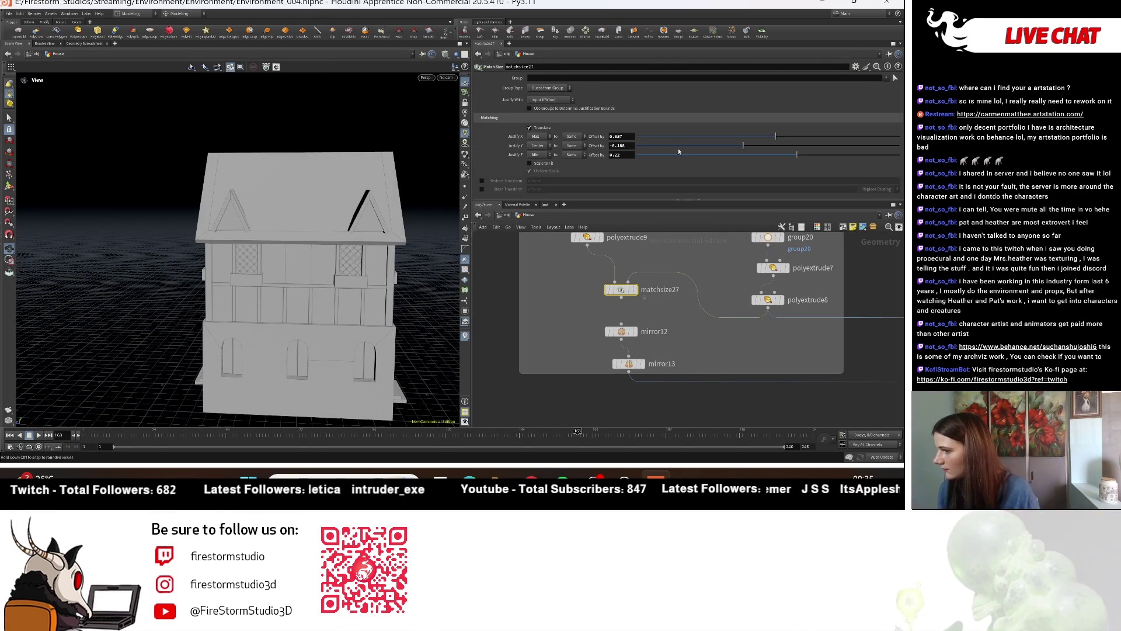
Step: Nudge matchsize27's Justify X offset further, to about 0.630, checking the house between adjustments
{"action": "left_click_drag", "start_coordinate": [775, 137], "coordinate": [784, 136]}
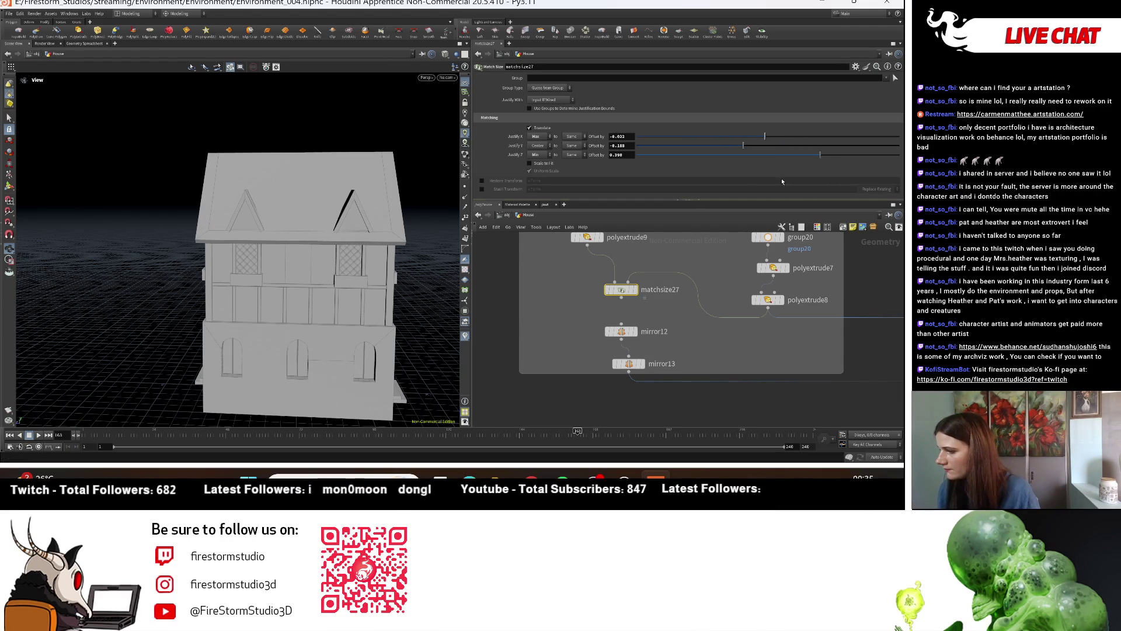
{"action": "mouse_move", "coordinate": [263, 292]}
{"action": "left_mouse_down"}
{"action": "mouse_move", "coordinate": [347, 308]}
{"action": "mouse_move", "coordinate": [535, 305]}
{"action": "left_mouse_up"}
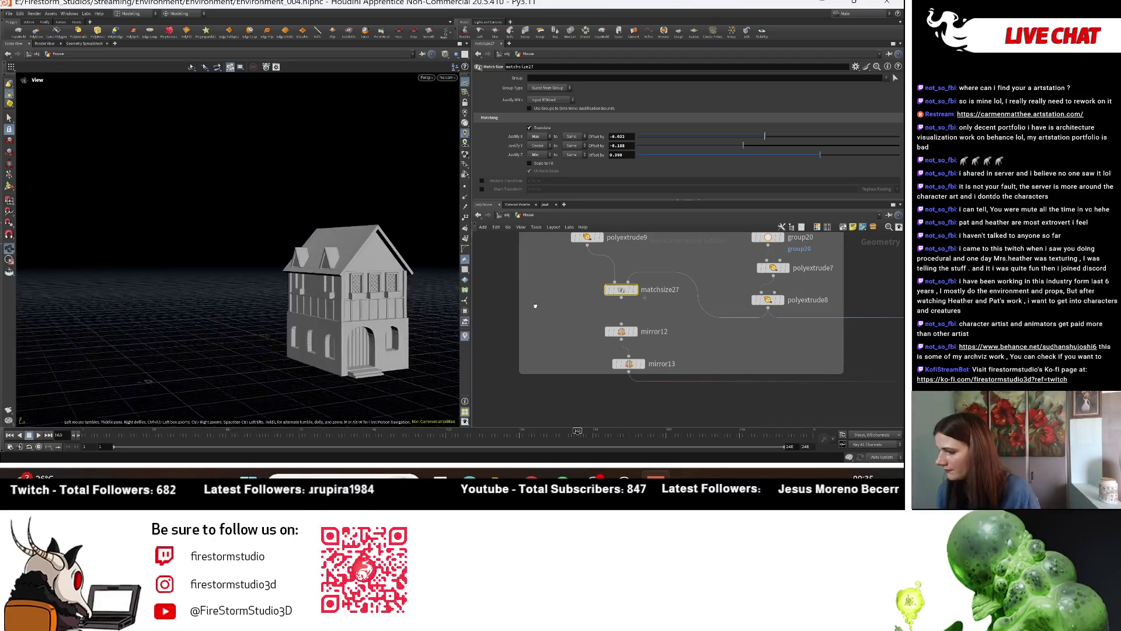
{"action": "mouse_move", "coordinate": [535, 306]}
{"action": "left_mouse_down"}
{"action": "mouse_move", "coordinate": [773, 148]}
{"action": "mouse_move", "coordinate": [722, 146]}
{"action": "left_mouse_up"}
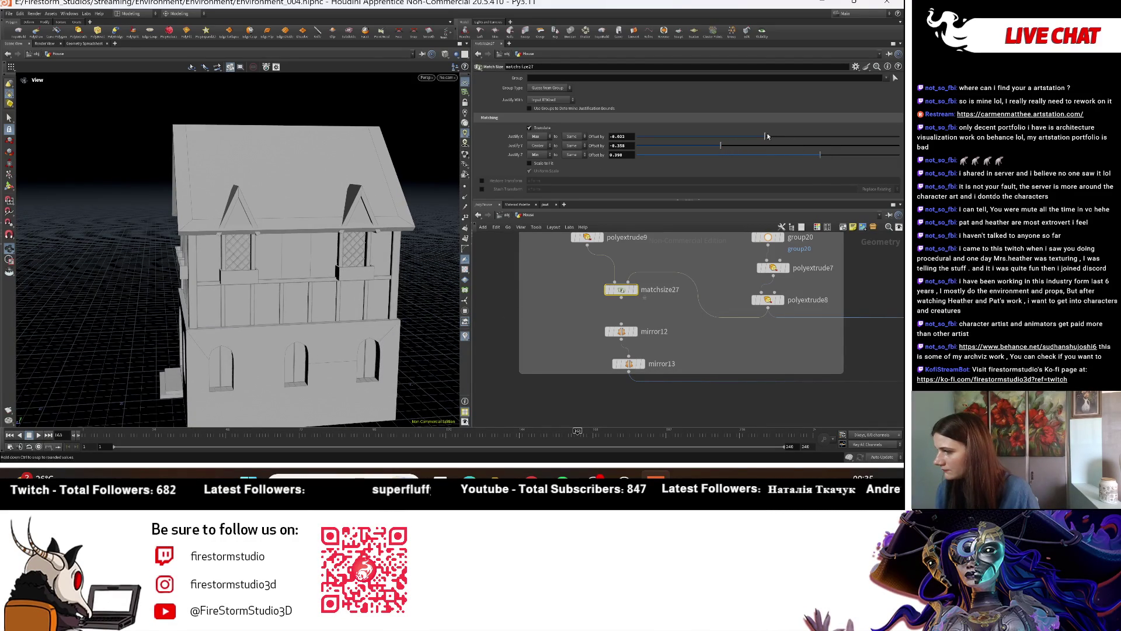
{"action": "left_click_drag", "start_coordinate": [767, 136], "coordinate": [773, 136]}
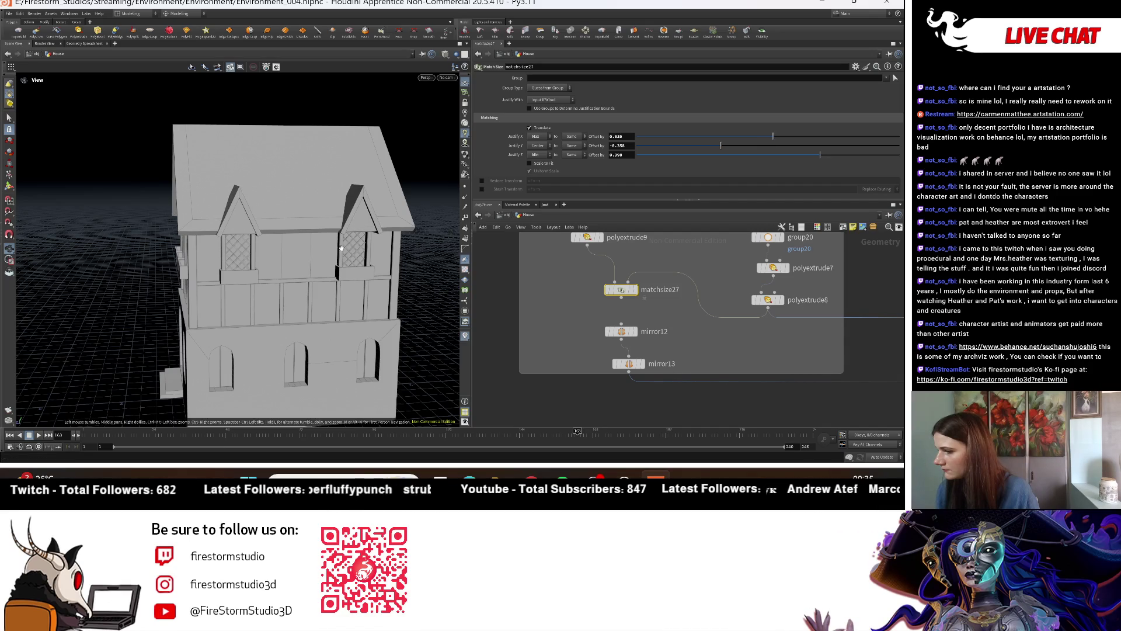
{"action": "left_click_drag", "start_coordinate": [349, 244], "coordinate": [322, 308]}
{"action": "scroll", "coordinate": [322, 307], "scroll_direction": "down", "scroll_amount": 5}
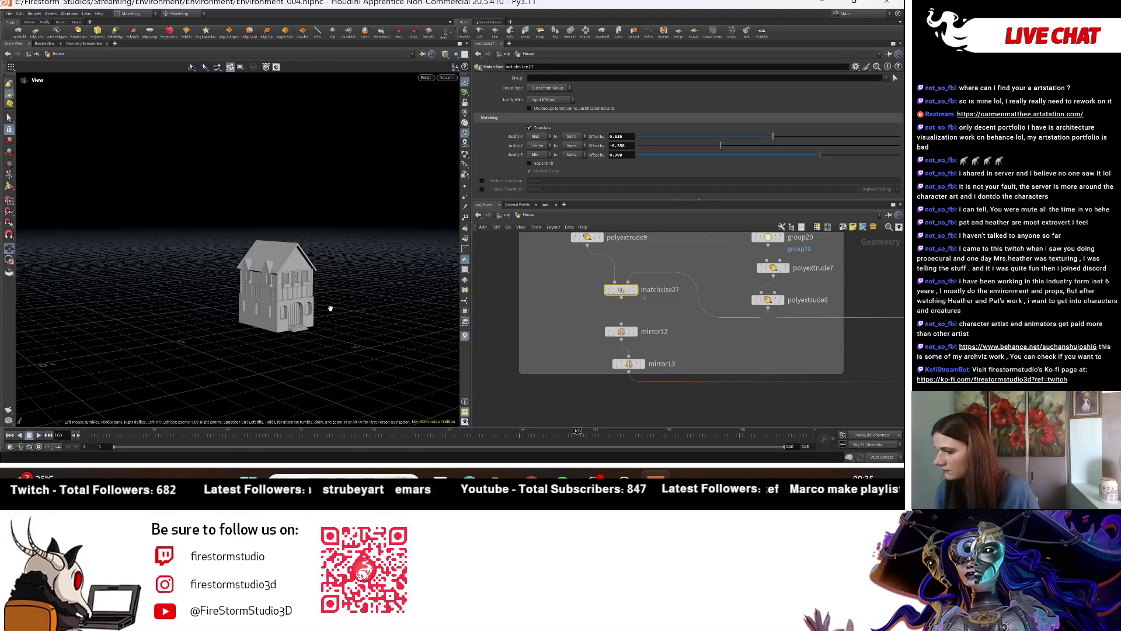
Step: Orbit the house to side and three-quarter views to inspect it
{"action": "scroll", "coordinate": [375, 309], "scroll_direction": "up", "scroll_amount": 5}
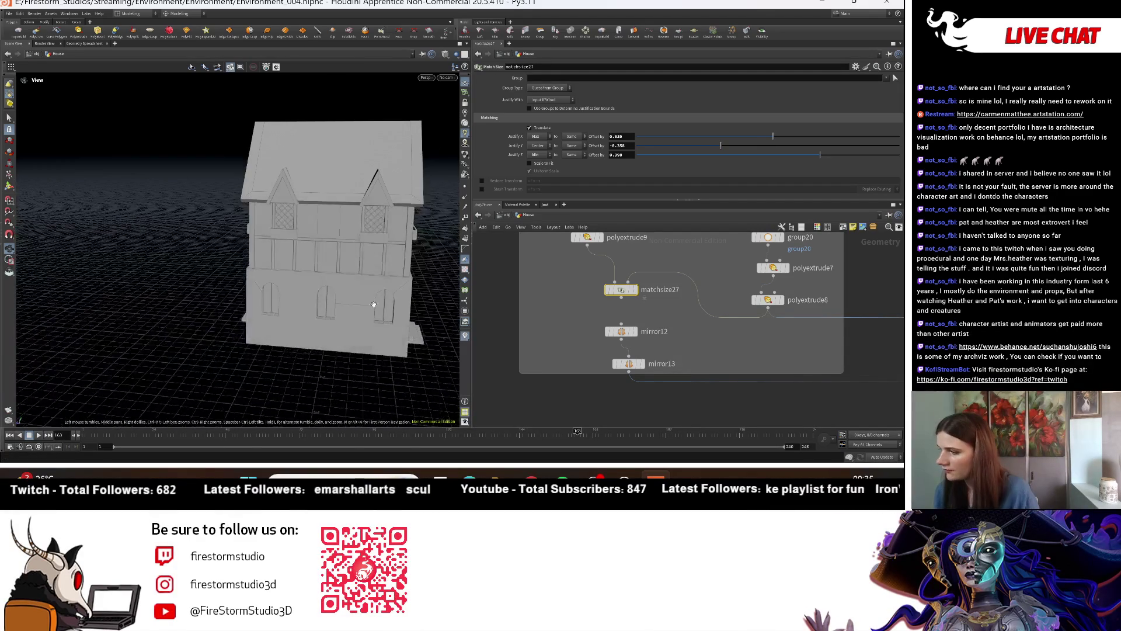
{"action": "left_click_drag", "start_coordinate": [447, 269], "coordinate": [163, 308]}
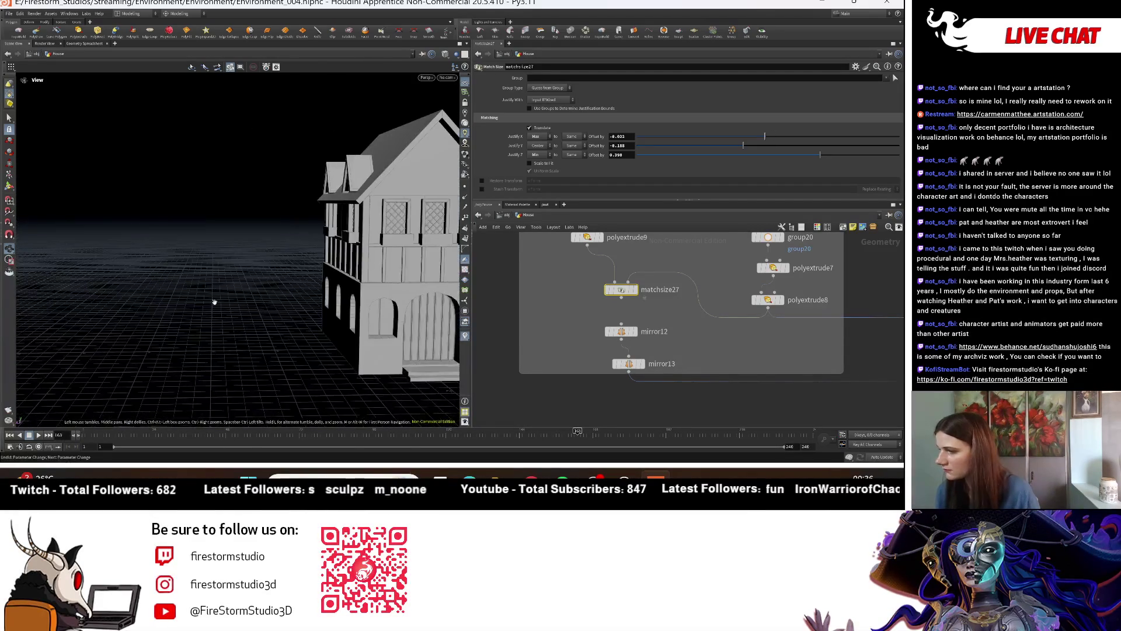
{"action": "scroll", "coordinate": [270, 324], "scroll_direction": "down", "scroll_amount": 5}
{"action": "mouse_move", "coordinate": [270, 325]}
{"action": "left_mouse_down"}
{"action": "mouse_move", "coordinate": [323, 336]}
{"action": "mouse_move", "coordinate": [316, 317]}
{"action": "left_mouse_up"}
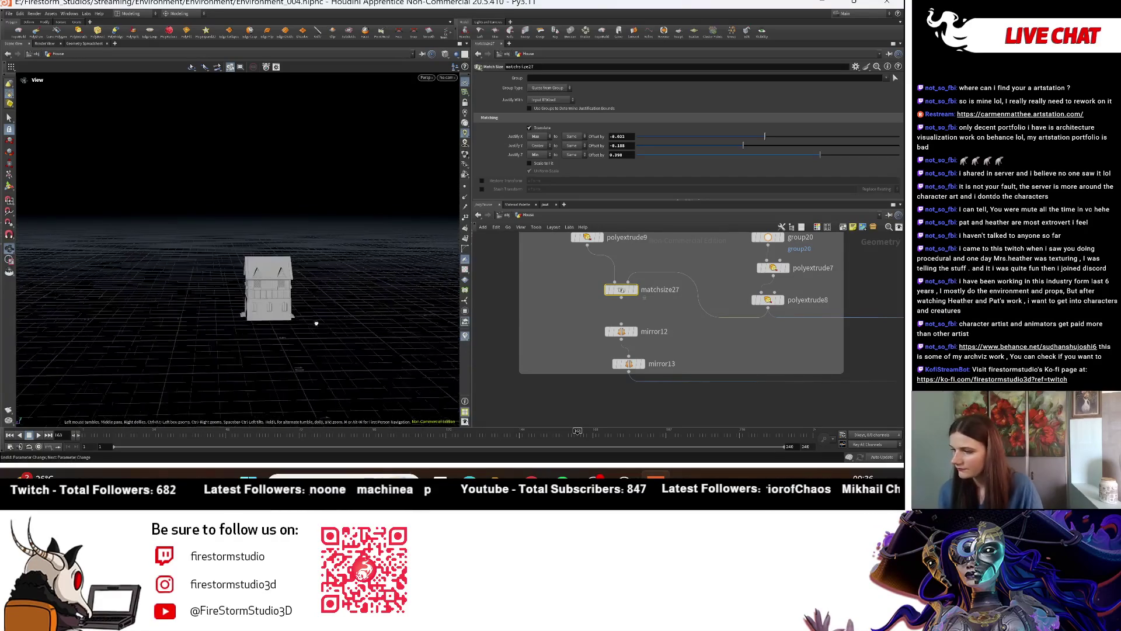
{"action": "scroll", "coordinate": [312, 292], "scroll_direction": "up", "scroll_amount": 5}
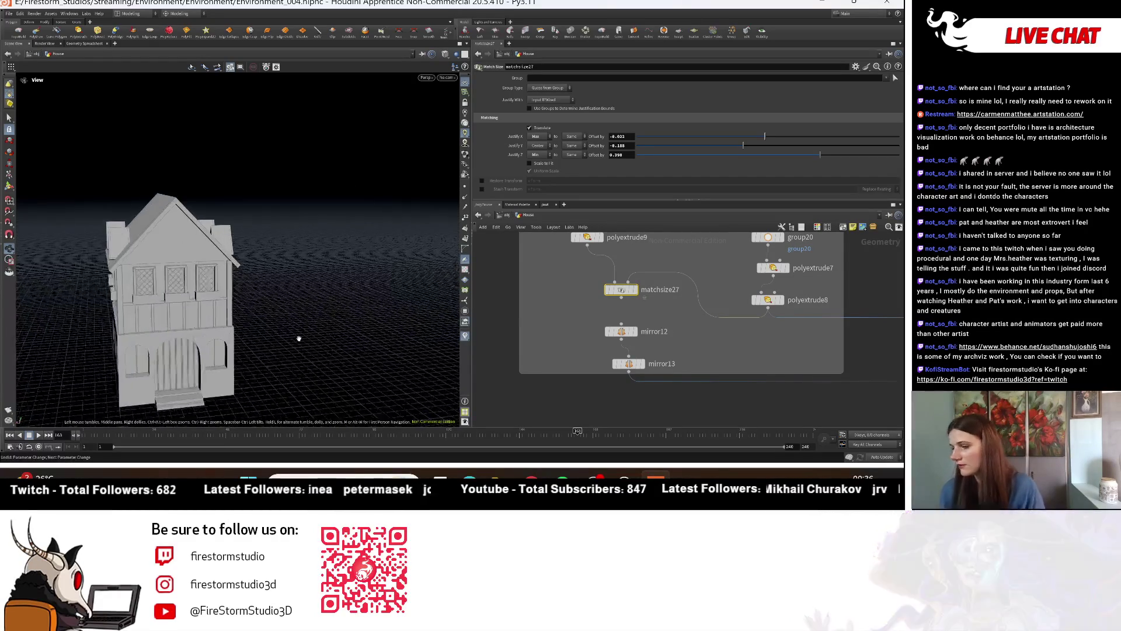
{"action": "left_click_drag", "start_coordinate": [312, 292], "coordinate": [253, 305]}
{"action": "scroll", "coordinate": [252, 306], "scroll_direction": "up", "scroll_amount": 2}
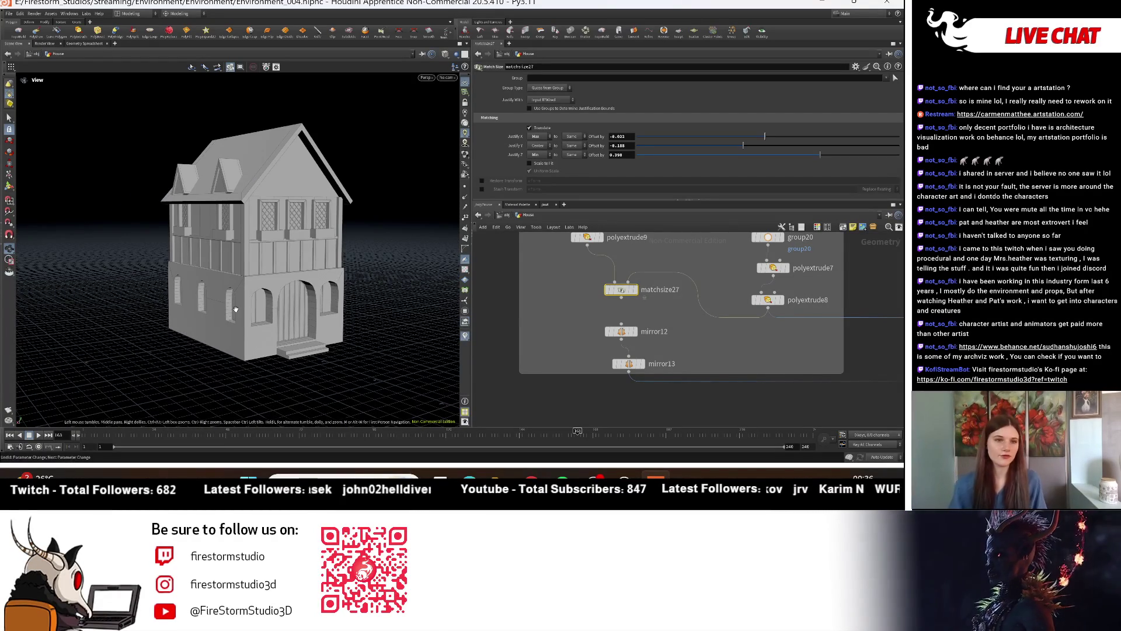
{"action": "left_click_drag", "start_coordinate": [239, 291], "coordinate": [228, 285]}
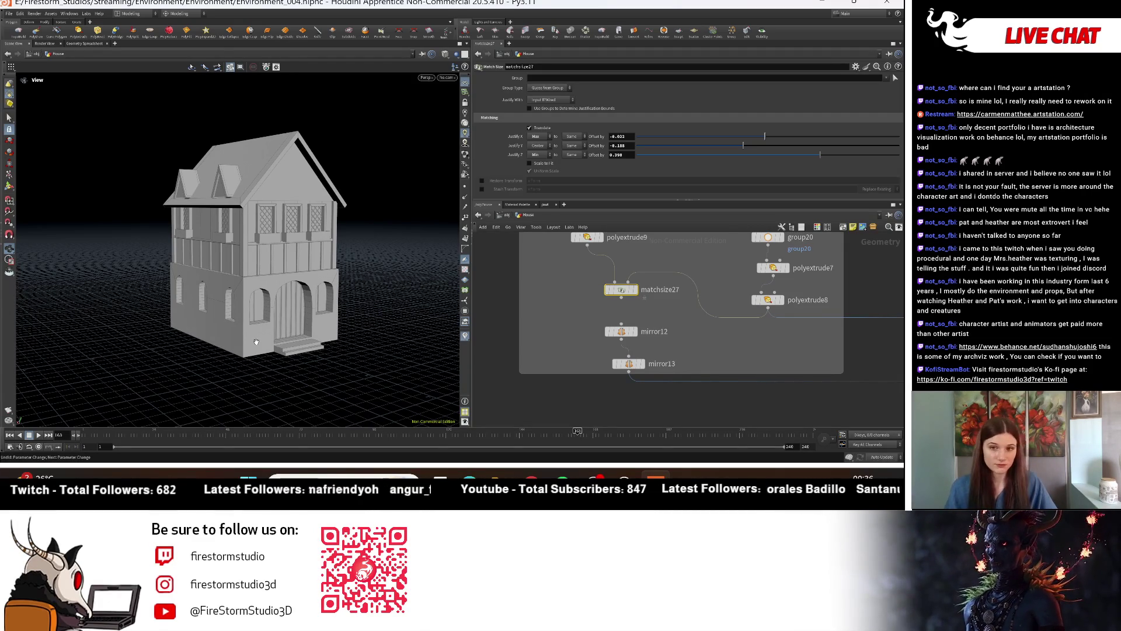
Step: View the house from above and front-on to check the roof and walls
{"action": "mouse_move", "coordinate": [264, 342]}
{"action": "left_mouse_down"}
{"action": "mouse_move", "coordinate": [360, 342]}
{"action": "mouse_move", "coordinate": [154, 267]}
{"action": "left_mouse_up"}
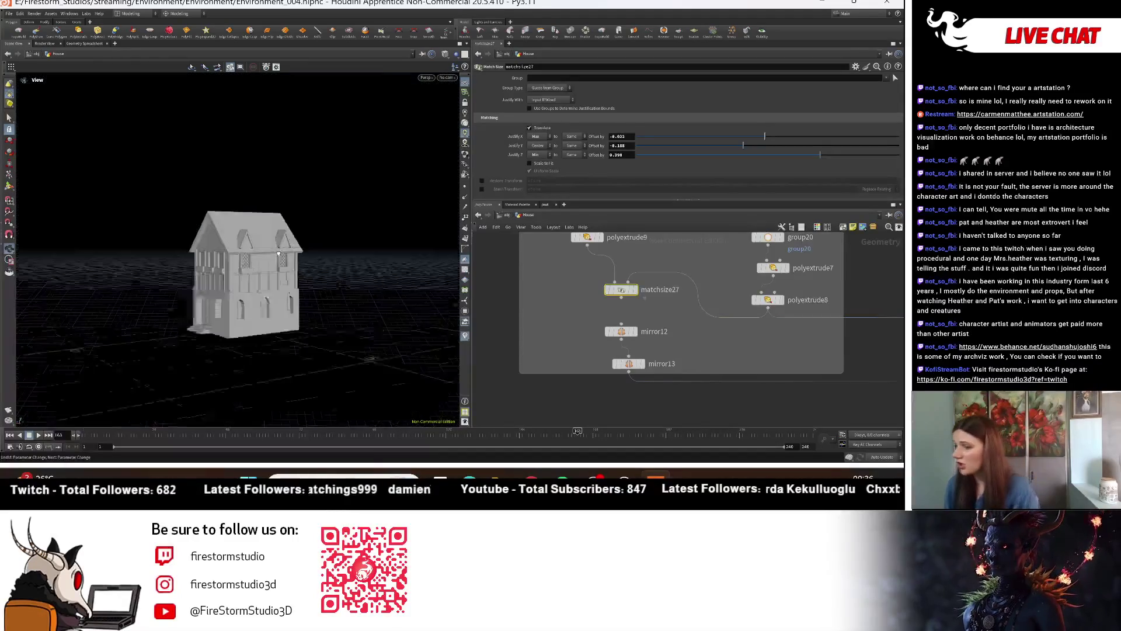
{"action": "scroll", "coordinate": [154, 267], "scroll_direction": "up", "scroll_amount": 2}
{"action": "scroll", "coordinate": [176, 264], "scroll_direction": "up", "scroll_amount": 4}
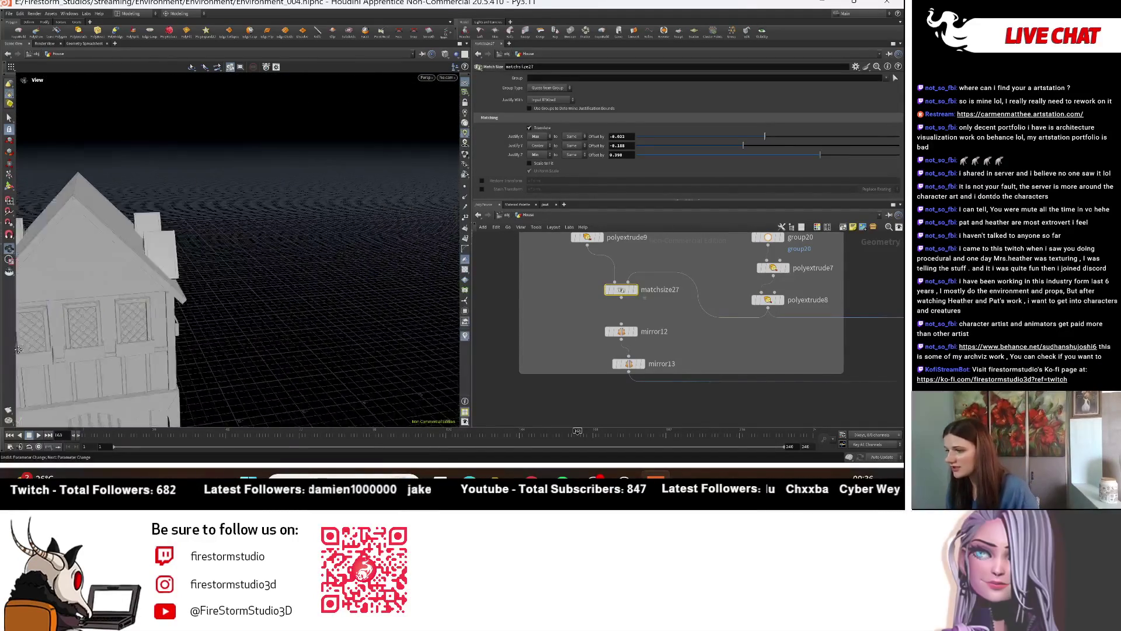
{"action": "scroll", "coordinate": [190, 262], "scroll_direction": "up", "scroll_amount": 2}
{"action": "scroll", "coordinate": [143, 209], "scroll_direction": "down", "scroll_amount": 3}
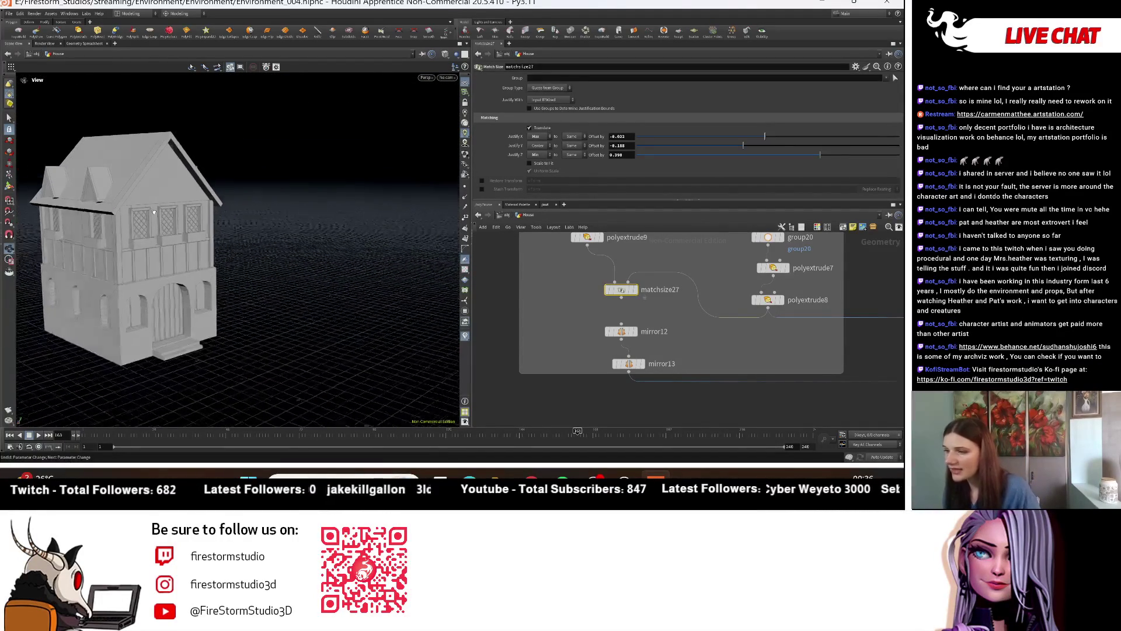
{"action": "scroll", "coordinate": [128, 179], "scroll_direction": "down", "scroll_amount": 2}
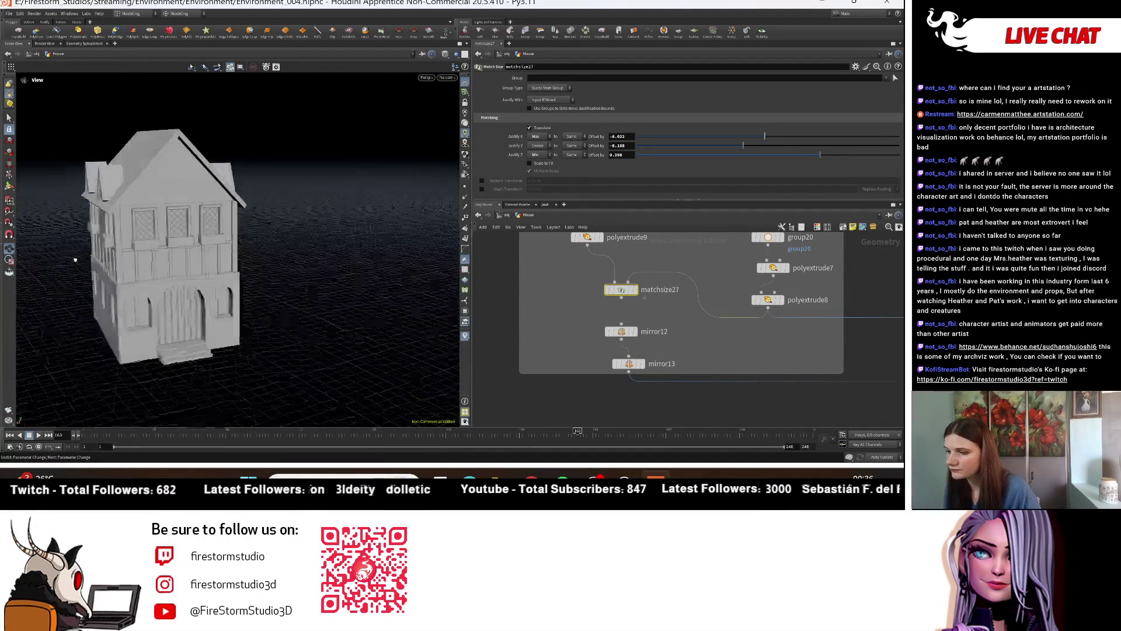
{"action": "mouse_move", "coordinate": [145, 200]}
{"action": "left_mouse_down"}
{"action": "mouse_move", "coordinate": [152, 264]}
{"action": "mouse_move", "coordinate": [215, 259]}
{"action": "mouse_move", "coordinate": [28, 234]}
{"action": "mouse_move", "coordinate": [316, 305]}
{"action": "left_mouse_up"}
{"action": "scroll", "coordinate": [152, 265], "scroll_direction": "up", "scroll_amount": 2}
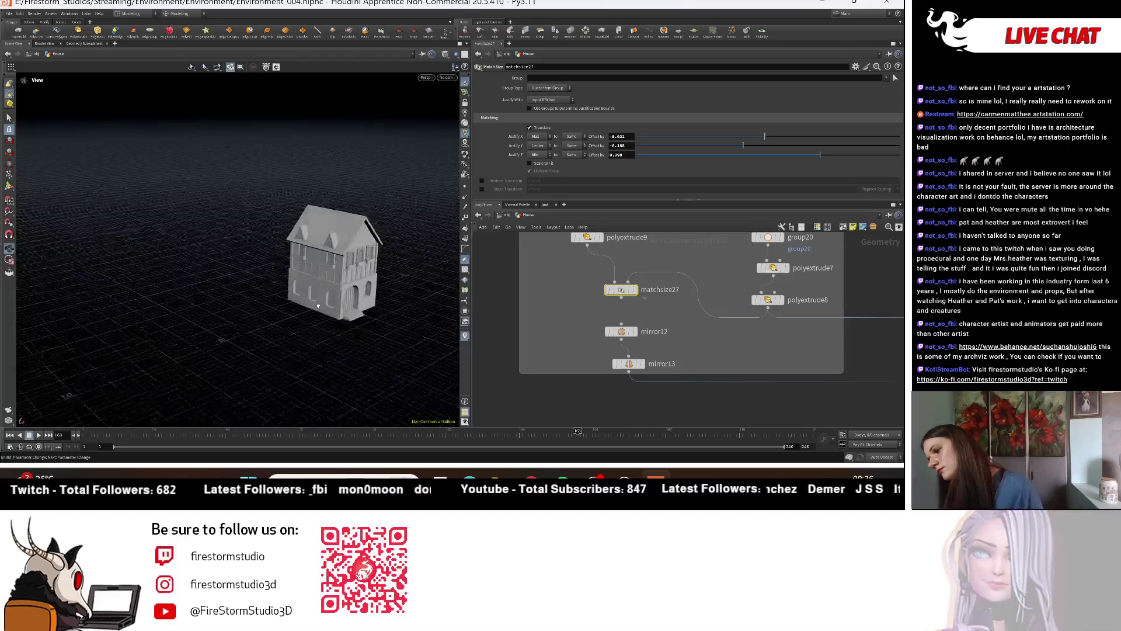
{"action": "left_click_drag", "start_coordinate": [316, 306], "coordinate": [163, 294]}
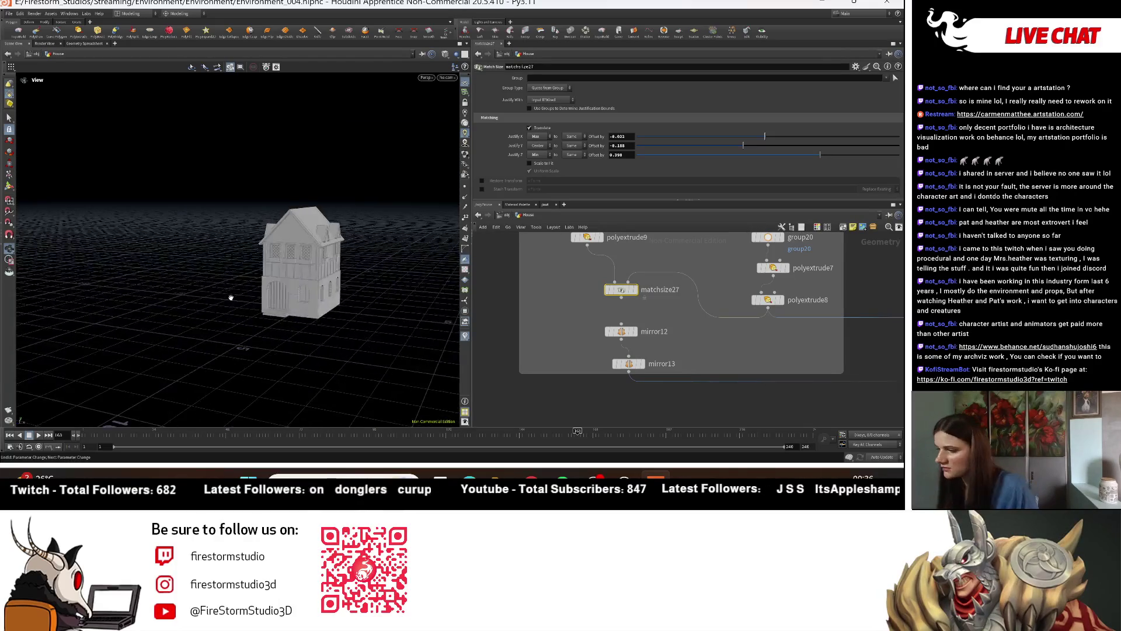
{"action": "left_click_drag", "start_coordinate": [232, 324], "coordinate": [297, 330]}
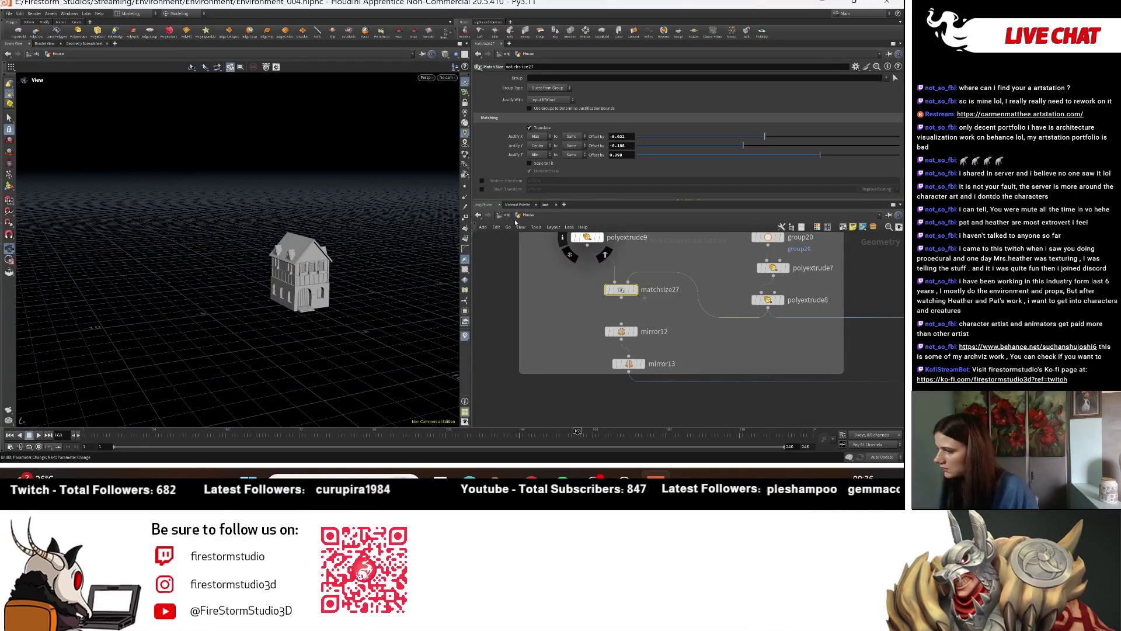
Step: Go up to /obj and orbit around the Tower_V02 tower with the house beside it
{"action": "key", "text": "u"}
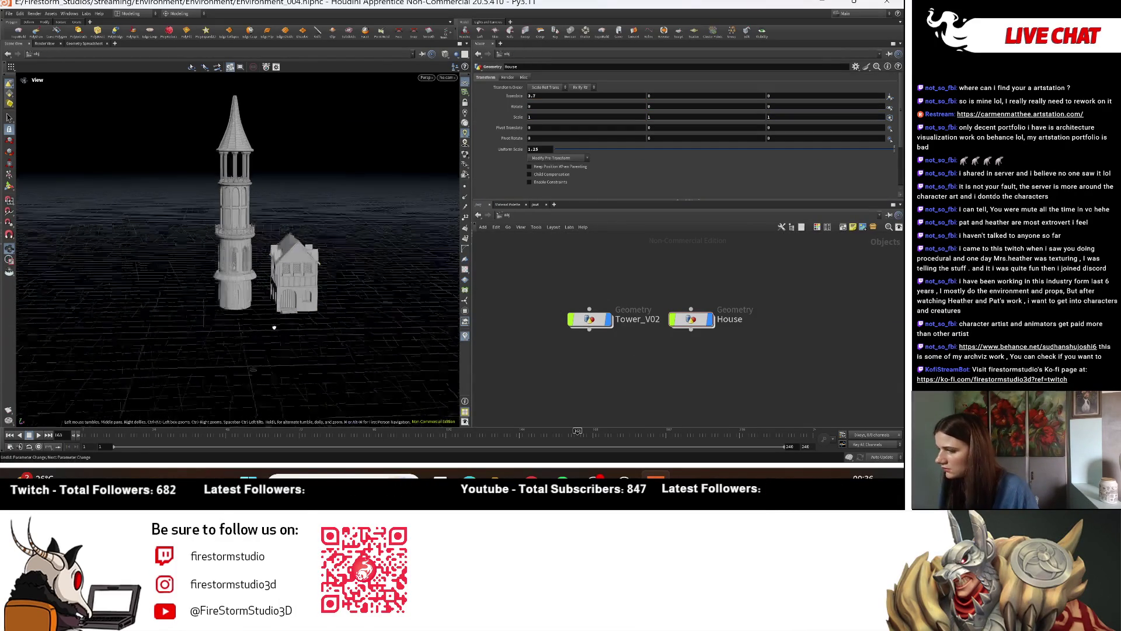
{"action": "scroll", "coordinate": [359, 341], "scroll_direction": "up", "scroll_amount": 5}
{"action": "mouse_move", "coordinate": [358, 341]}
{"action": "left_mouse_down"}
{"action": "mouse_move", "coordinate": [204, 305]}
{"action": "mouse_move", "coordinate": [287, 368]}
{"action": "left_mouse_up"}
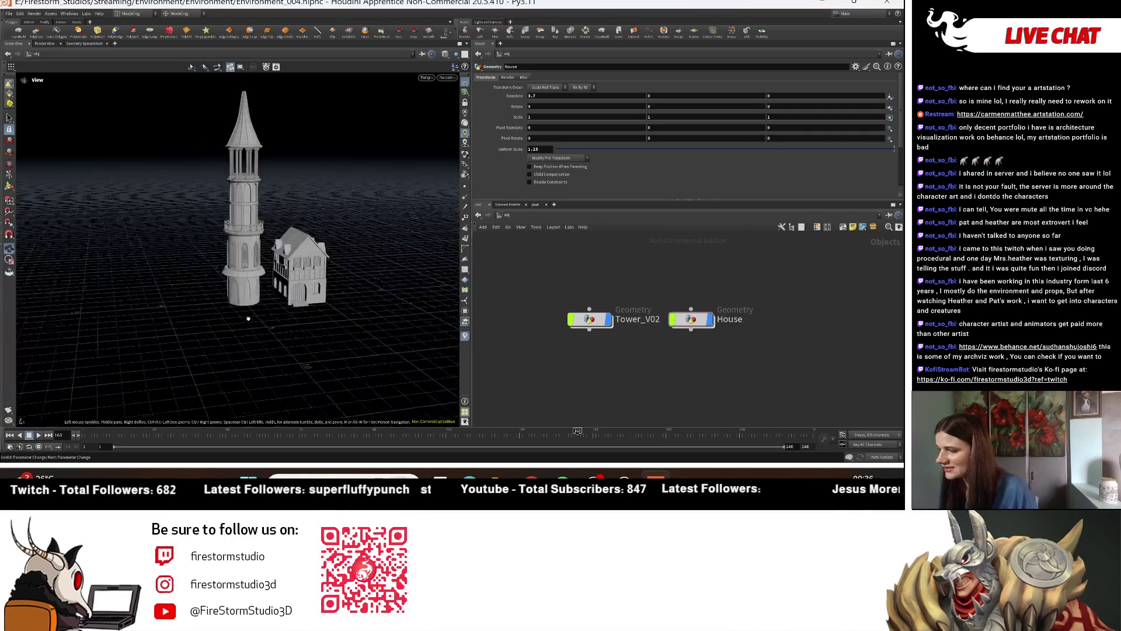
{"action": "right_click_drag", "start_coordinate": [287, 368], "coordinate": [75, 327]}
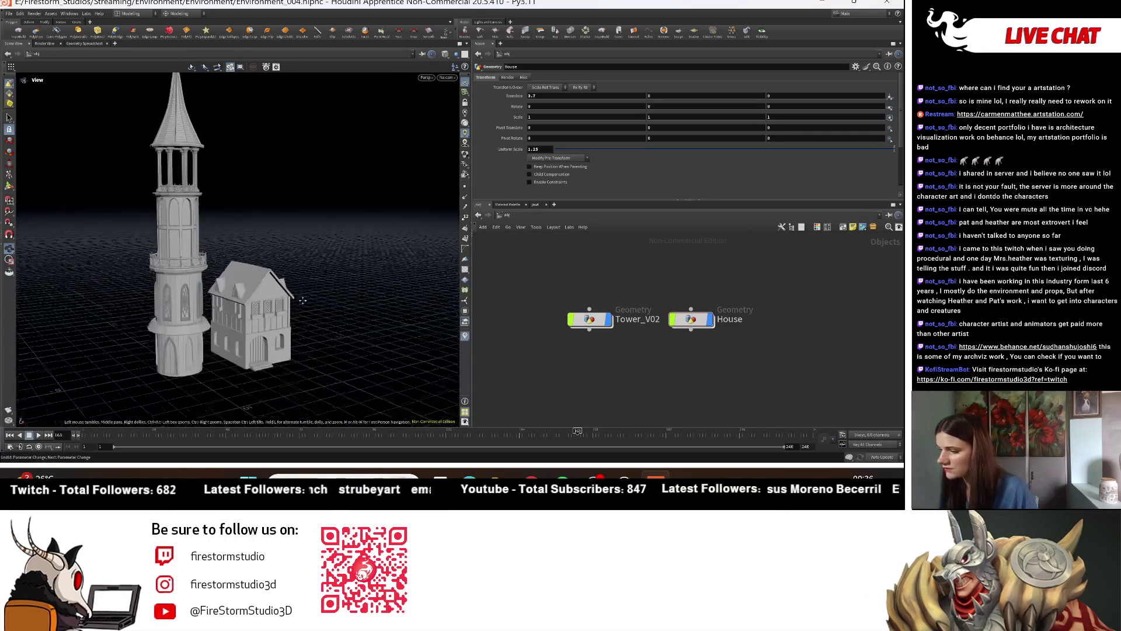
{"action": "left_click_drag", "start_coordinate": [75, 327], "coordinate": [196, 323]}
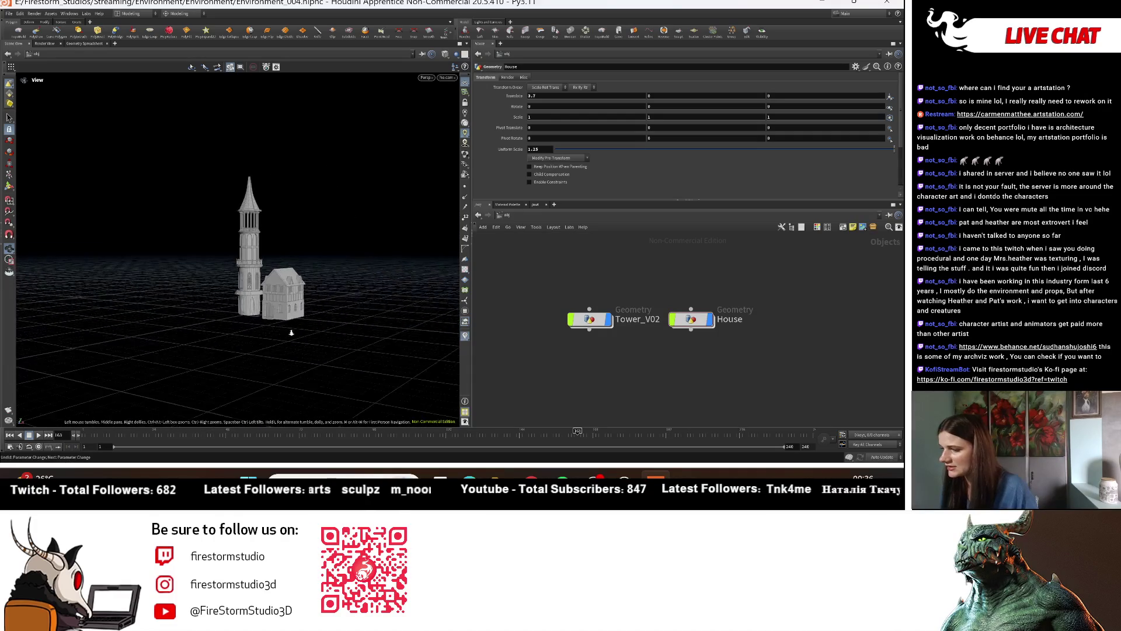
{"action": "right_click_drag", "start_coordinate": [249, 355], "coordinate": [263, 282]}
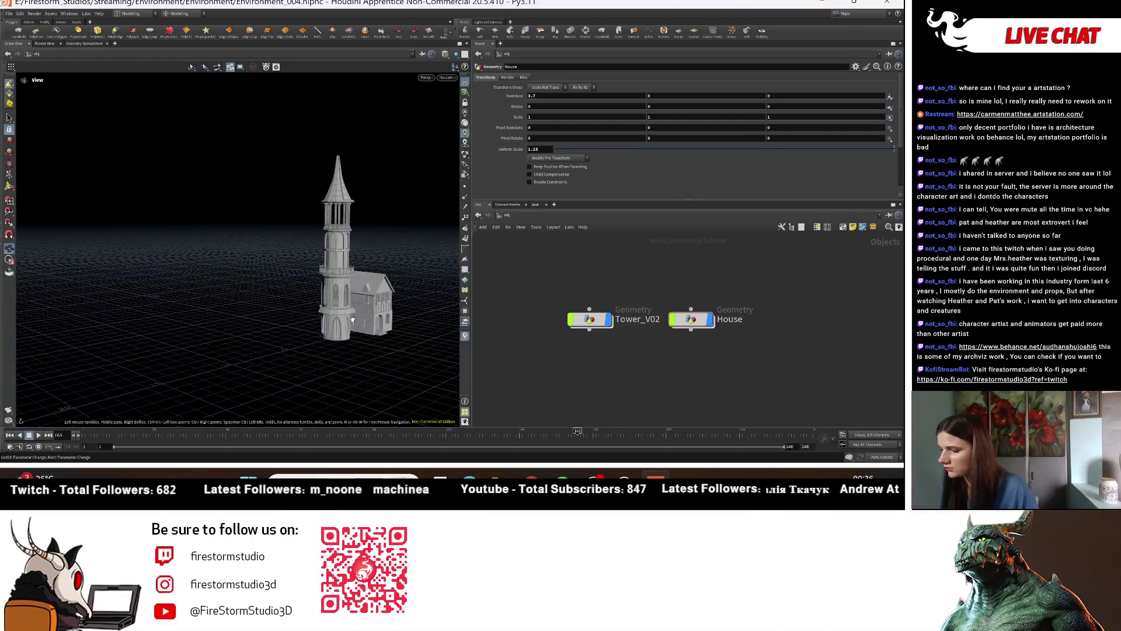
{"action": "left_click_drag", "start_coordinate": [255, 325], "coordinate": [350, 282]}
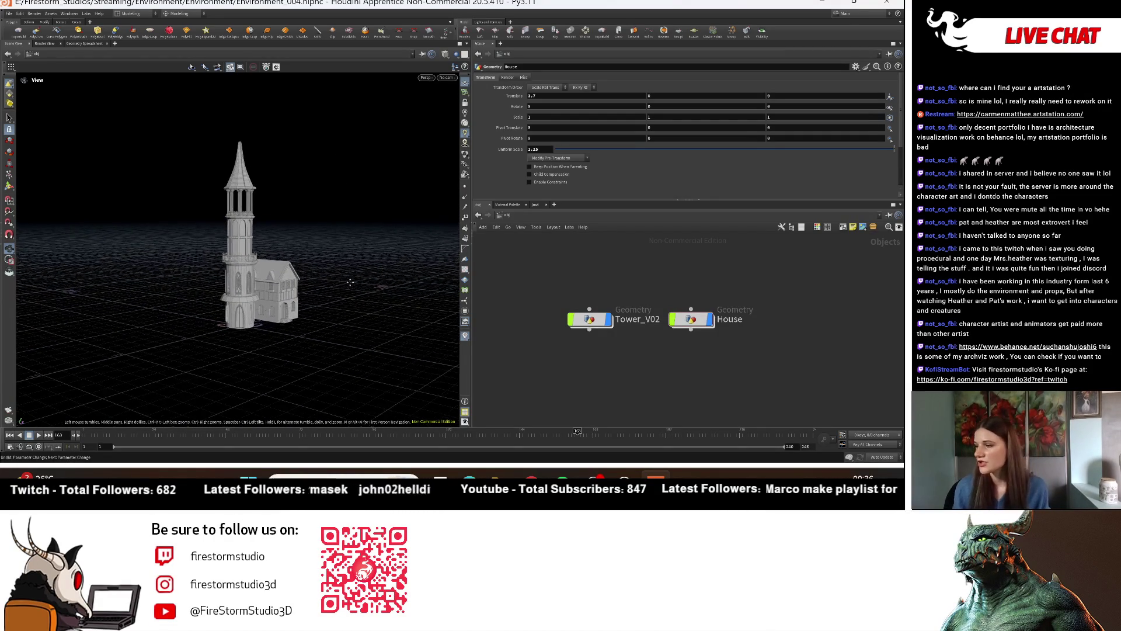
{"action": "right_click_drag", "start_coordinate": [258, 316], "coordinate": [321, 313]}
{"action": "mouse_move", "coordinate": [320, 313]}
{"action": "left_mouse_down"}
{"action": "mouse_move", "coordinate": [297, 329]}
{"action": "mouse_move", "coordinate": [254, 286]}
{"action": "mouse_move", "coordinate": [257, 333]}
{"action": "mouse_move", "coordinate": [242, 374]}
{"action": "mouse_move", "coordinate": [243, 327]}
{"action": "left_mouse_up"}
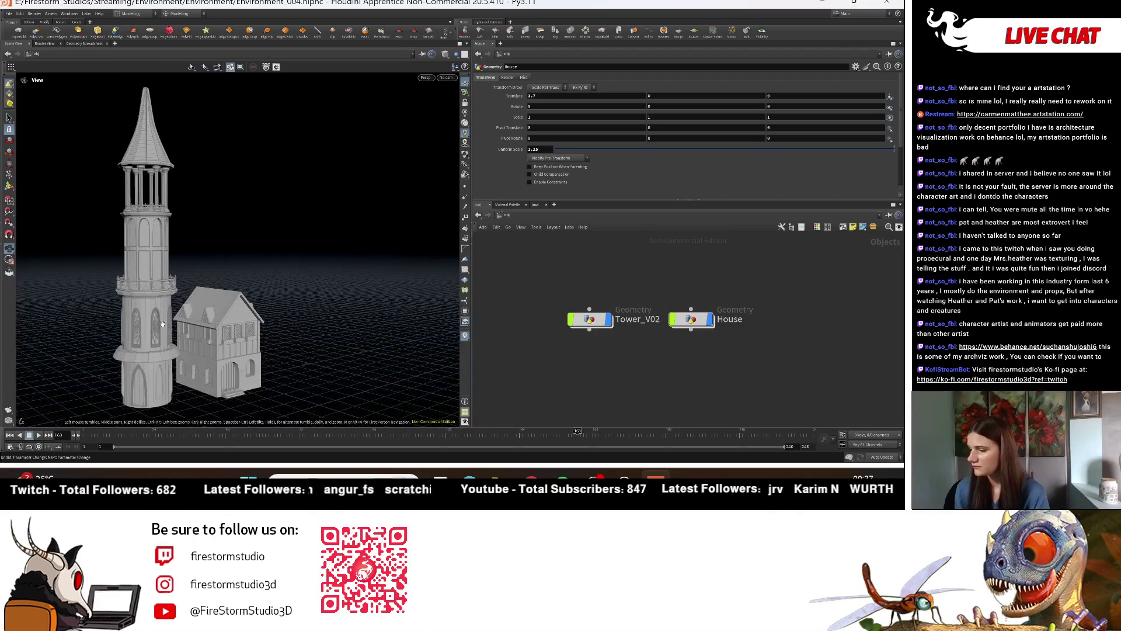
{"action": "left_click_drag", "start_coordinate": [275, 226], "coordinate": [288, 243]}
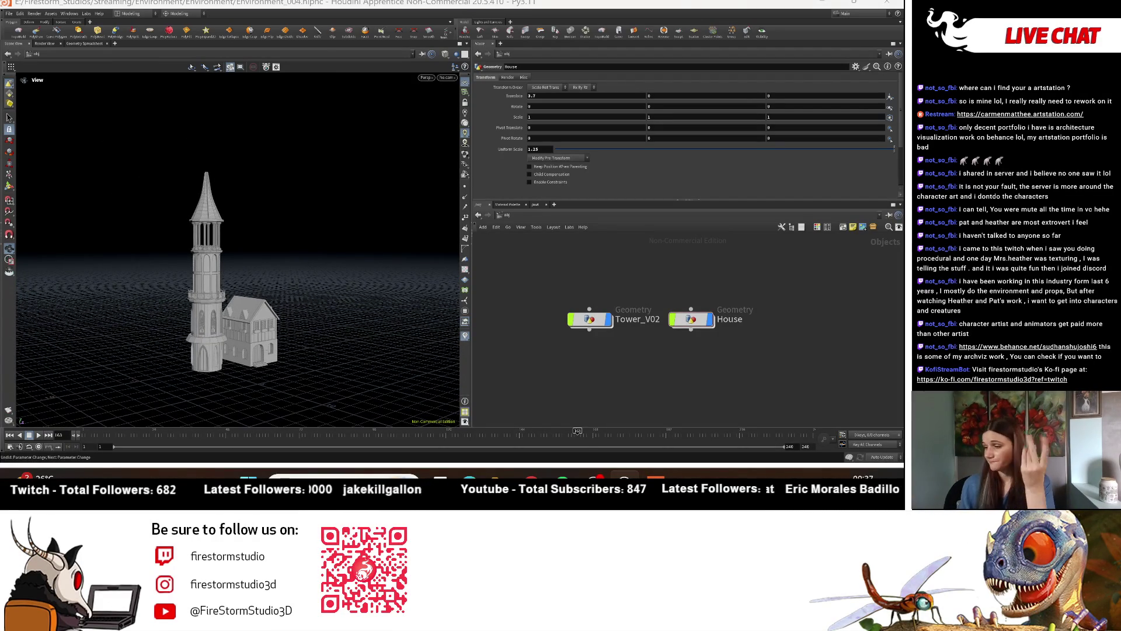
{"action": "mouse_move", "coordinate": [315, 304]}
{"action": "left_mouse_down"}
{"action": "mouse_move", "coordinate": [242, 290]}
{"action": "mouse_move", "coordinate": [195, 298]}
{"action": "left_mouse_up"}
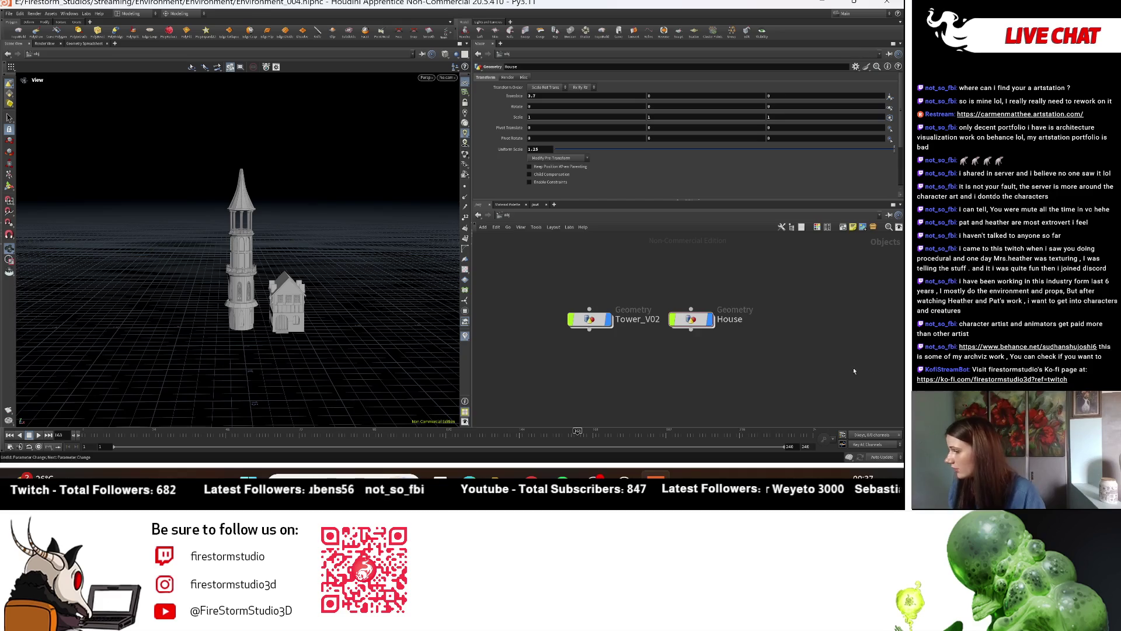
Step: Enter the House network and display the roof pyramid from transform8
{"action": "double_click", "coordinate": [691, 320]}
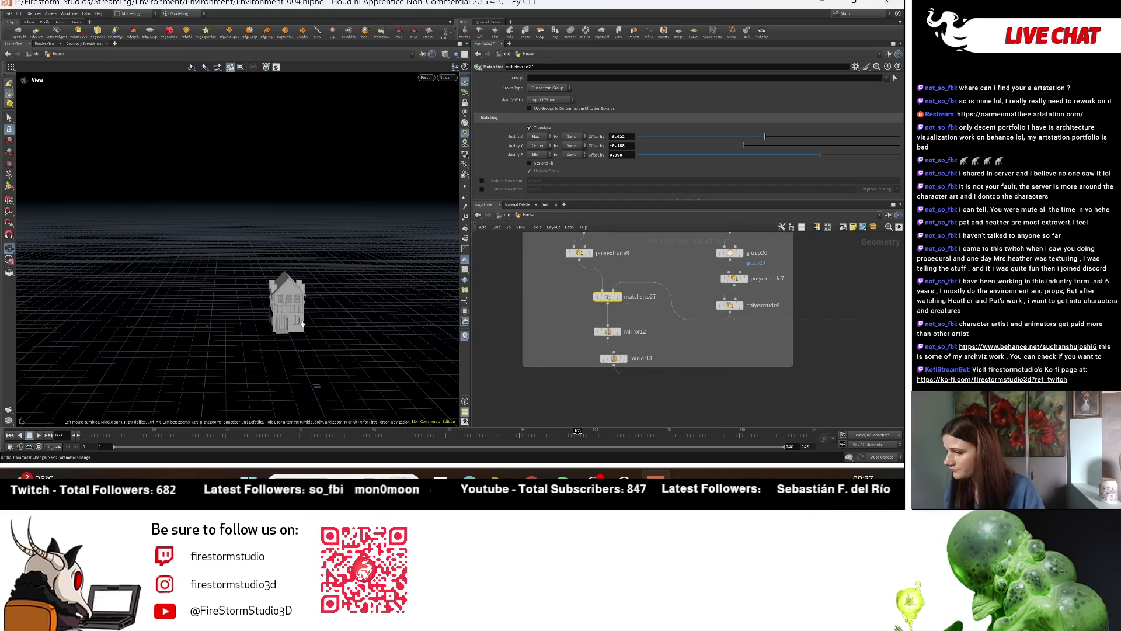
{"action": "scroll", "coordinate": [327, 292], "scroll_direction": "up", "scroll_amount": 3}
{"action": "scroll", "coordinate": [347, 266], "scroll_direction": "up", "scroll_amount": 3}
{"action": "scroll", "coordinate": [348, 266], "scroll_direction": "up", "scroll_amount": 2}
{"action": "scroll", "coordinate": [633, 368], "scroll_direction": "down", "scroll_amount": 3}
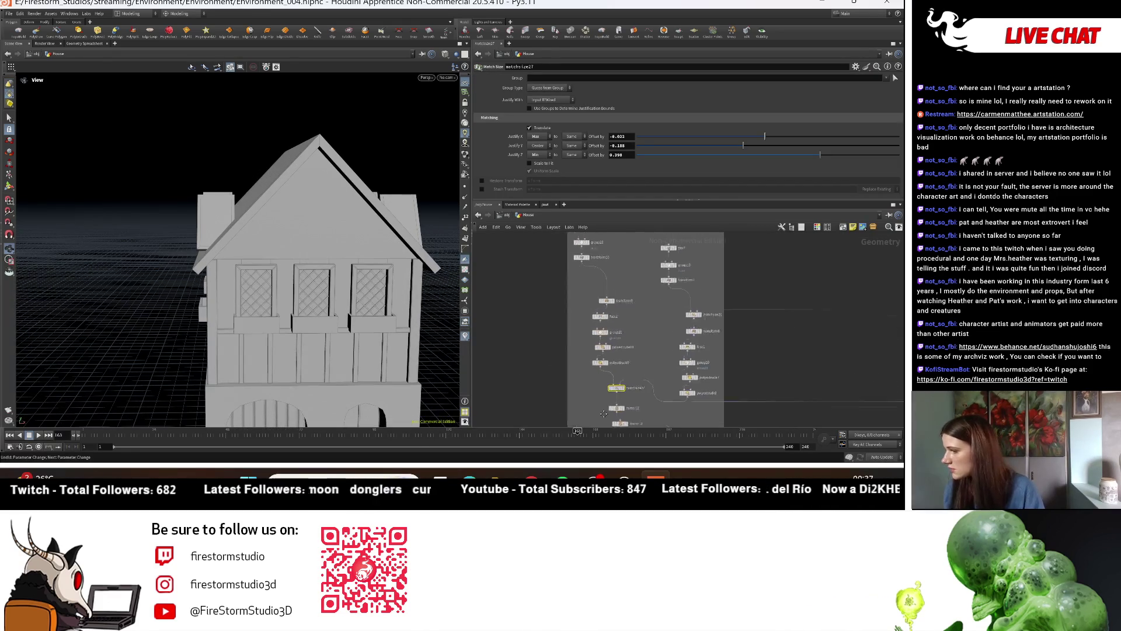
{"action": "mouse_move", "coordinate": [633, 274]}
{"action": "middle_mouse_down"}
{"action": "mouse_move", "coordinate": [633, 367]}
{"action": "mouse_move", "coordinate": [583, 345]}
{"action": "middle_mouse_up"}
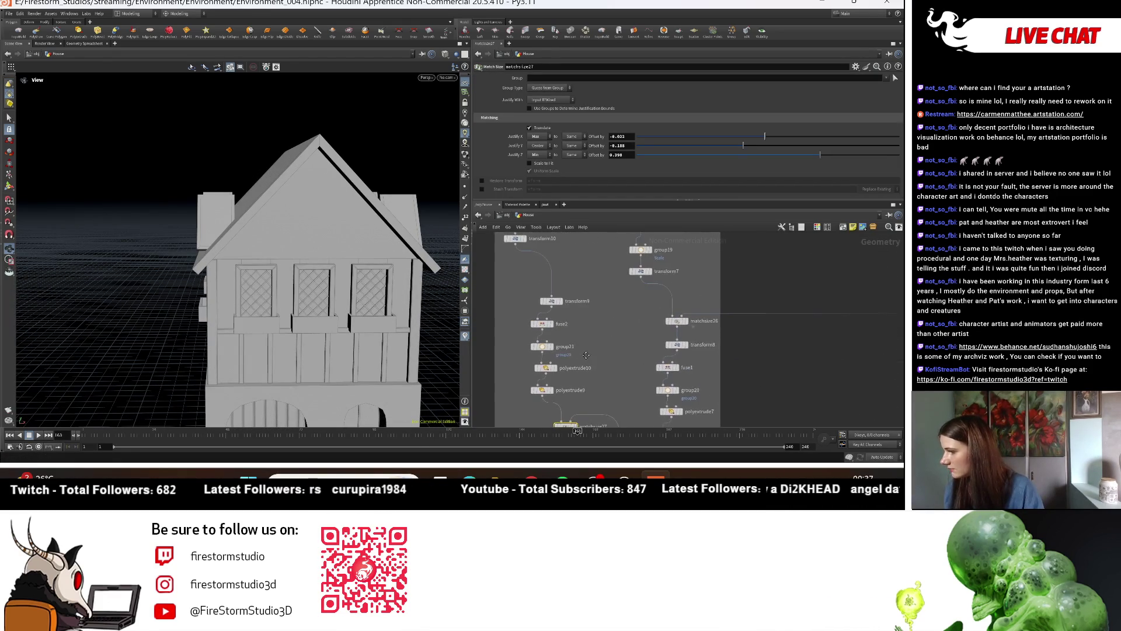
{"action": "middle_click_drag", "start_coordinate": [685, 337], "coordinate": [679, 356]}
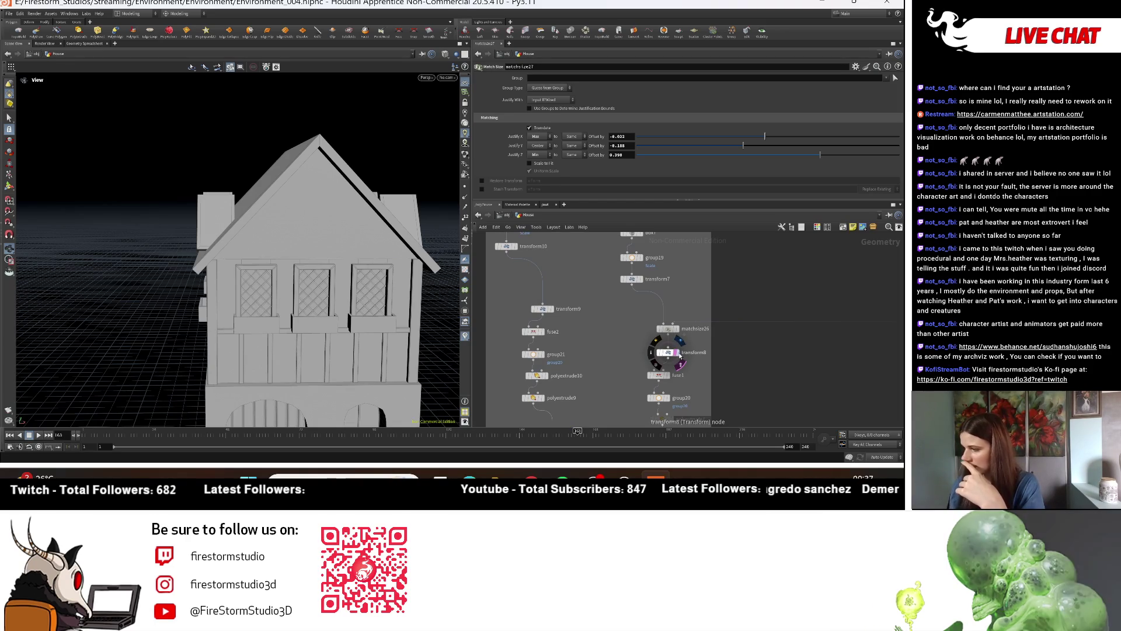
{"action": "left_click", "coordinate": [679, 356]}
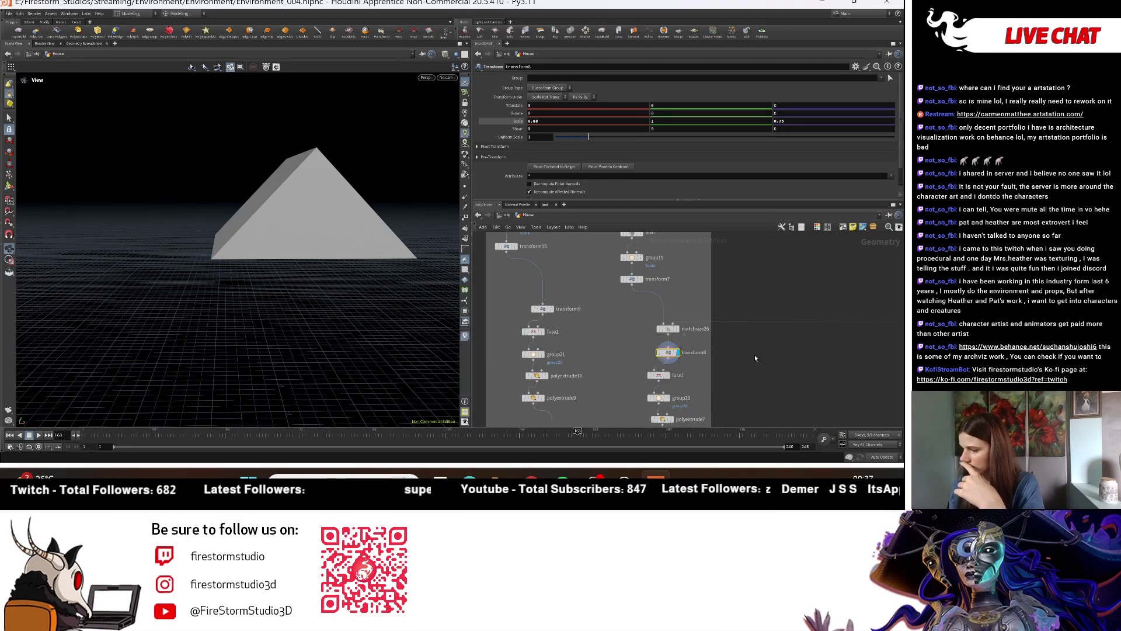
{"action": "middle_click_drag", "start_coordinate": [697, 374], "coordinate": [672, 311]}
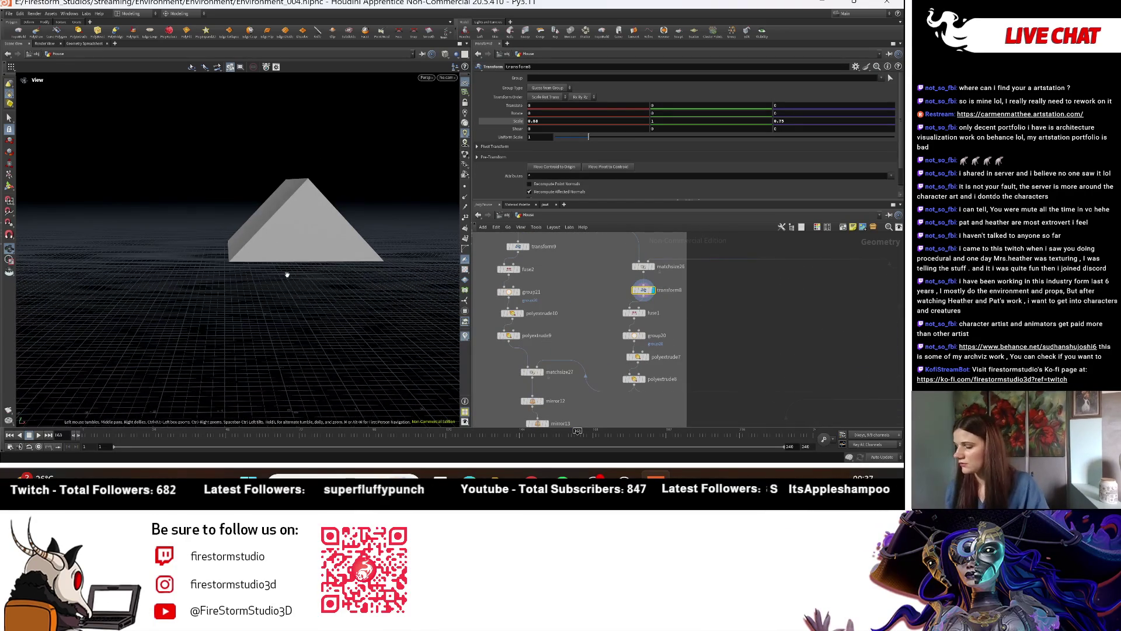
{"action": "left_click_drag", "start_coordinate": [287, 274], "coordinate": [192, 385]}
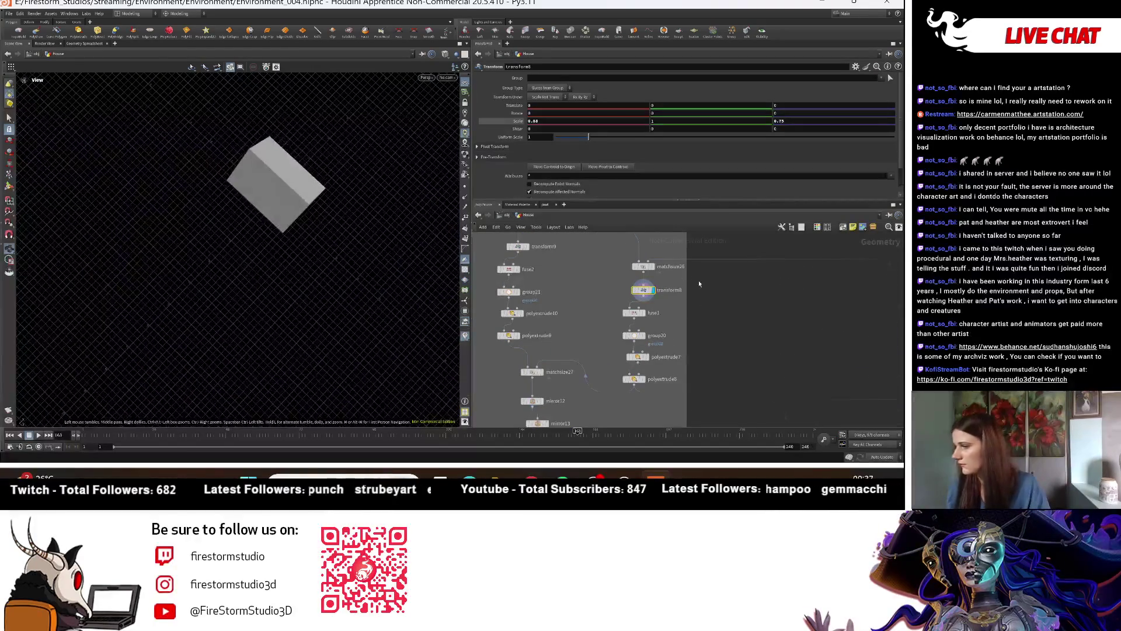
Step: Add a Box node beside the box7, group19 and transform7 chain
{"action": "middle_click_drag", "start_coordinate": [689, 235], "coordinate": [608, 340]}
{"action": "key", "text": "Tab"}
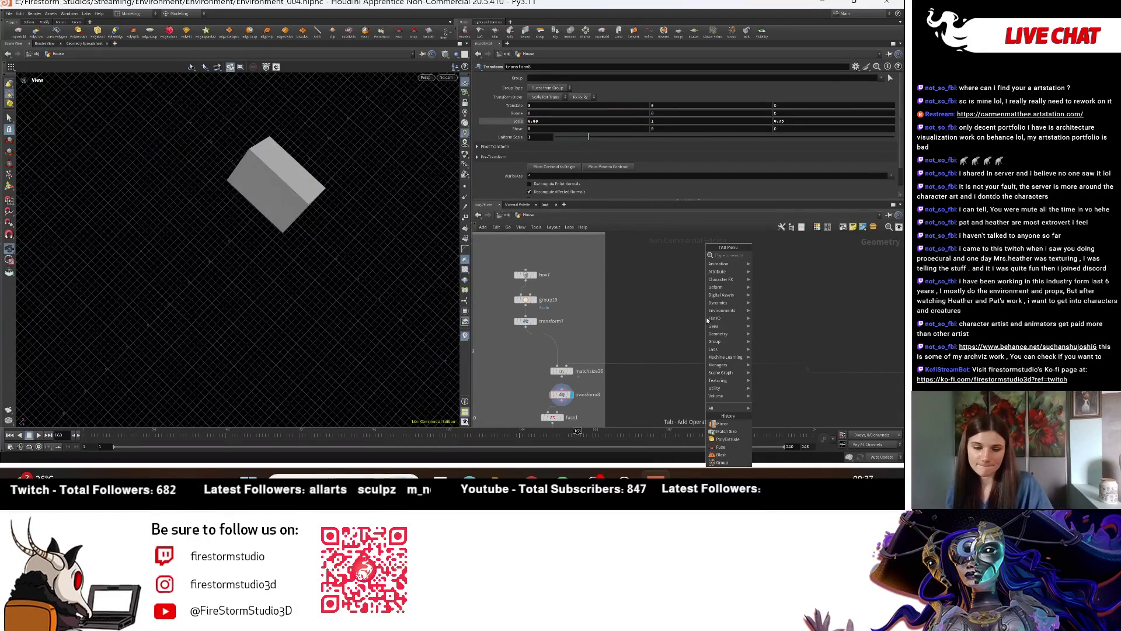
{"action": "type", "text": "bo"}
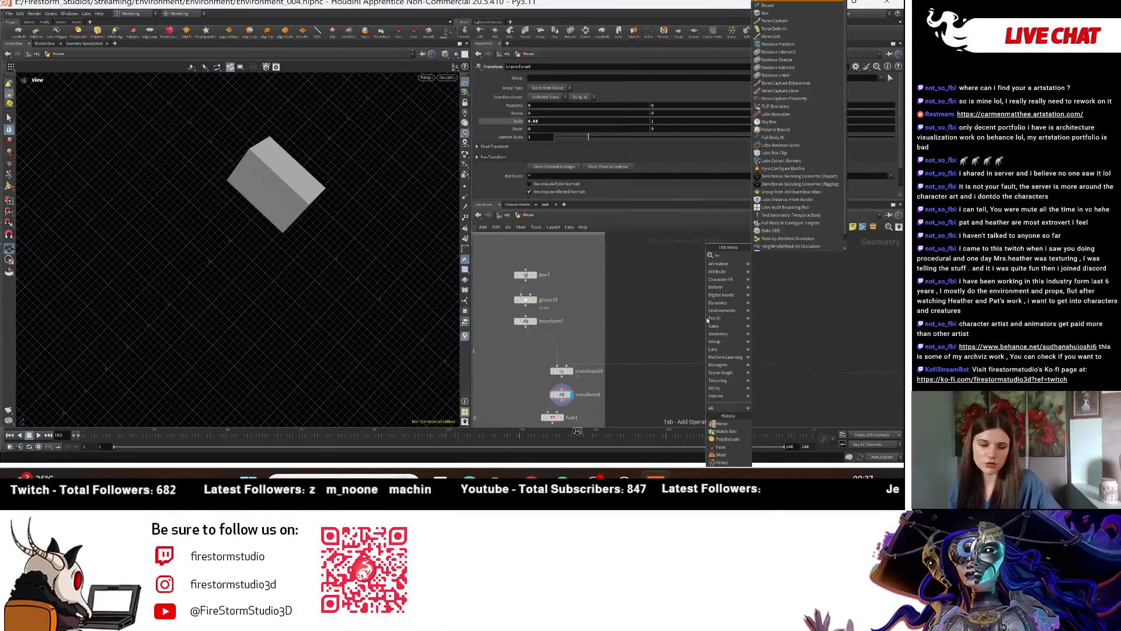
{"action": "type", "text": "x"}
{"action": "left_click", "coordinate": [775, 257]}
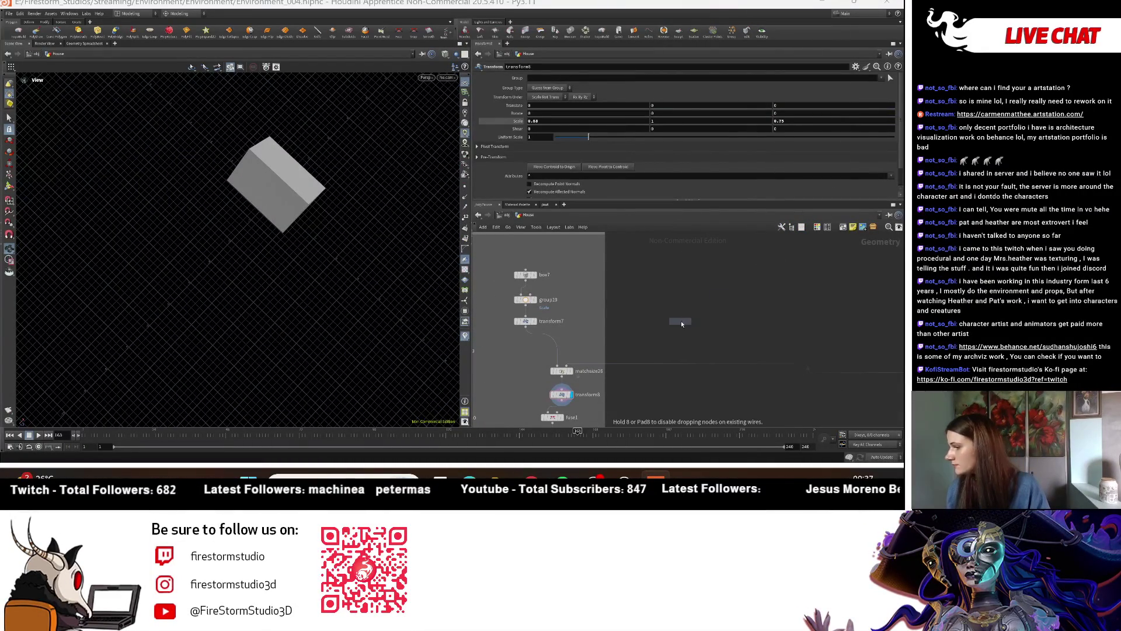
Step: Place box9, display it alone, and set its Size Y to 4
{"action": "left_click", "coordinate": [666, 290]}
{"action": "scroll", "coordinate": [671, 293], "scroll_direction": "up", "scroll_amount": 2}
{"action": "left_click", "coordinate": [668, 286]}
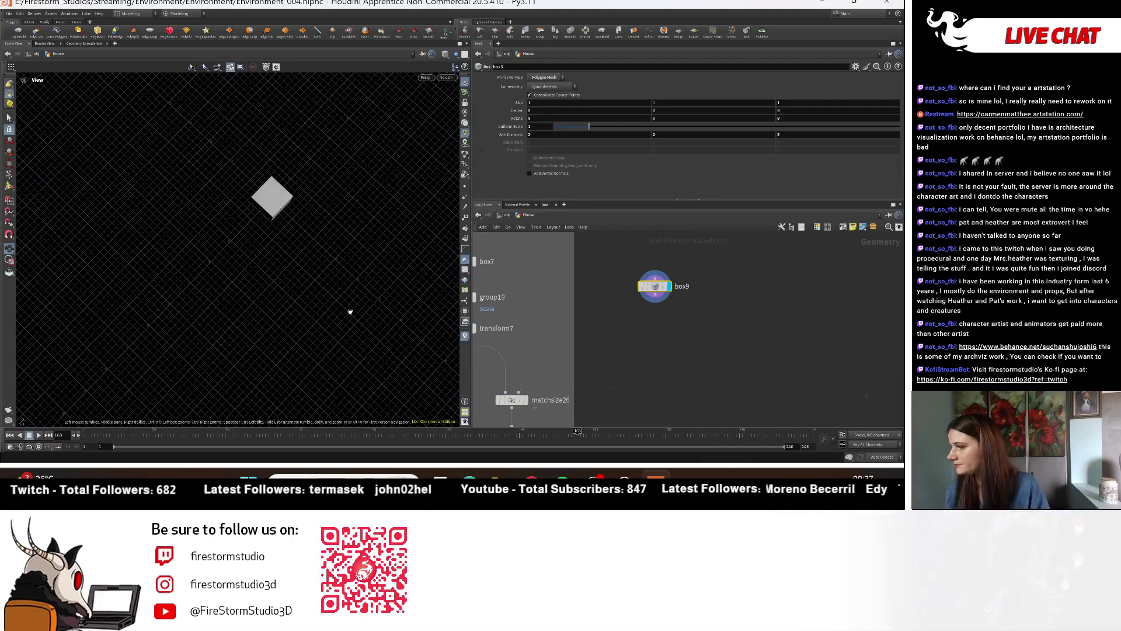
{"action": "left_click_drag", "start_coordinate": [393, 321], "coordinate": [251, 228]}
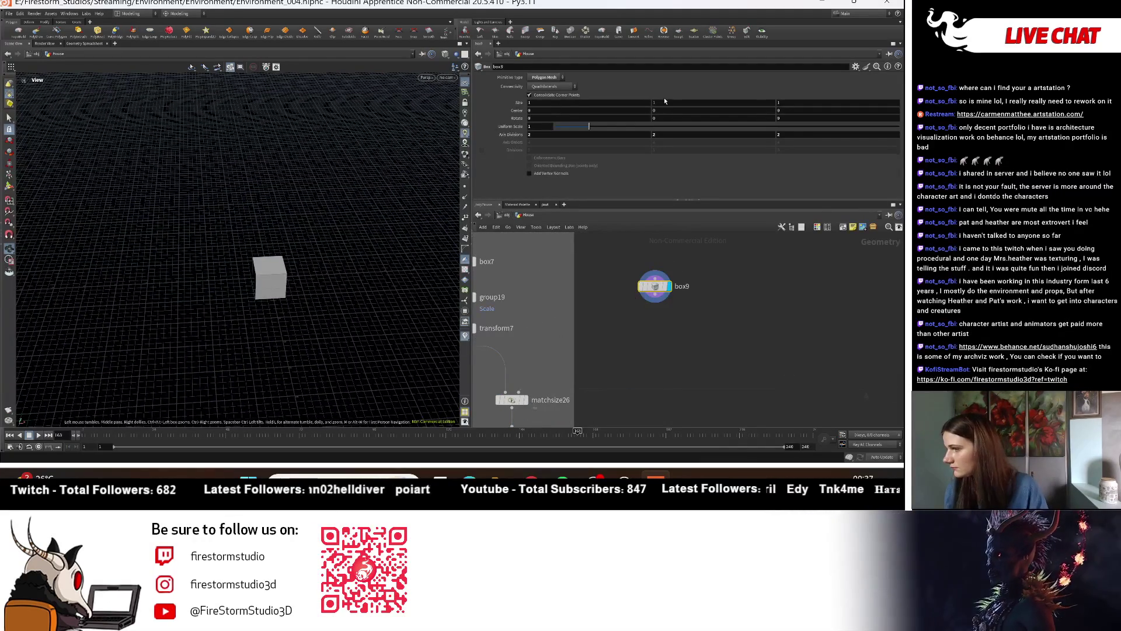
{"action": "left_click", "coordinate": [689, 103]}
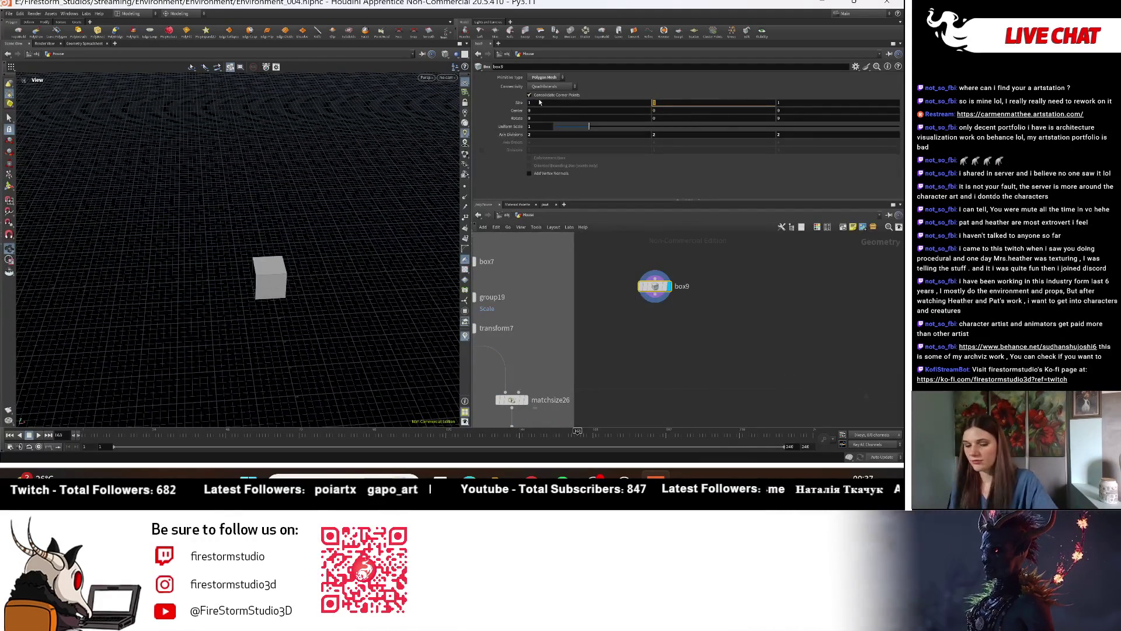
{"action": "type", "text": "3"}
{"action": "key", "text": "Return"}
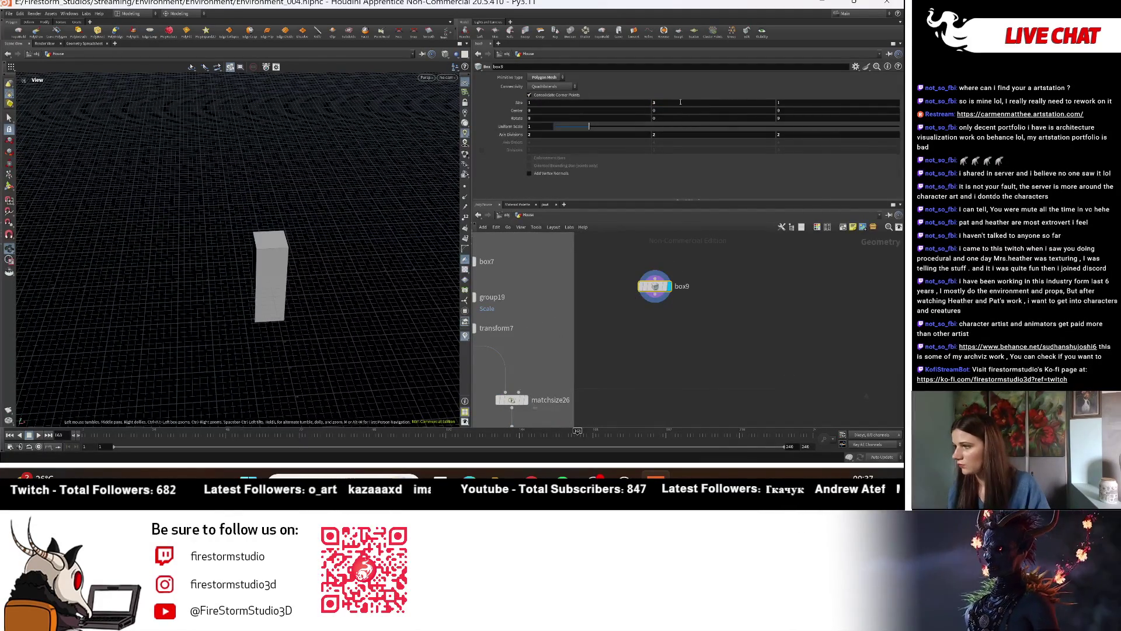
{"action": "type", "text": "4"}
{"action": "key", "text": "Return"}
Step: Compare against transform7's output, then set box9's Size X to 0.025
{"action": "scroll", "coordinate": [594, 310], "scroll_direction": "down", "scroll_amount": 2}
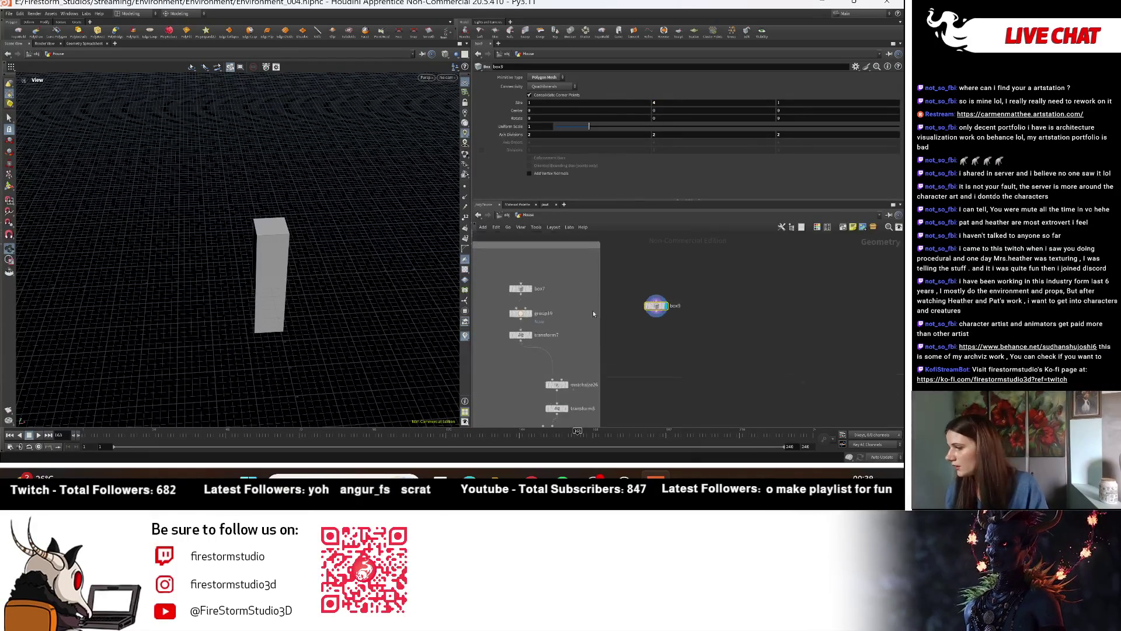
{"action": "scroll", "coordinate": [594, 310], "scroll_direction": "up", "scroll_amount": 1}
{"action": "left_click", "coordinate": [535, 328]}
{"action": "mouse_move", "coordinate": [241, 309]}
{"action": "left_mouse_down"}
{"action": "mouse_move", "coordinate": [224, 282]}
{"action": "mouse_move", "coordinate": [233, 245]}
{"action": "left_mouse_up"}
{"action": "scroll", "coordinate": [747, 274], "scroll_direction": "up", "scroll_amount": 2}
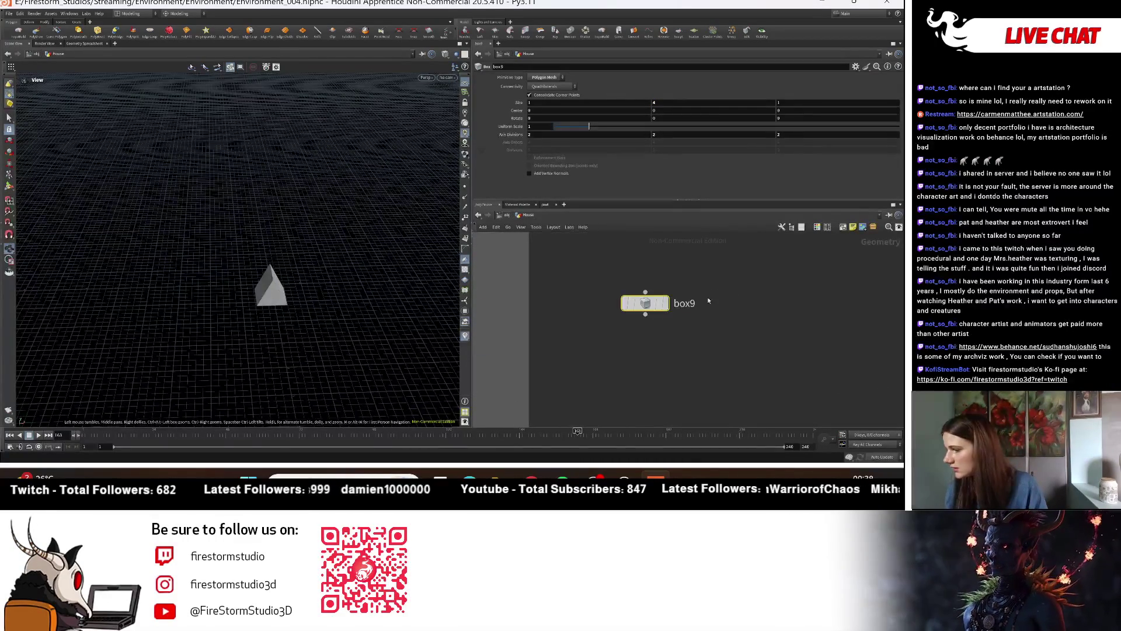
{"action": "left_click", "coordinate": [666, 303]}
{"action": "left_click_drag", "start_coordinate": [291, 300], "coordinate": [303, 269]}
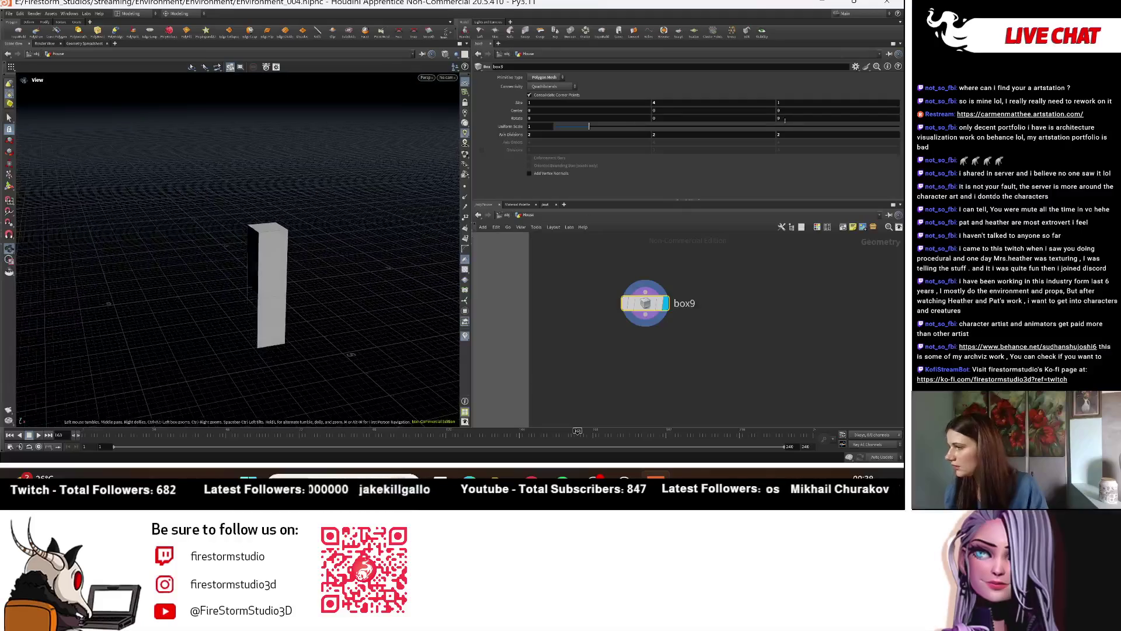
{"action": "middle_click_drag", "start_coordinate": [589, 102], "coordinate": [587, 102]}
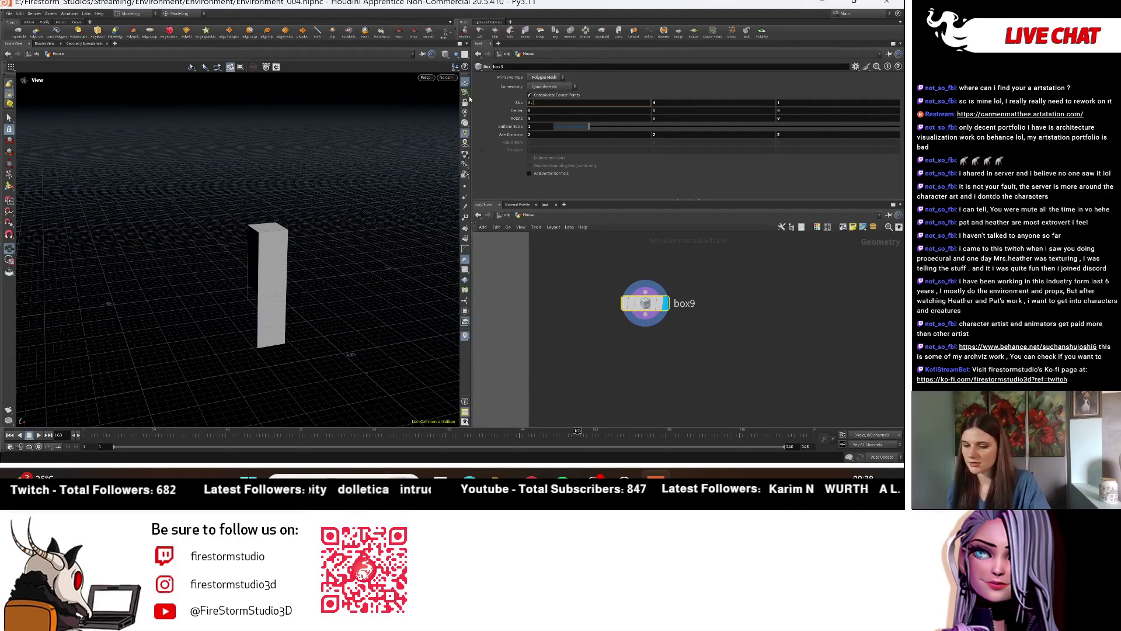
{"action": "type", "text": "0.1"}
{"action": "key", "text": "Return"}
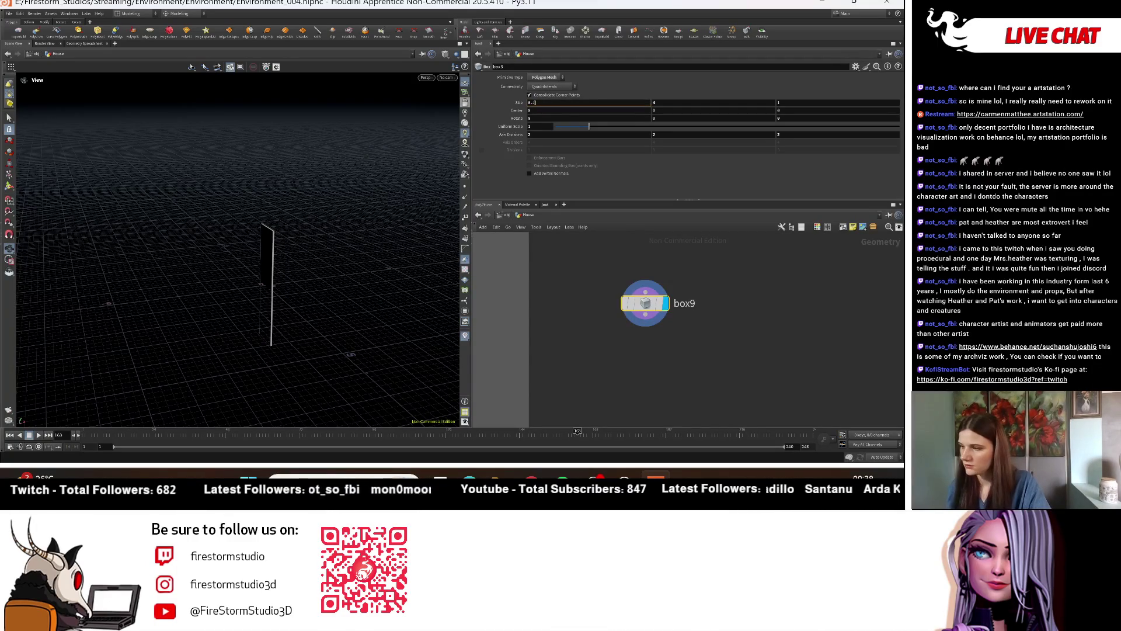
{"action": "scroll", "coordinate": [797, 292], "scroll_direction": "down", "scroll_amount": 5}
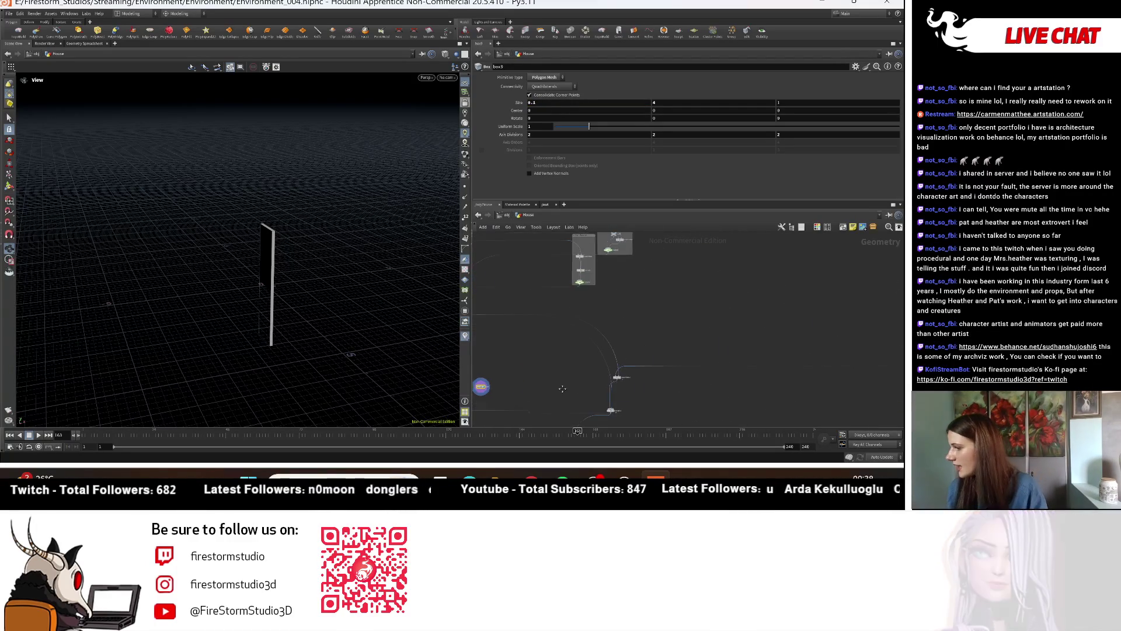
Step: Select box4 to check its sizes, then shift the network to show matchsize23 and merge12
{"action": "scroll", "coordinate": [704, 318], "scroll_direction": "up", "scroll_amount": 5}
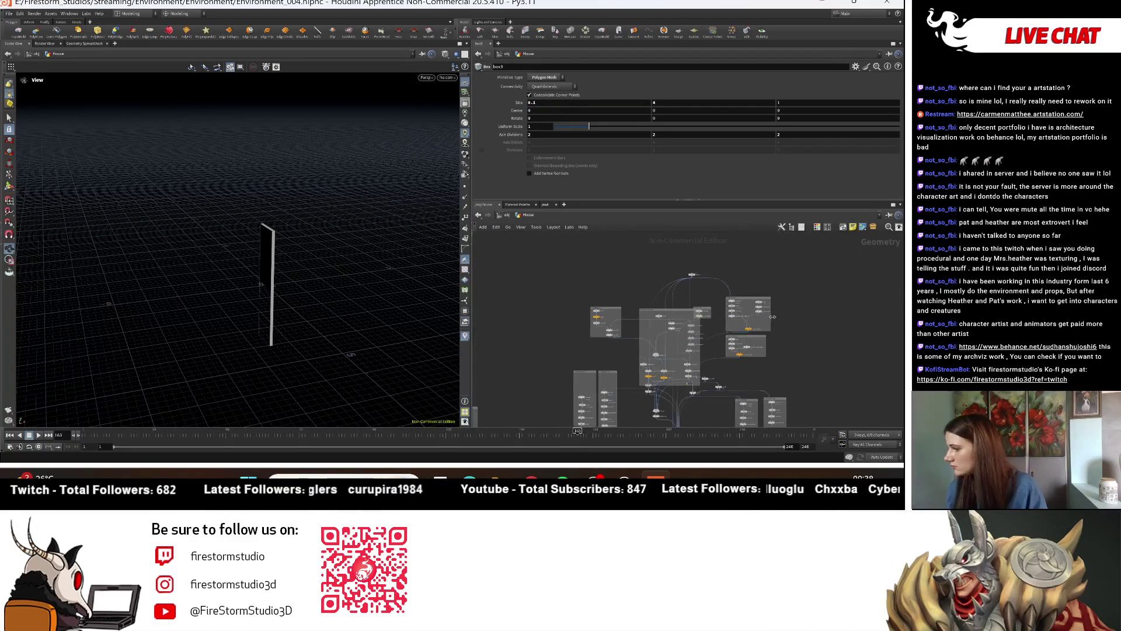
{"action": "left_click", "coordinate": [716, 262]}
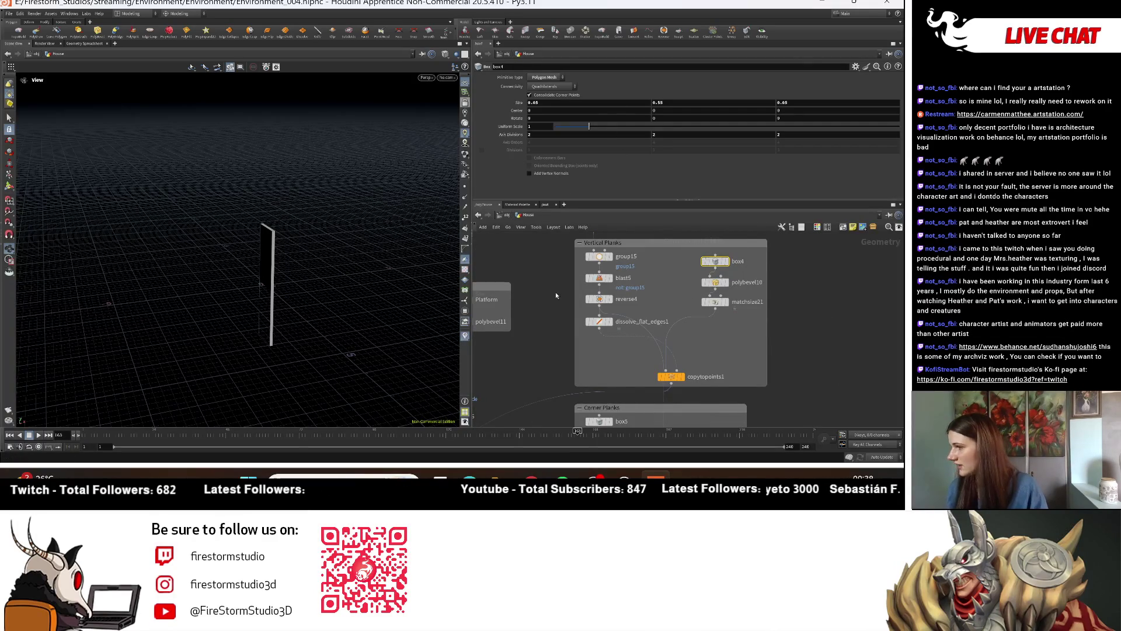
{"action": "scroll", "coordinate": [554, 298], "scroll_direction": "down", "scroll_amount": 2}
{"action": "scroll", "coordinate": [560, 322], "scroll_direction": "down", "scroll_amount": 2}
{"action": "scroll", "coordinate": [570, 345], "scroll_direction": "down", "scroll_amount": 2}
{"action": "scroll", "coordinate": [575, 363], "scroll_direction": "down", "scroll_amount": 2}
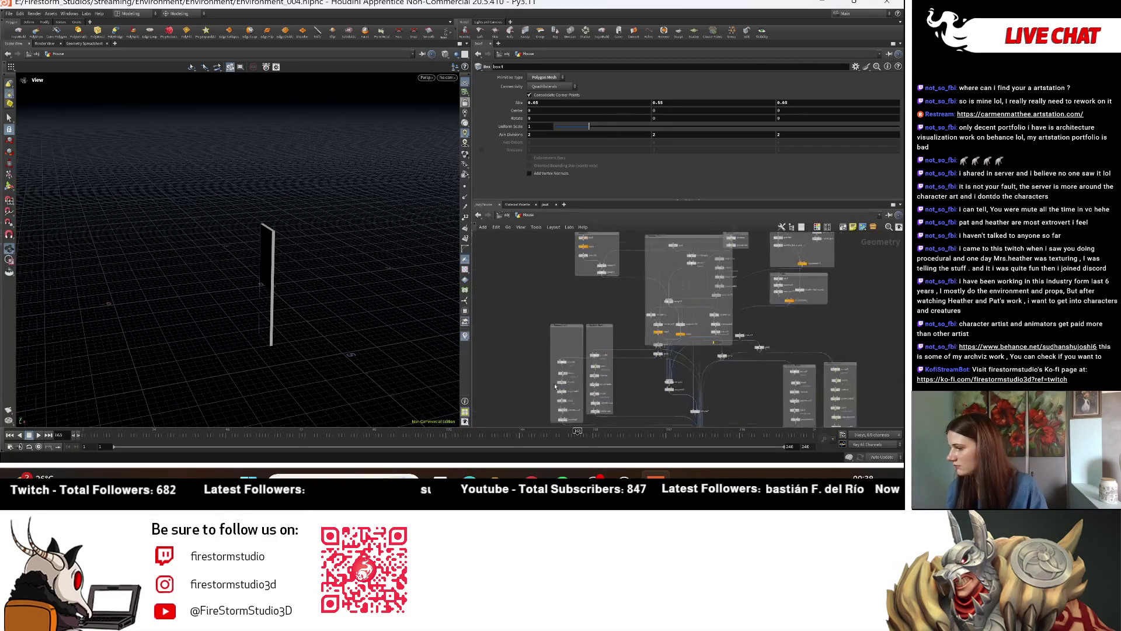
{"action": "mouse_move", "coordinate": [575, 363]}
{"action": "middle_mouse_down"}
{"action": "mouse_move", "coordinate": [686, 322]}
{"action": "mouse_move", "coordinate": [774, 379]}
{"action": "middle_mouse_up"}
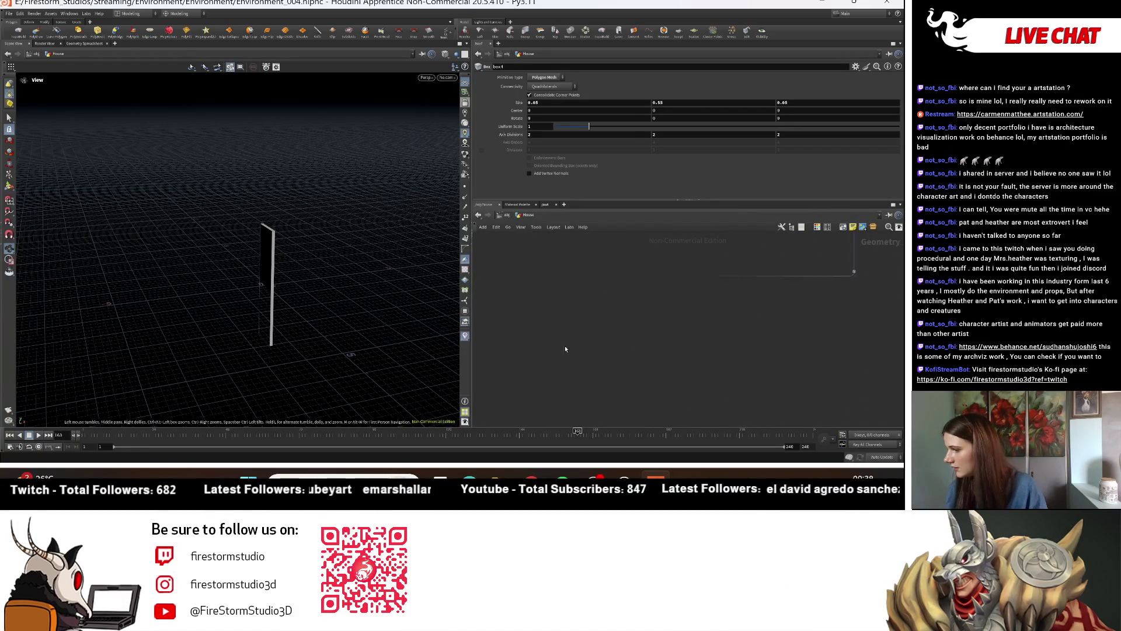
{"action": "mouse_move", "coordinate": [561, 351]}
{"action": "middle_mouse_down"}
{"action": "mouse_move", "coordinate": [580, 317]}
{"action": "mouse_move", "coordinate": [584, 344]}
{"action": "middle_mouse_up"}
Step: Display the full house from merge14 in a front view and commit a depth of 0.025
{"action": "left_click", "coordinate": [609, 368]}
{"action": "left_click_drag", "start_coordinate": [358, 261], "coordinate": [301, 278]}
{"action": "scroll", "coordinate": [301, 277], "scroll_direction": "up", "scroll_amount": 3}
{"action": "scroll", "coordinate": [302, 277], "scroll_direction": "up", "scroll_amount": 3}
{"action": "scroll", "coordinate": [301, 277], "scroll_direction": "up", "scroll_amount": 3}
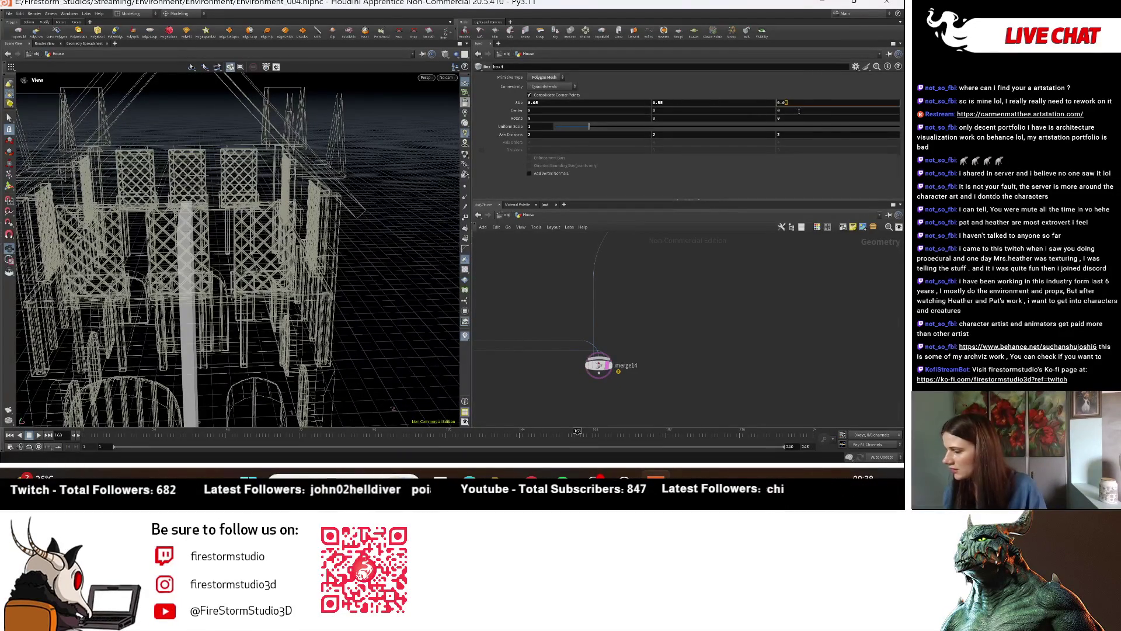
{"action": "type", "text": "5"}
{"action": "key", "text": "Return"}
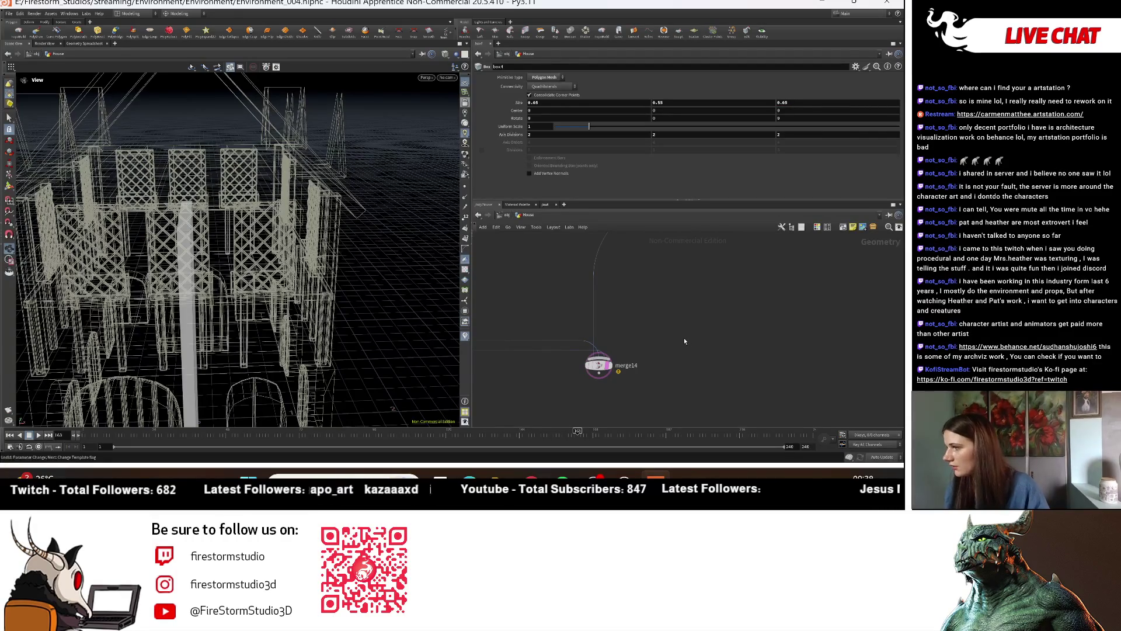
Step: Set box9's depth and width to 0.05, then pull back to a three-quarter view of the house
{"action": "scroll", "coordinate": [643, 379], "scroll_direction": "up", "scroll_amount": 4}
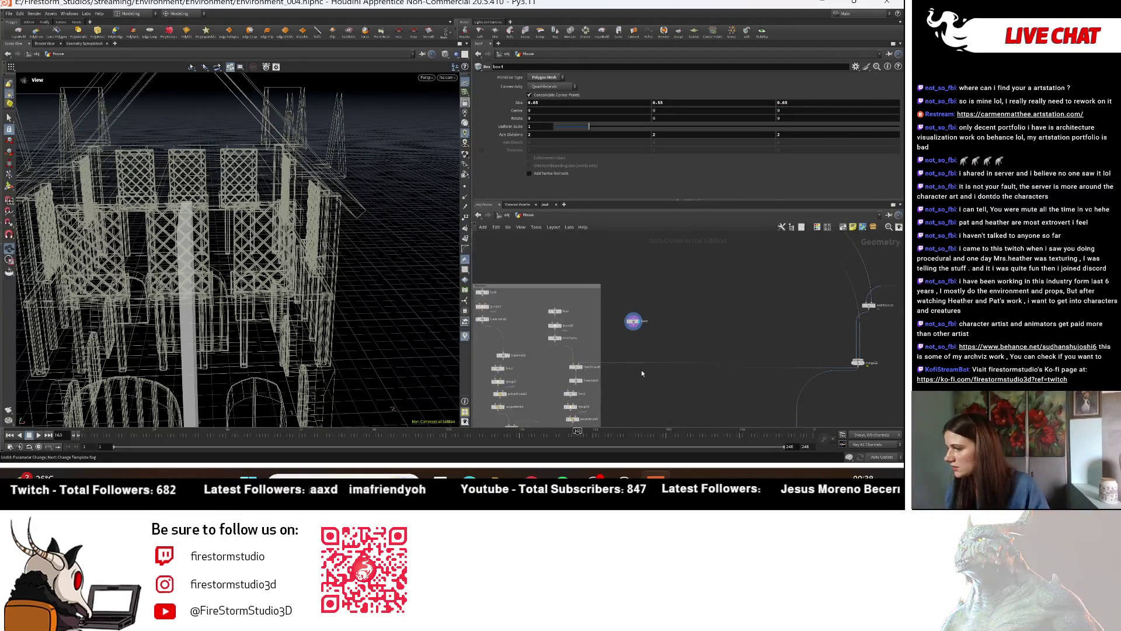
{"action": "left_click", "coordinate": [631, 305]}
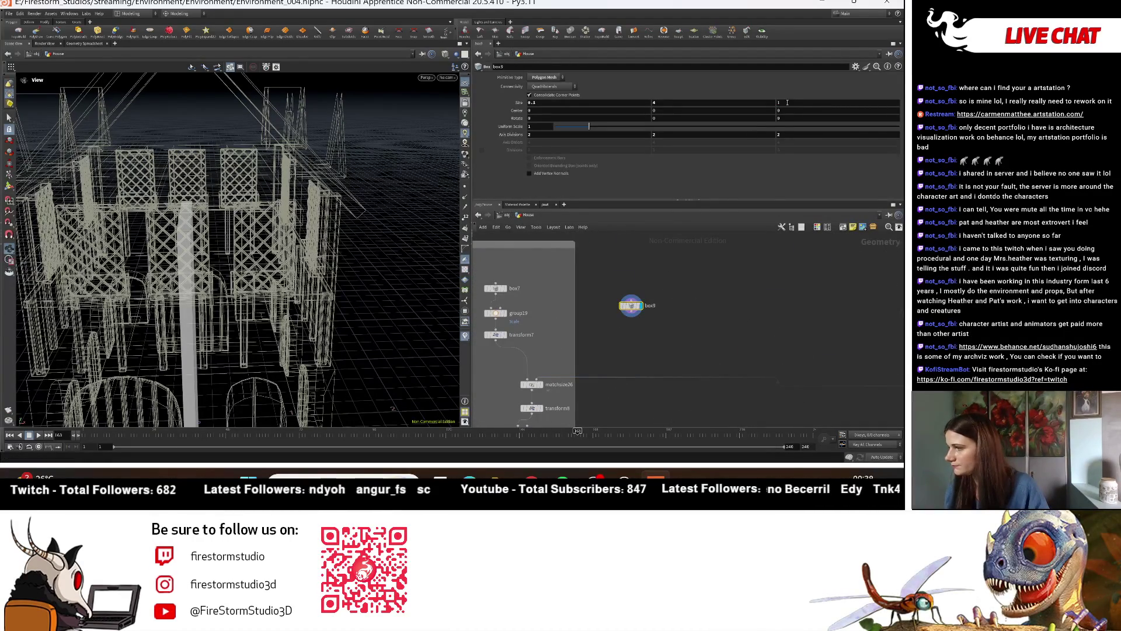
{"action": "type", "text": "05"}
{"action": "key", "text": "Return"}
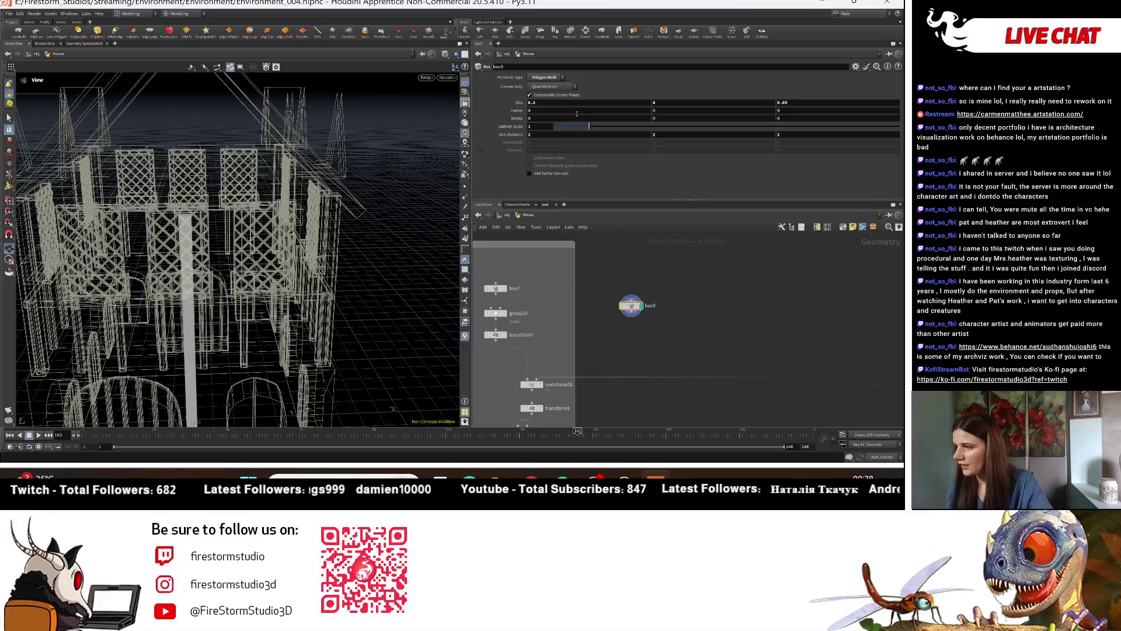
{"action": "left_click", "coordinate": [571, 104]}
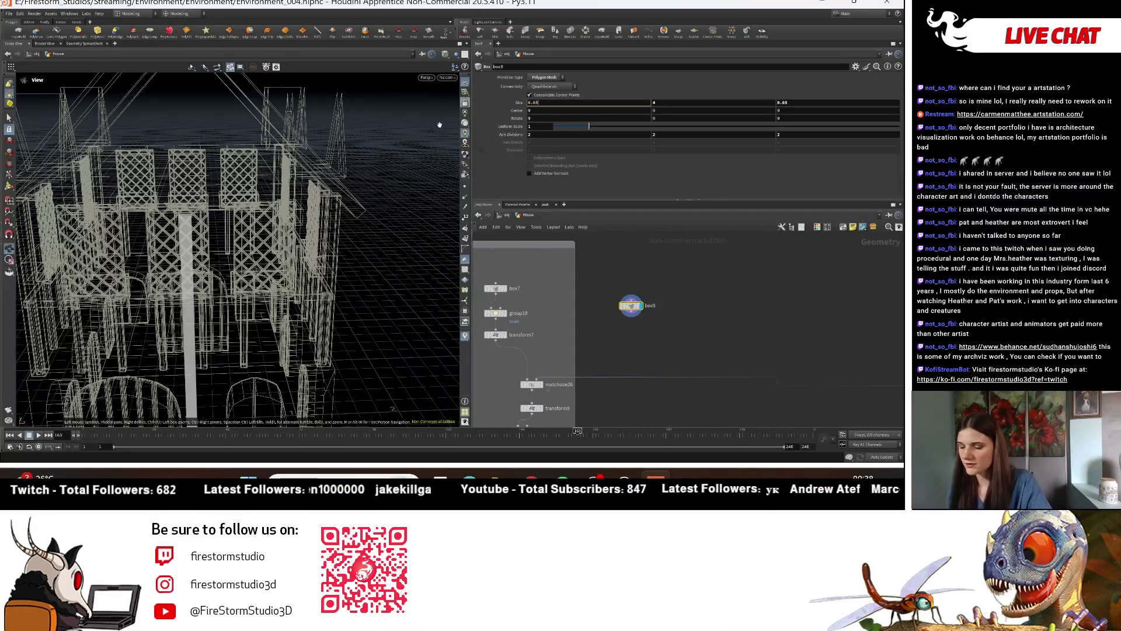
{"action": "type", "text": "5"}
{"action": "key", "text": "Return"}
{"action": "right_click_drag", "start_coordinate": [175, 278], "coordinate": [369, 346]}
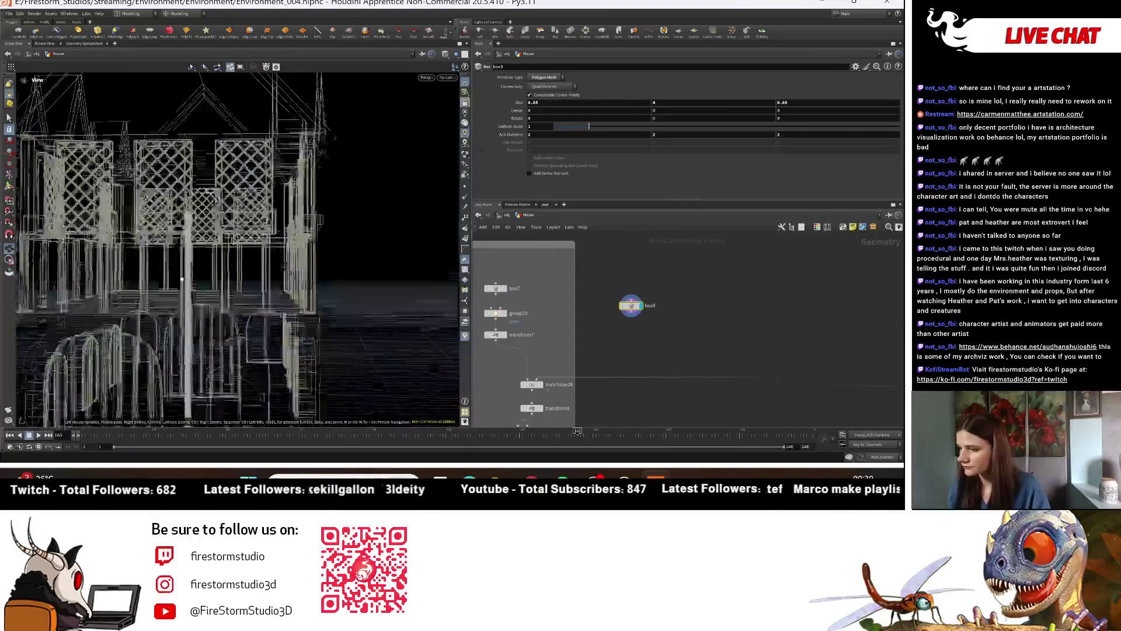
{"action": "left_click_drag", "start_coordinate": [370, 346], "coordinate": [357, 336]}
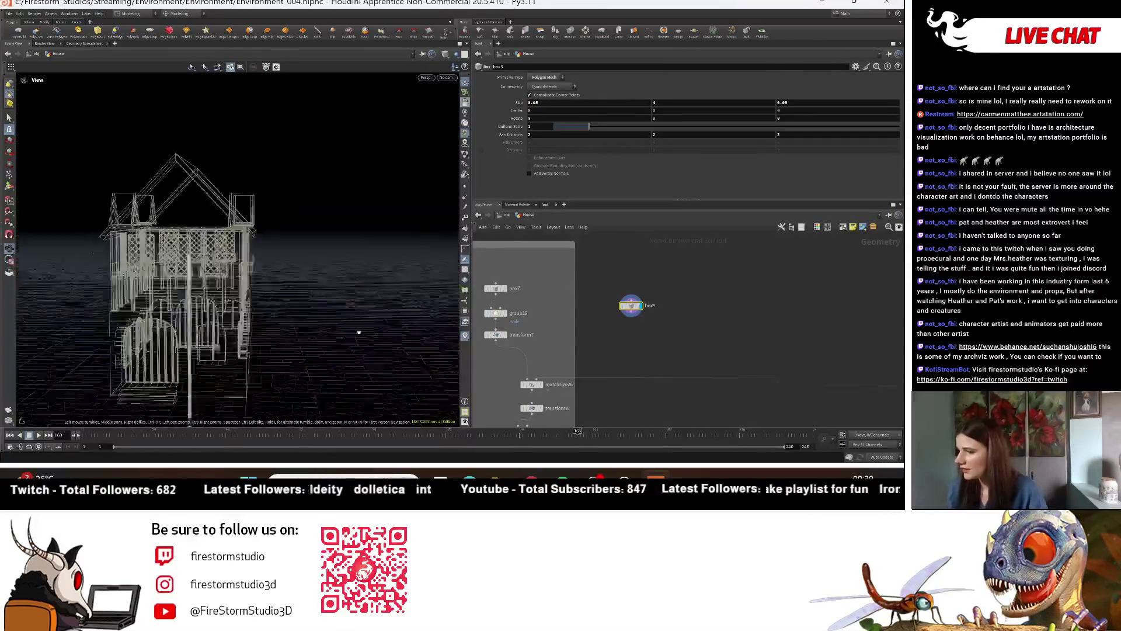
Step: Frame all nodes, bring box9 into view, and orbit to face the house's gable end
{"action": "key", "text": "h"}
{"action": "scroll", "coordinate": [579, 316], "scroll_direction": "up", "scroll_amount": 3}
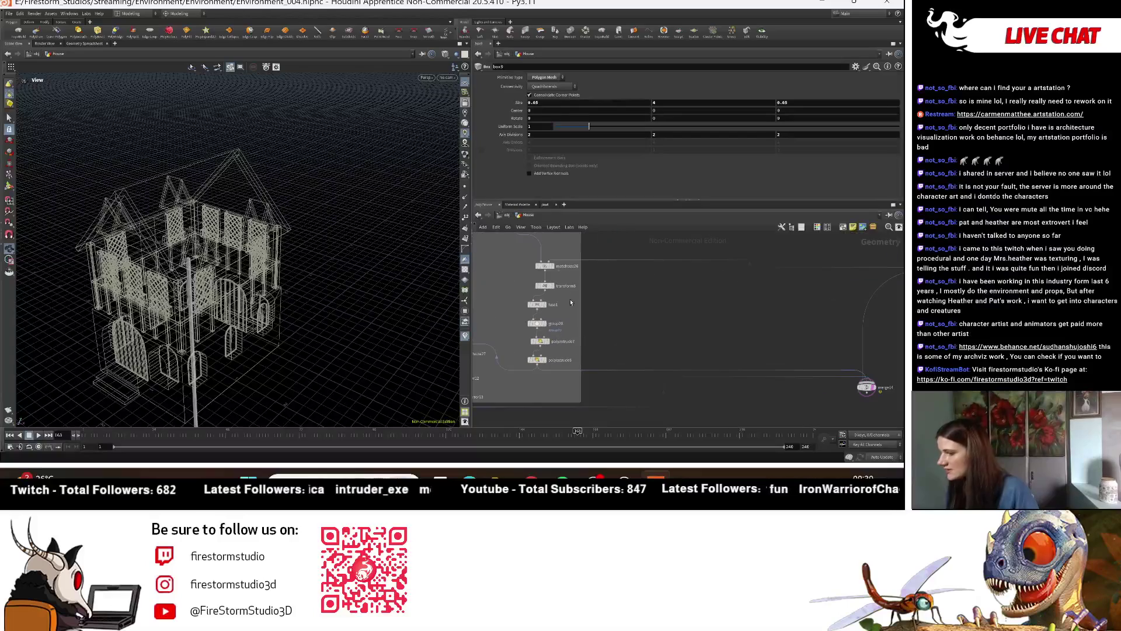
{"action": "middle_click_drag", "start_coordinate": [555, 266], "coordinate": [553, 308]}
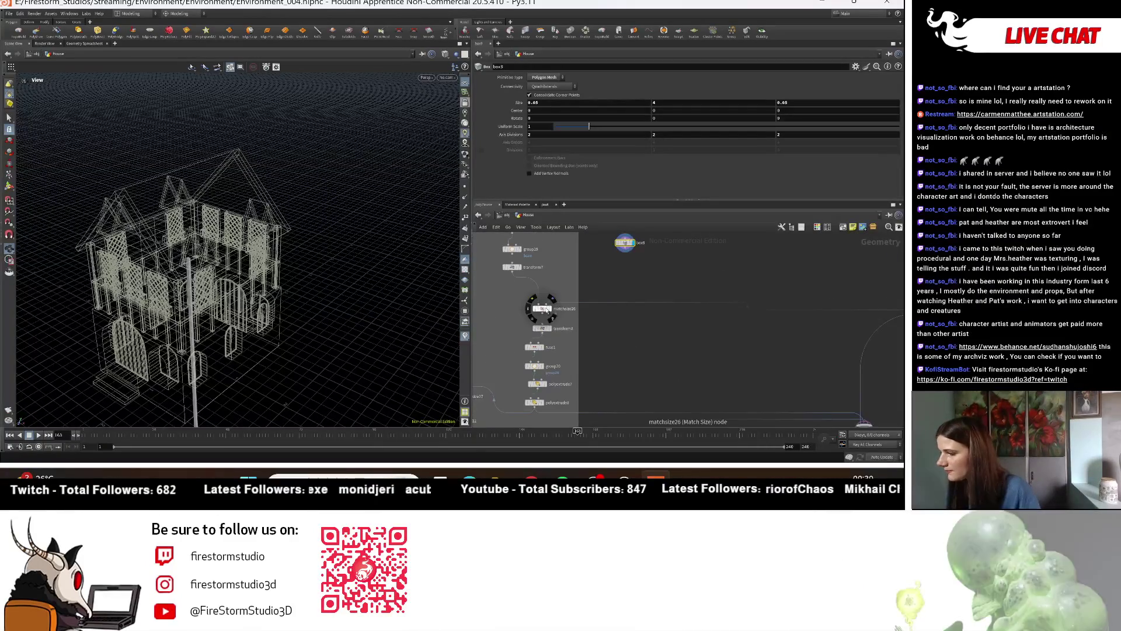
{"action": "left_click_drag", "start_coordinate": [280, 263], "coordinate": [233, 245]}
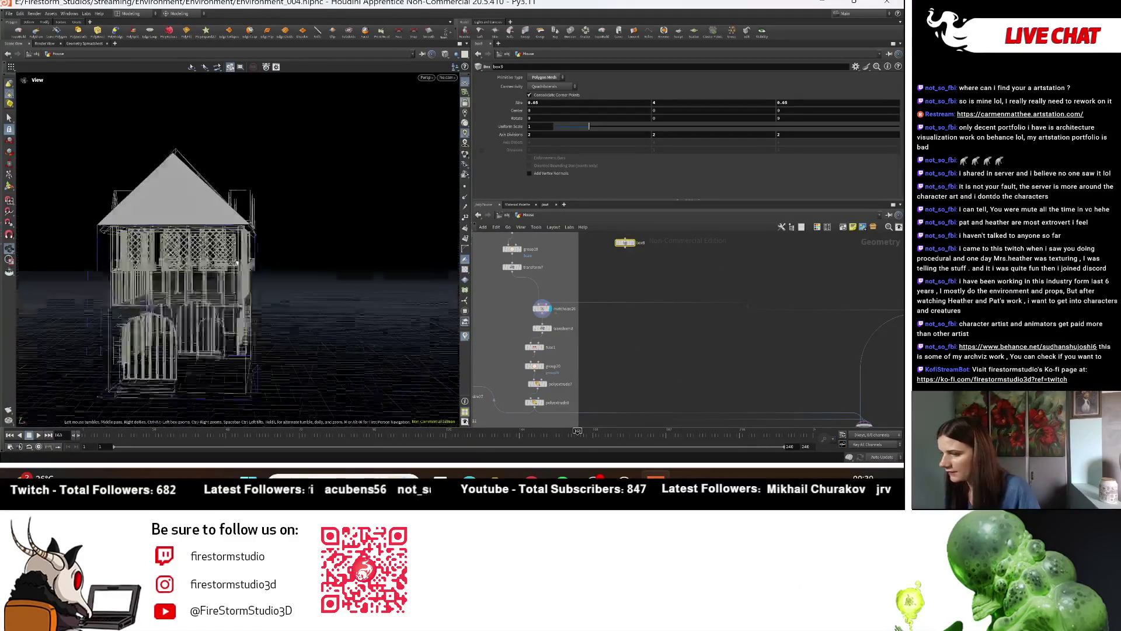
{"action": "scroll", "coordinate": [658, 266], "scroll_direction": "up", "scroll_amount": 2}
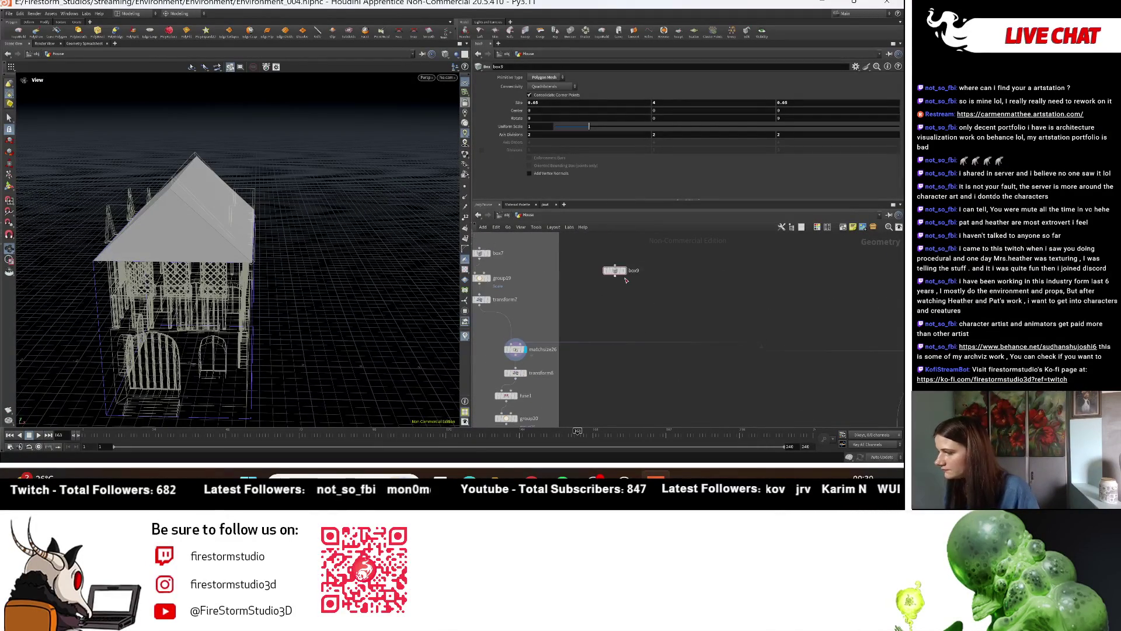
{"action": "middle_click_drag", "start_coordinate": [601, 321], "coordinate": [605, 327]}
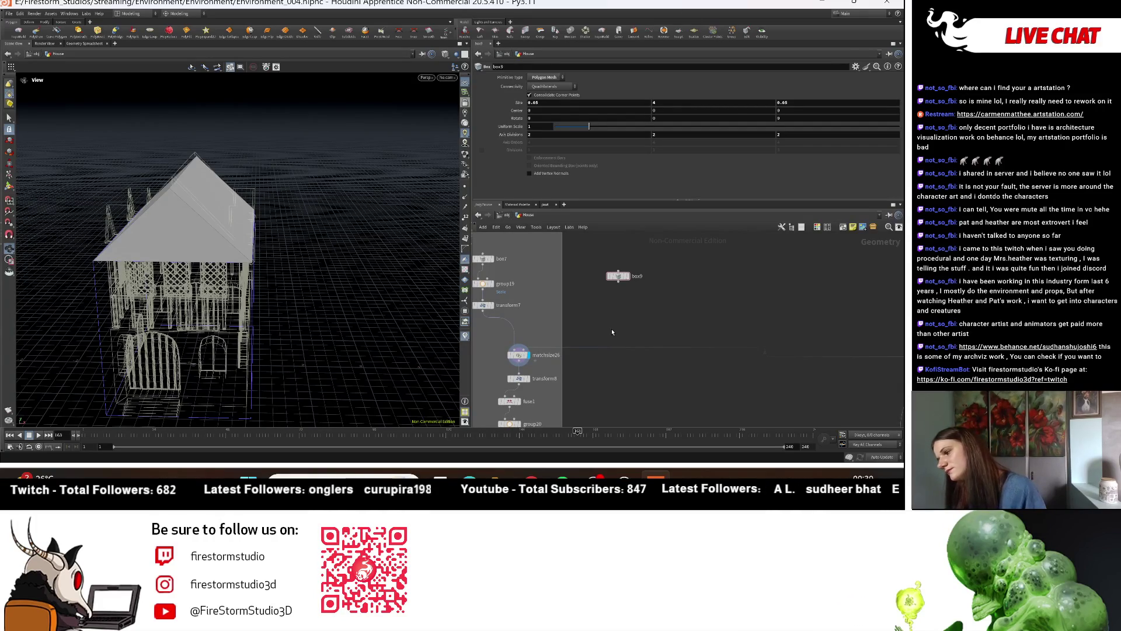
{"action": "scroll", "coordinate": [549, 353], "scroll_direction": "up", "scroll_amount": 3}
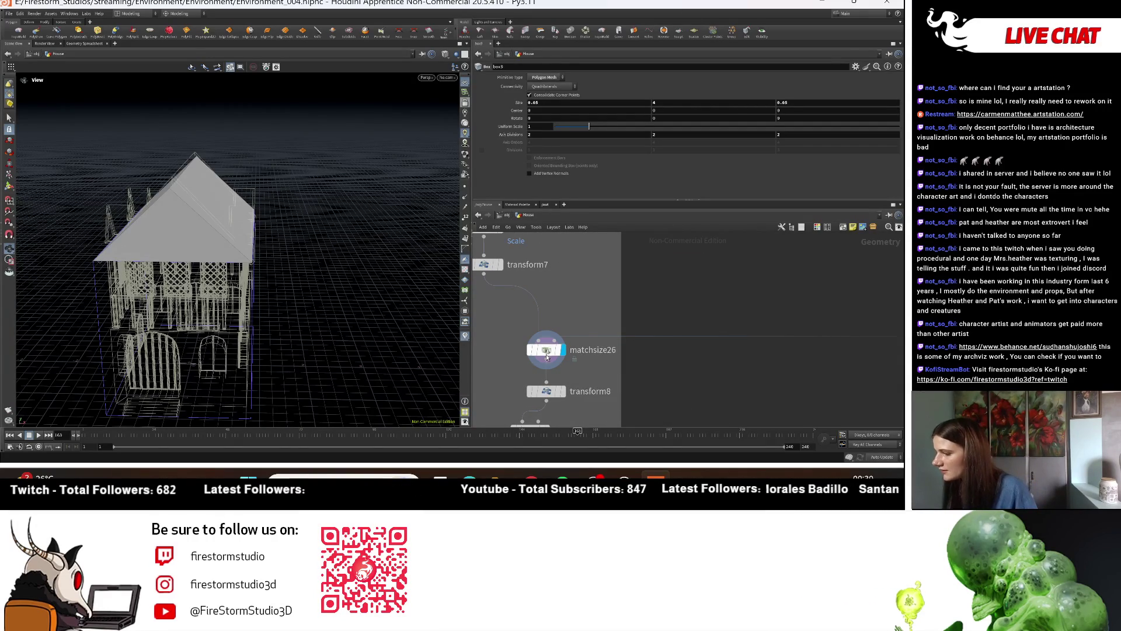
Step: Inspect matchsize26 and preview the transform7, box9 and matchsize26 outputs with the solid roof
{"action": "left_click", "coordinate": [546, 352]}
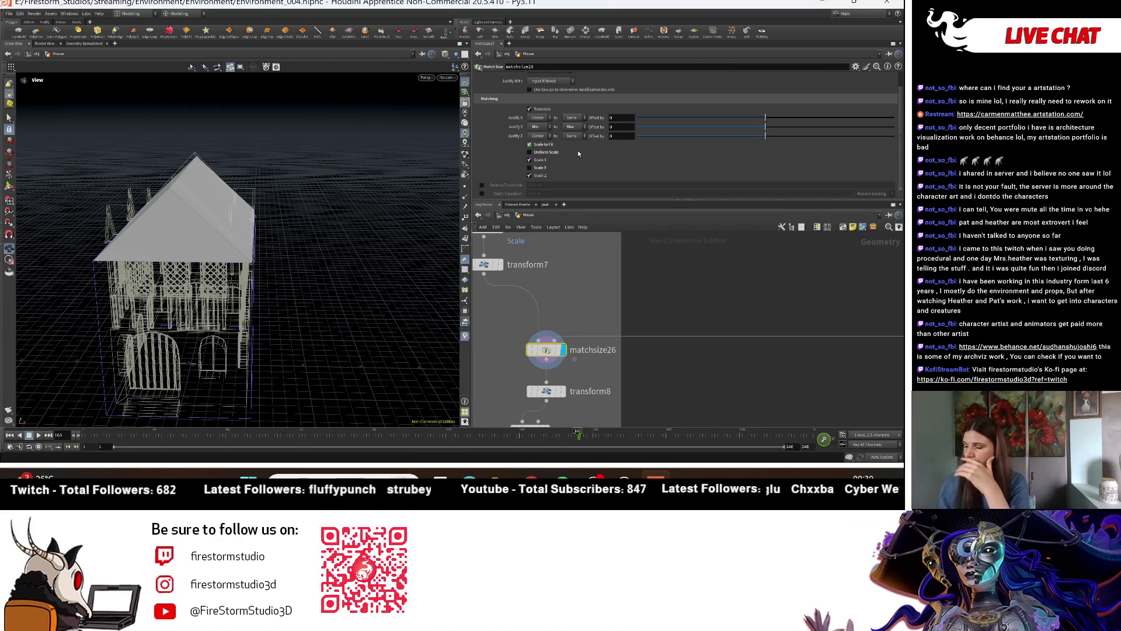
{"action": "middle_click_drag", "start_coordinate": [532, 259], "coordinate": [548, 319]}
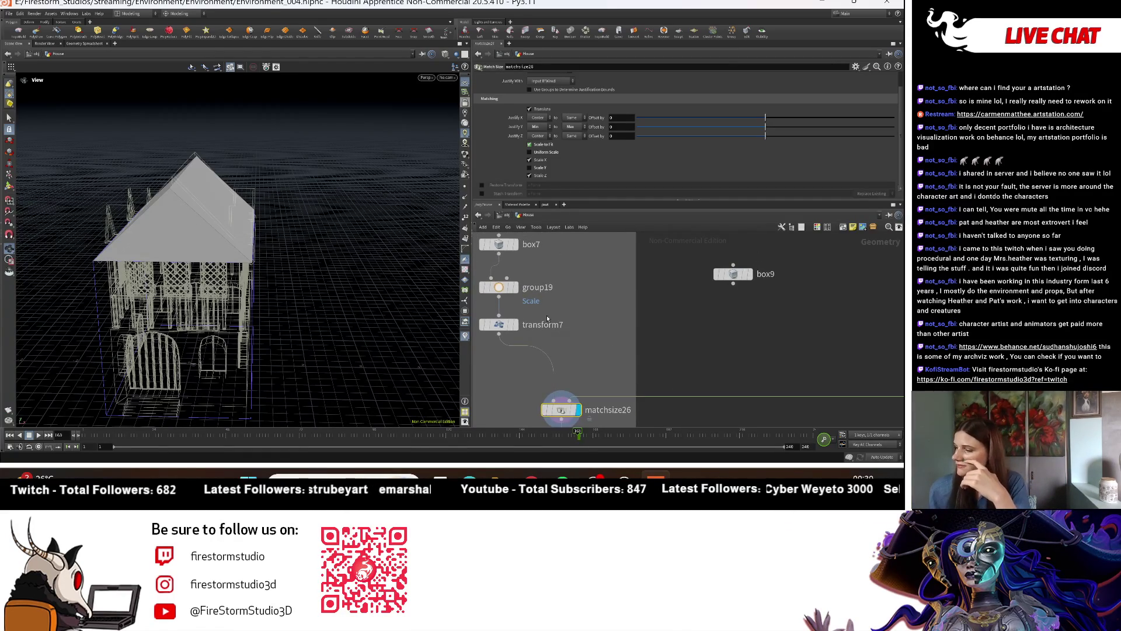
{"action": "left_click", "coordinate": [517, 325]}
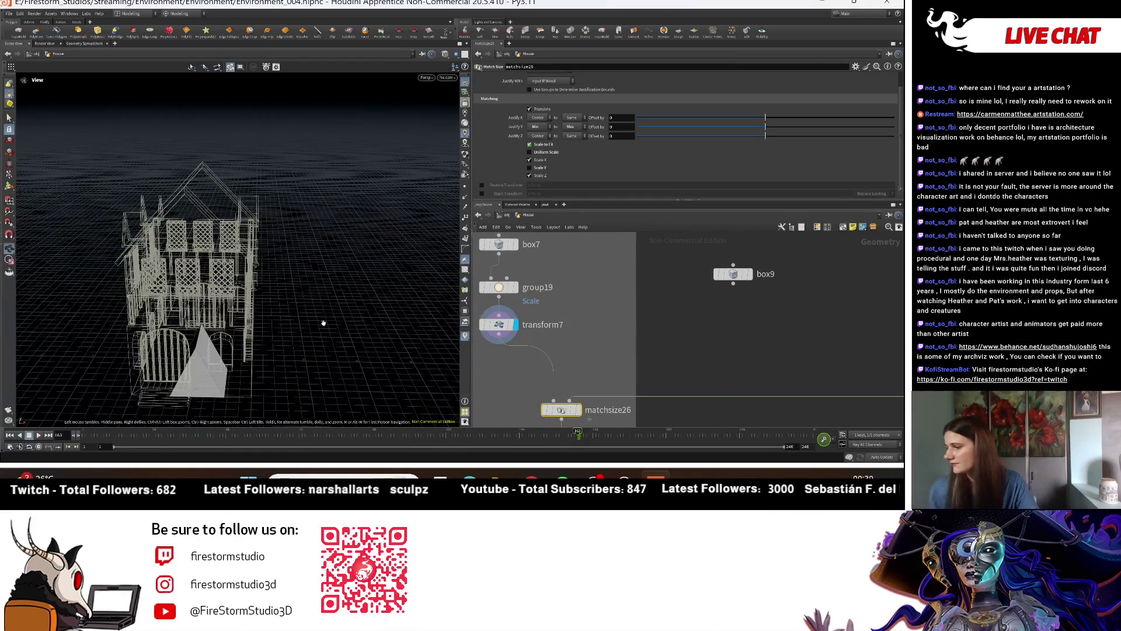
{"action": "left_click", "coordinate": [750, 274]}
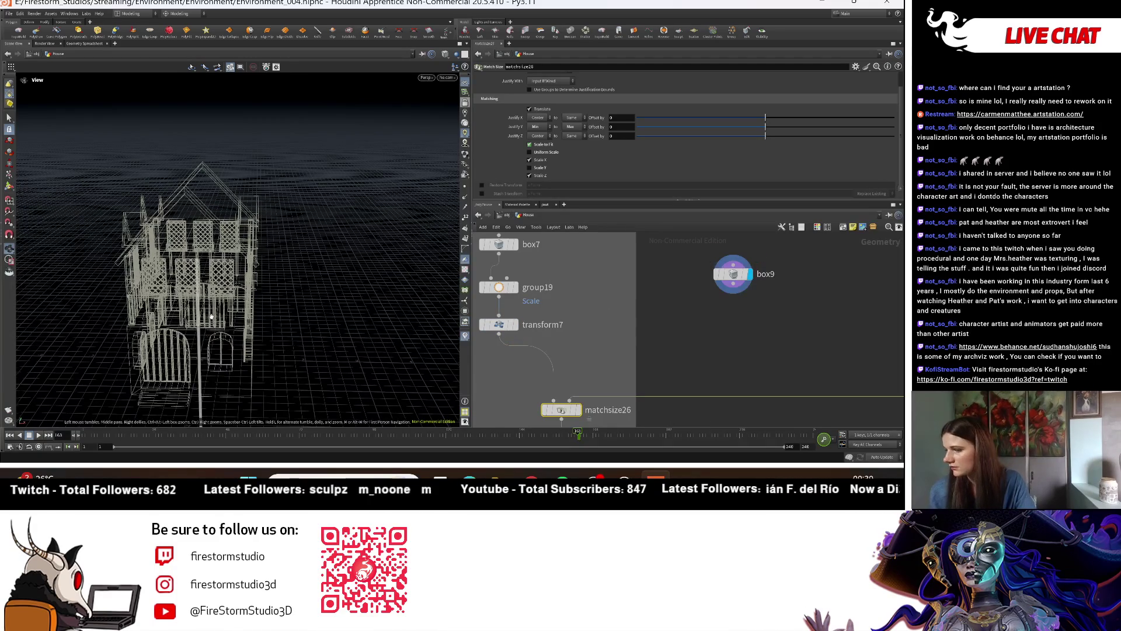
{"action": "mouse_move", "coordinate": [519, 331]}
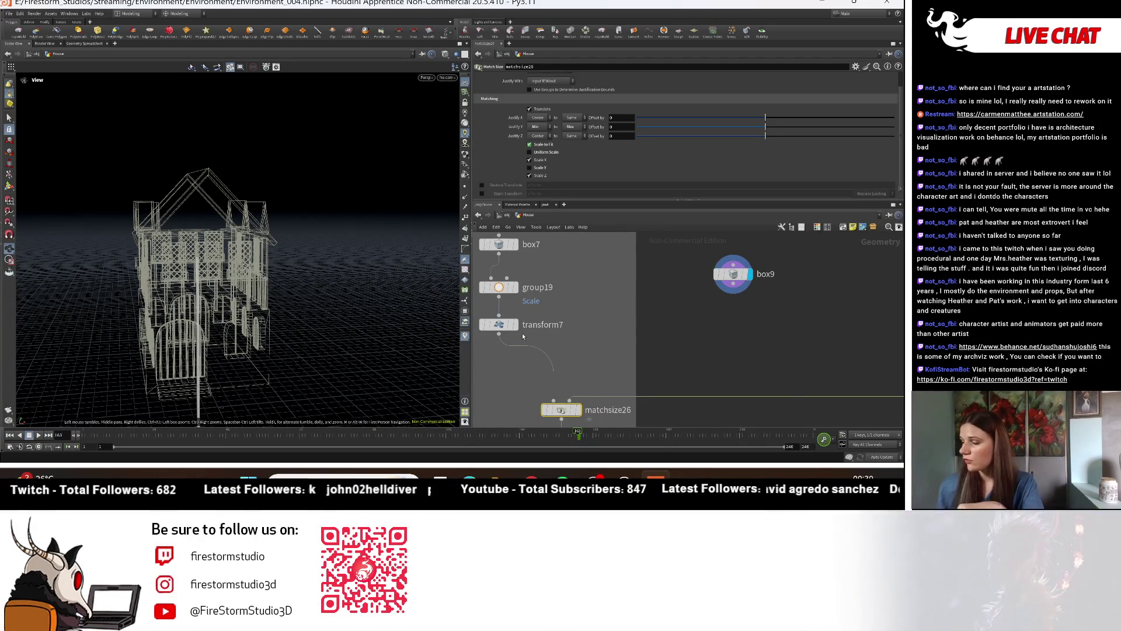
{"action": "left_click", "coordinate": [579, 410]}
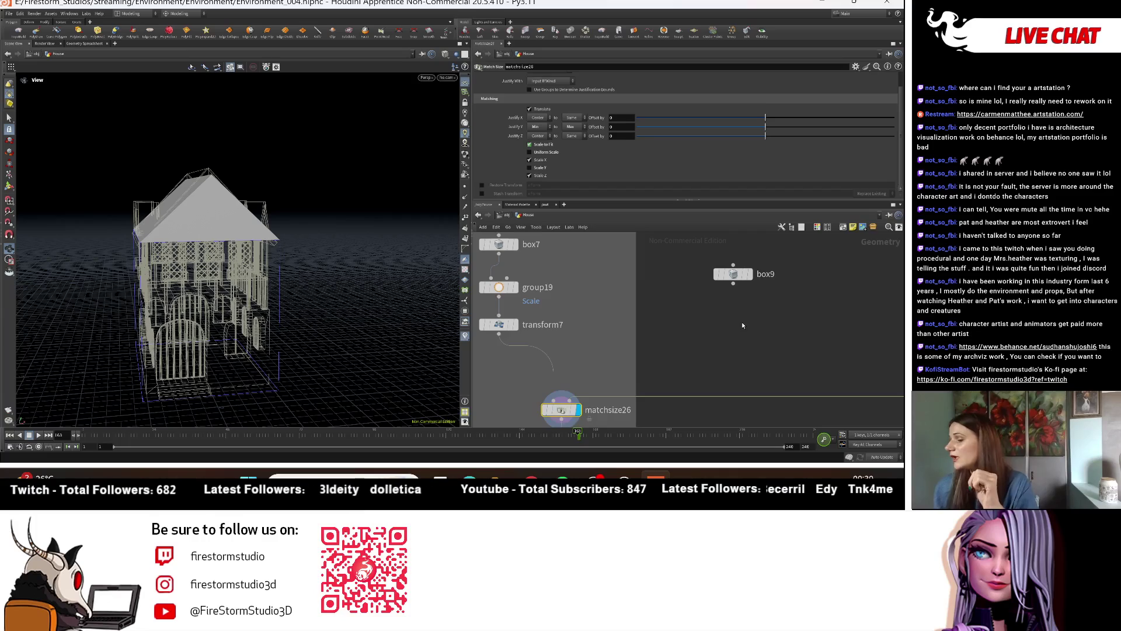
Step: Move matchsize26 up near transform7 and place transform8 beneath it
{"action": "scroll", "coordinate": [647, 380], "scroll_direction": "up", "scroll_amount": 2}
{"action": "left_click_drag", "start_coordinate": [616, 375], "coordinate": [554, 323]}
{"action": "scroll", "coordinate": [721, 351], "scroll_direction": "down", "scroll_amount": 3}
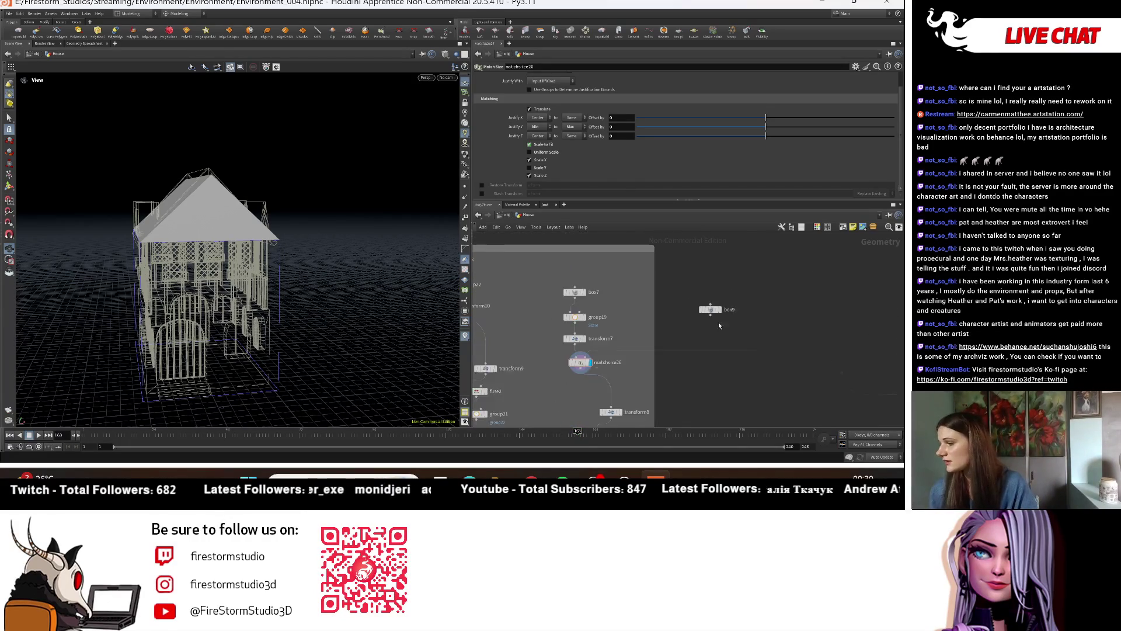
{"action": "mouse_move", "coordinate": [639, 371]}
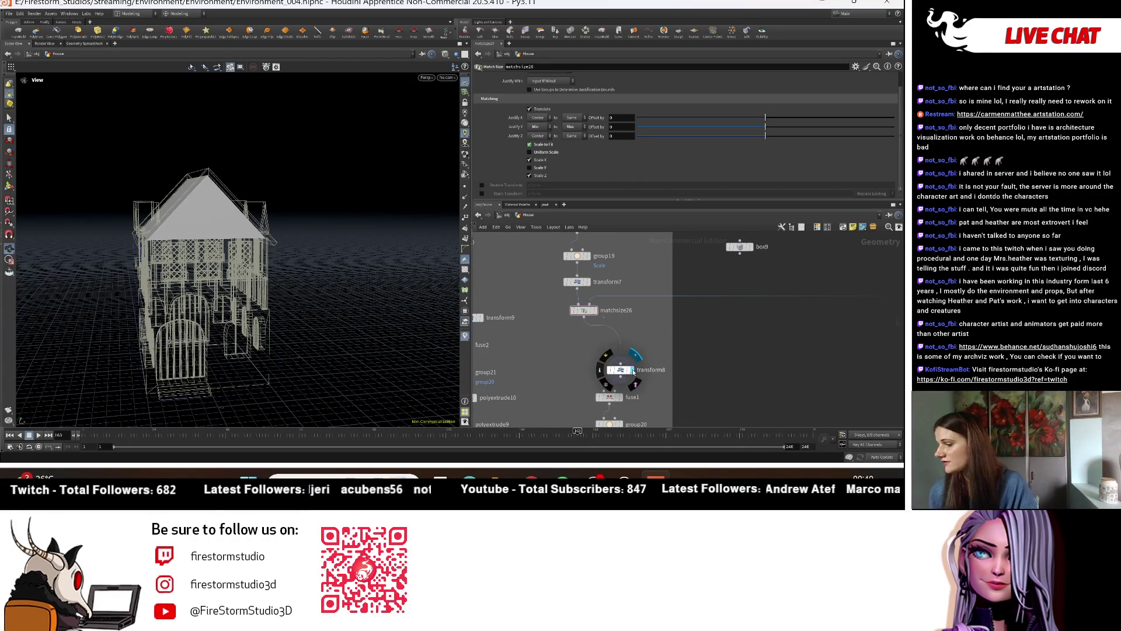
{"action": "left_click_drag", "start_coordinate": [630, 371], "coordinate": [575, 344]}
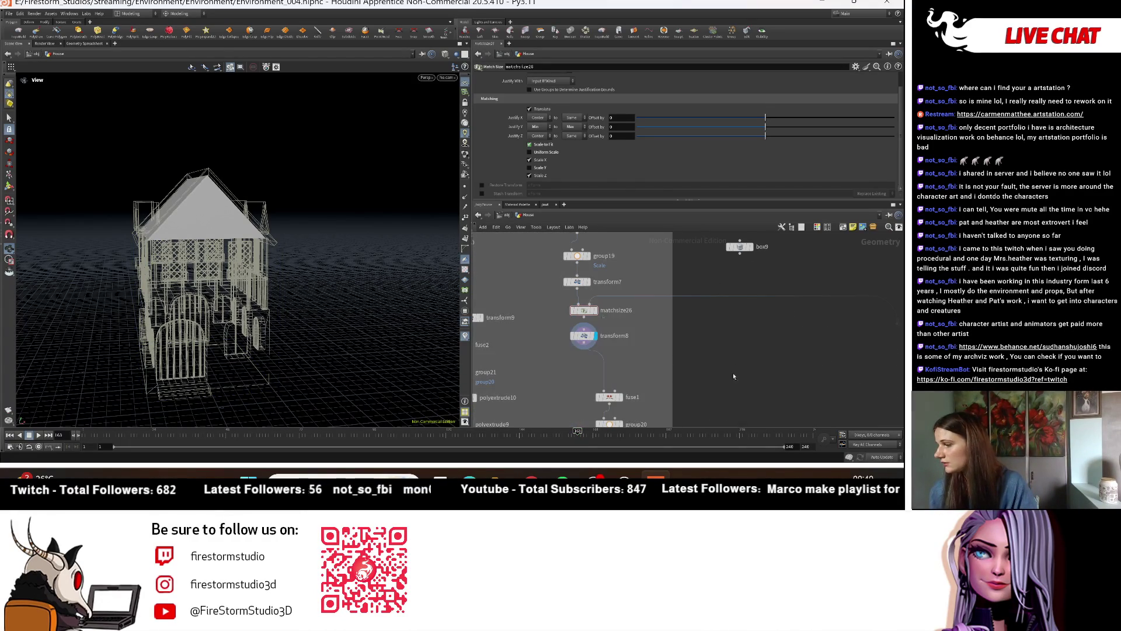
Step: Display box9's output in a three-quarter view and select box9 to edit its size
{"action": "middle_click_drag", "start_coordinate": [687, 387], "coordinate": [681, 341]}
{"action": "mouse_move", "coordinate": [275, 246]}
{"action": "left_mouse_down"}
{"action": "mouse_move", "coordinate": [329, 244]}
{"action": "mouse_move", "coordinate": [333, 258]}
{"action": "left_mouse_up"}
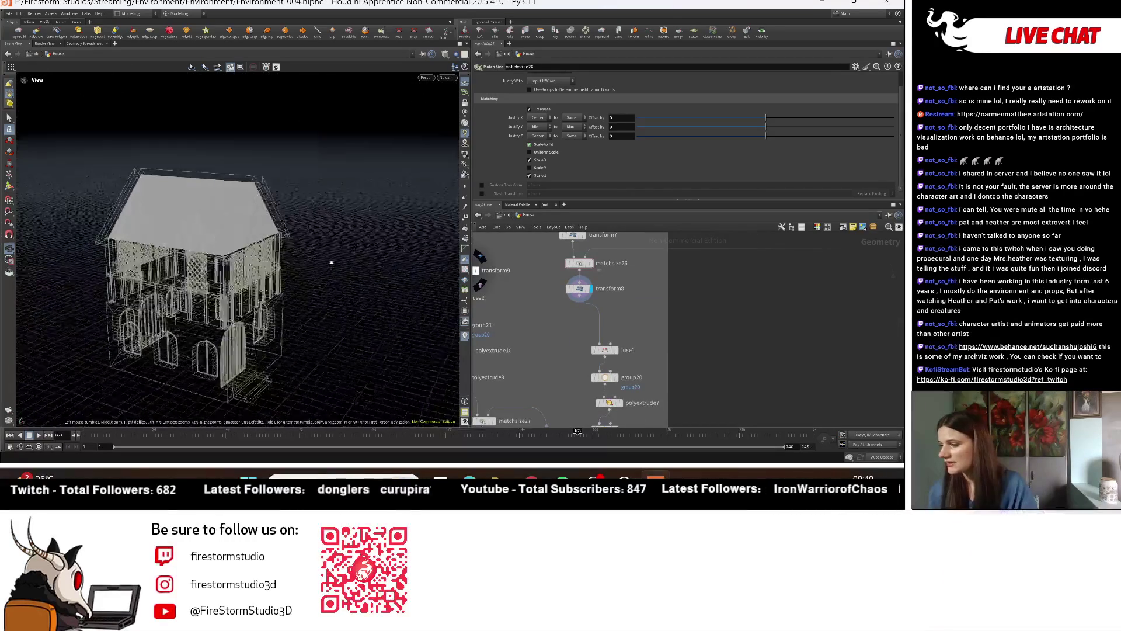
{"action": "middle_click_drag", "start_coordinate": [736, 274], "coordinate": [699, 316]}
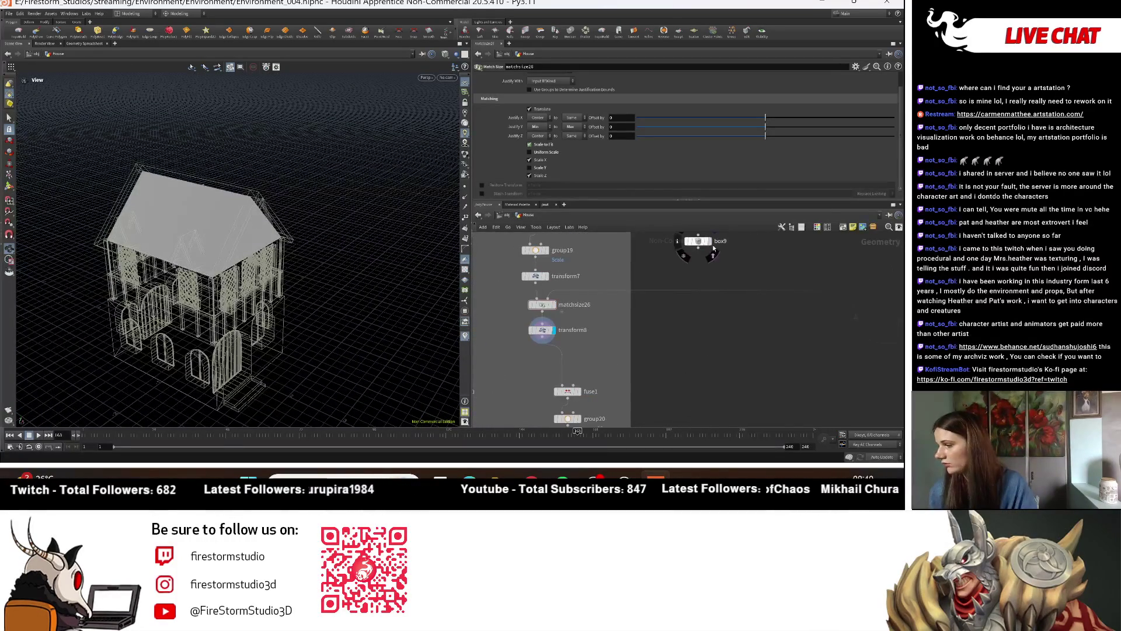
{"action": "left_click", "coordinate": [709, 242]}
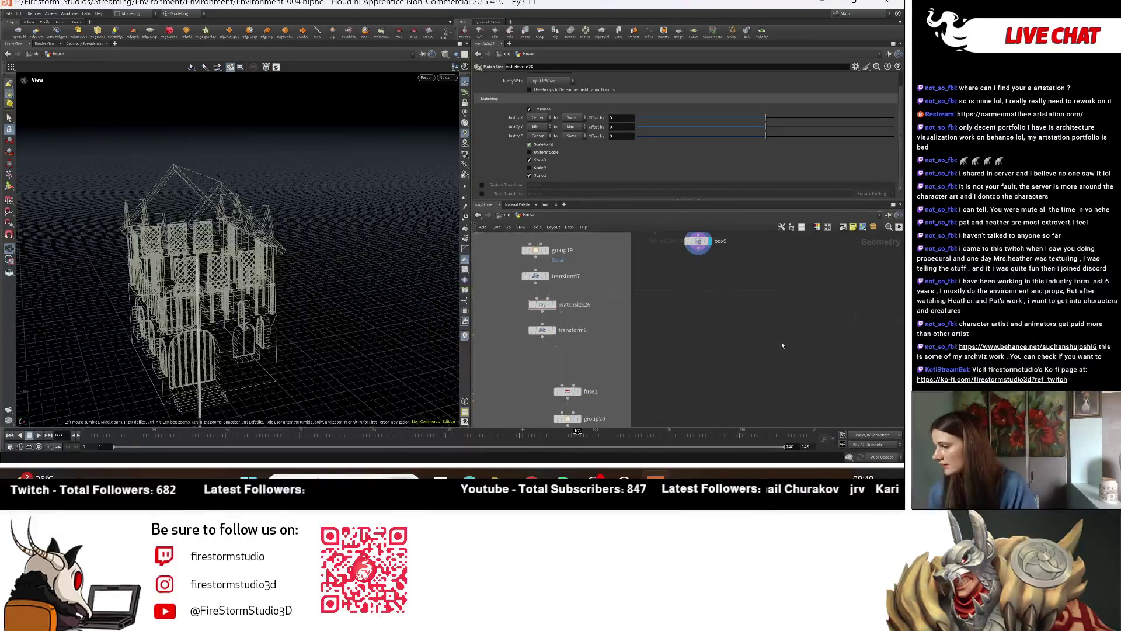
{"action": "scroll", "coordinate": [567, 343], "scroll_direction": "down", "scroll_amount": 2}
{"action": "left_click", "coordinate": [679, 258]}
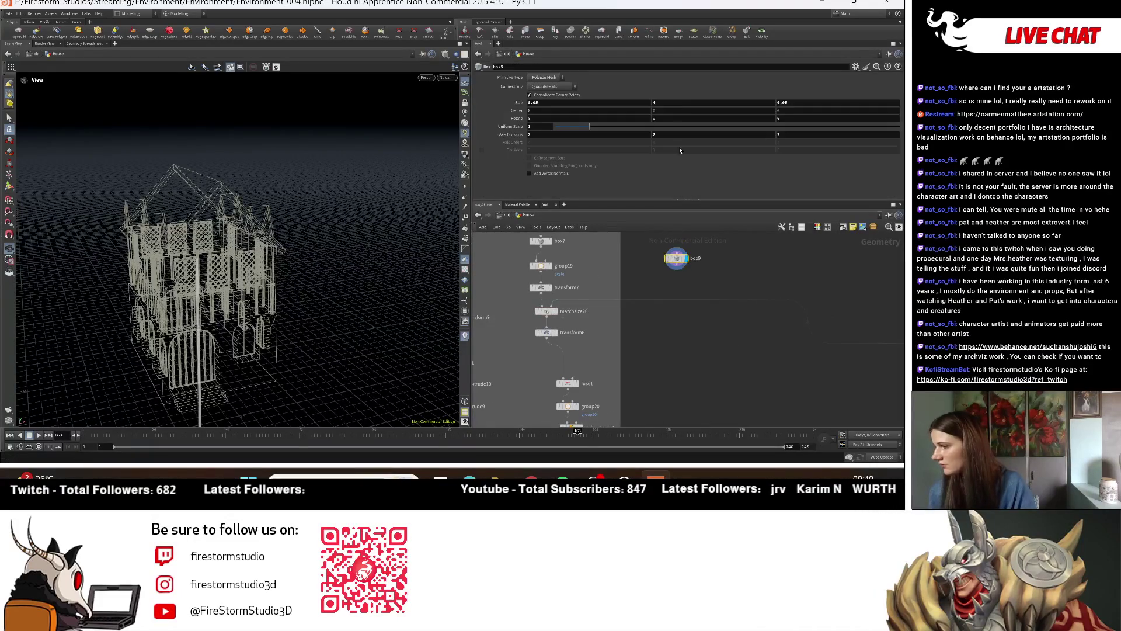
Step: Add a copy10 Copy and Transform node below box9, with box9 feeding it
{"action": "type", "text": "5"}
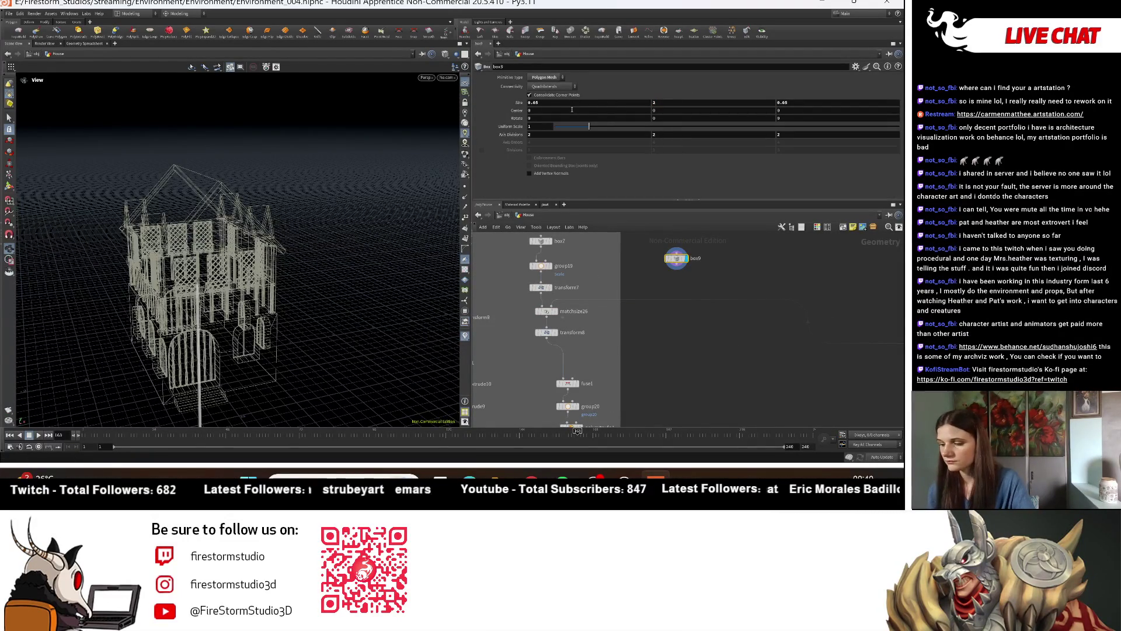
{"action": "left_click_drag", "start_coordinate": [314, 250], "coordinate": [268, 260]}
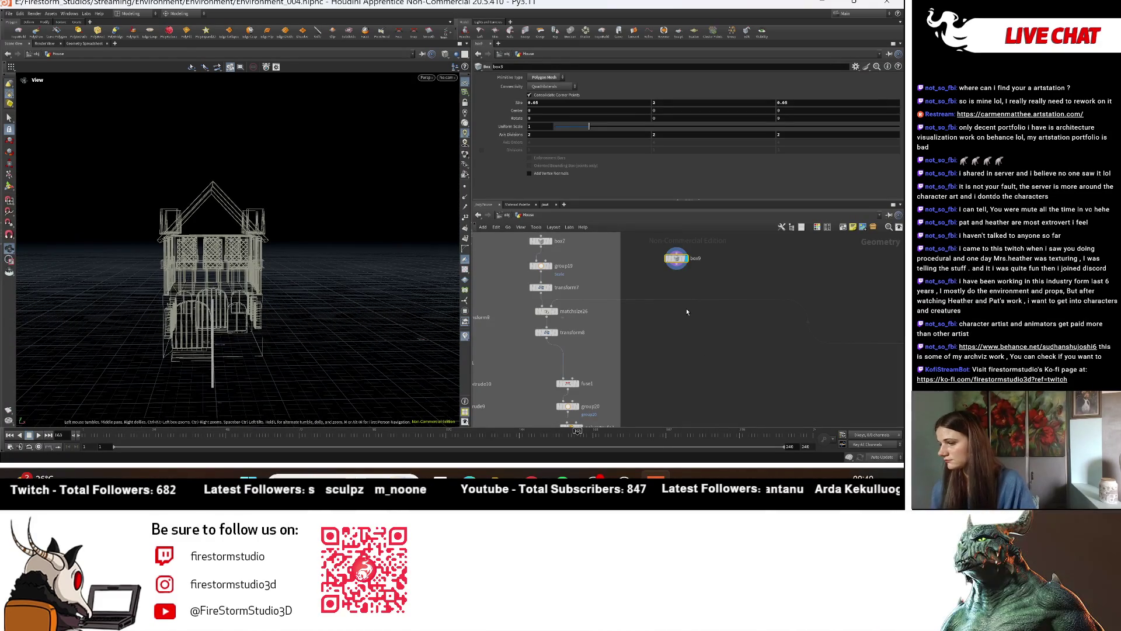
{"action": "scroll", "coordinate": [694, 290], "scroll_direction": "up", "scroll_amount": 2}
{"action": "middle_click_drag", "start_coordinate": [695, 290], "coordinate": [685, 289]}
{"action": "key", "text": "Tab"}
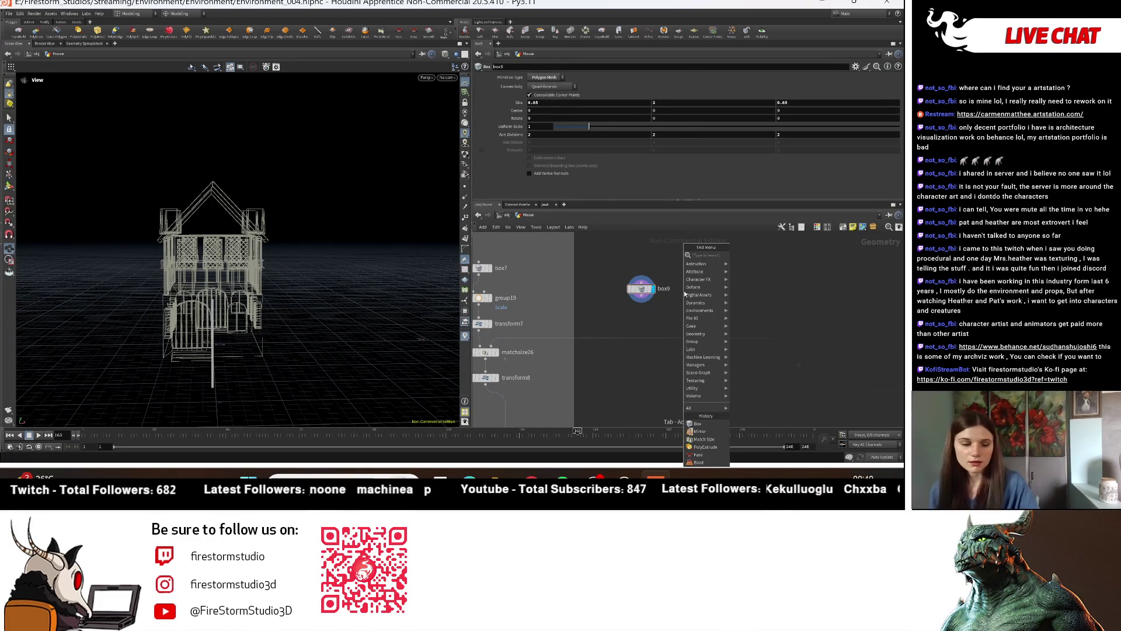
{"action": "type", "text": "copy"}
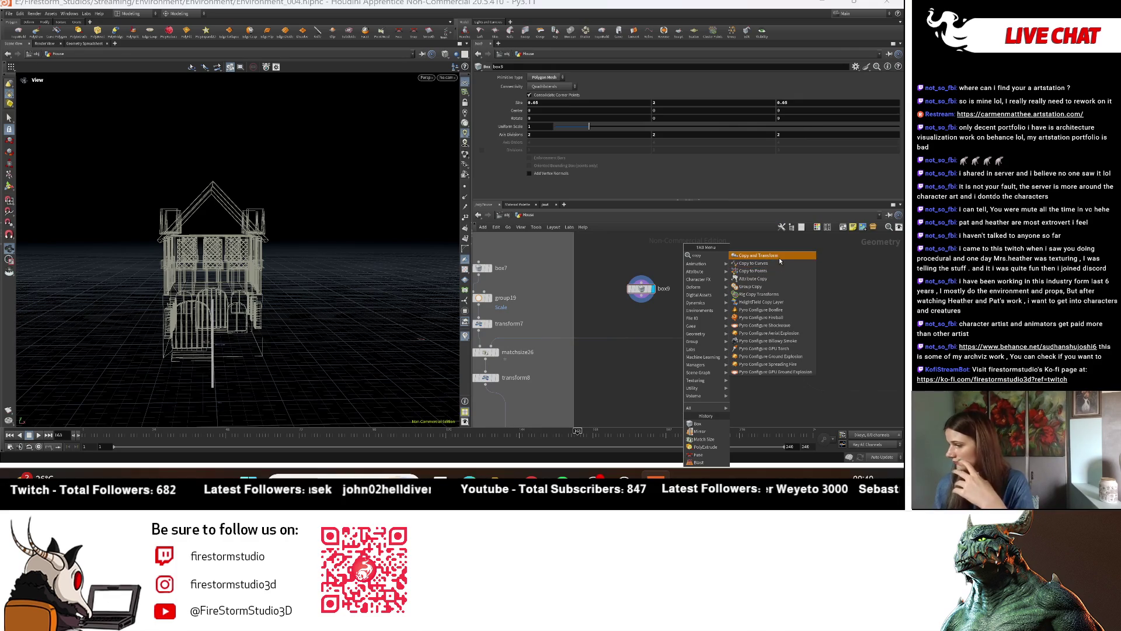
{"action": "left_click", "coordinate": [779, 256]}
{"action": "left_click", "coordinate": [660, 304]}
{"action": "mouse_move", "coordinate": [650, 311]}
{"action": "left_click_drag", "start_coordinate": [644, 296], "coordinate": [644, 301]}
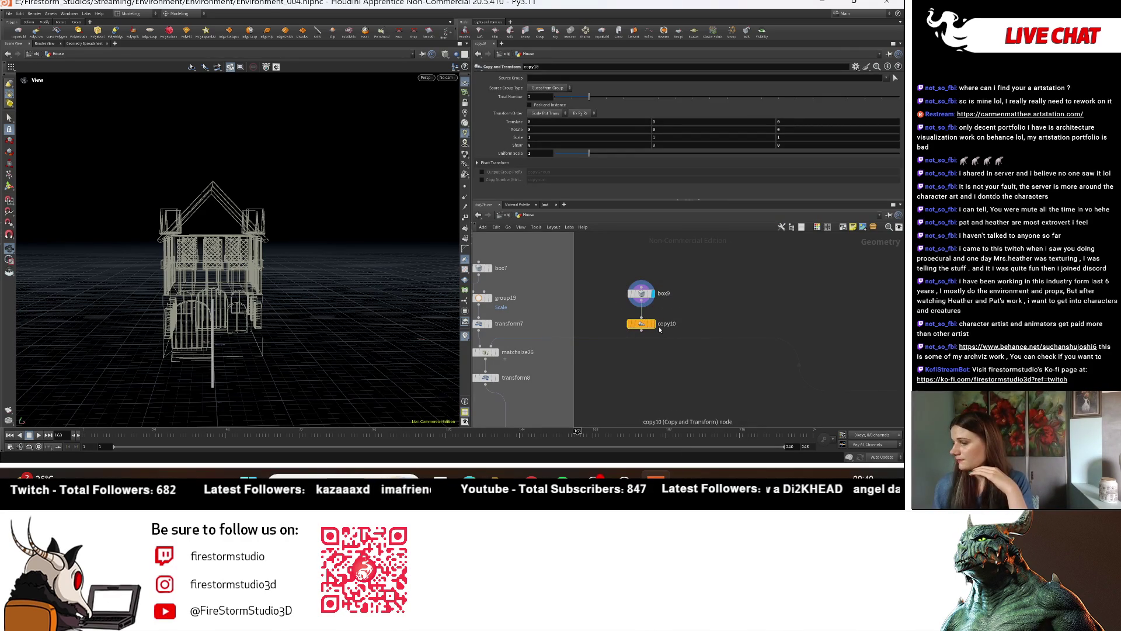
Step: Set copy10's X offset to 0.35 to space the two post copies
{"action": "scroll", "coordinate": [544, 292], "scroll_direction": "up", "scroll_amount": 2}
{"action": "scroll", "coordinate": [343, 268], "scroll_direction": "up", "scroll_amount": 2}
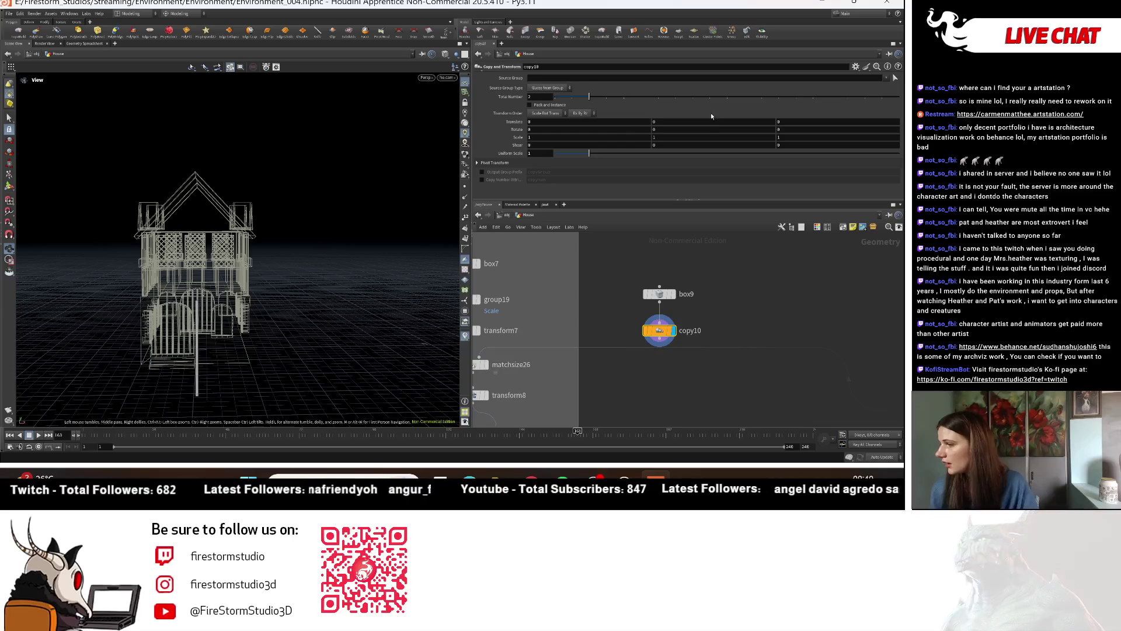
{"action": "mouse_move", "coordinate": [311, 269]}
{"action": "left_mouse_down"}
{"action": "mouse_move", "coordinate": [316, 297]}
{"action": "mouse_move", "coordinate": [327, 281]}
{"action": "left_mouse_up"}
{"action": "middle_click", "coordinate": [577, 121]}
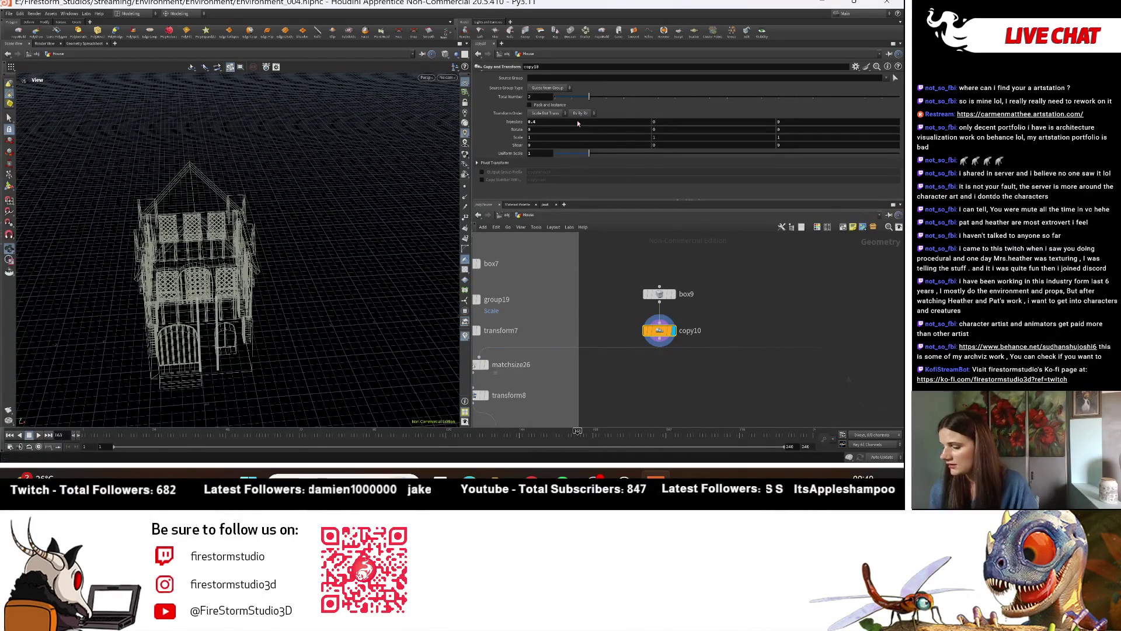
{"action": "mouse_move", "coordinate": [327, 281]}
{"action": "left_mouse_down"}
{"action": "mouse_move", "coordinate": [350, 289]}
{"action": "mouse_move", "coordinate": [319, 302]}
{"action": "left_mouse_up"}
{"action": "scroll", "coordinate": [353, 287], "scroll_direction": "up", "scroll_amount": 3}
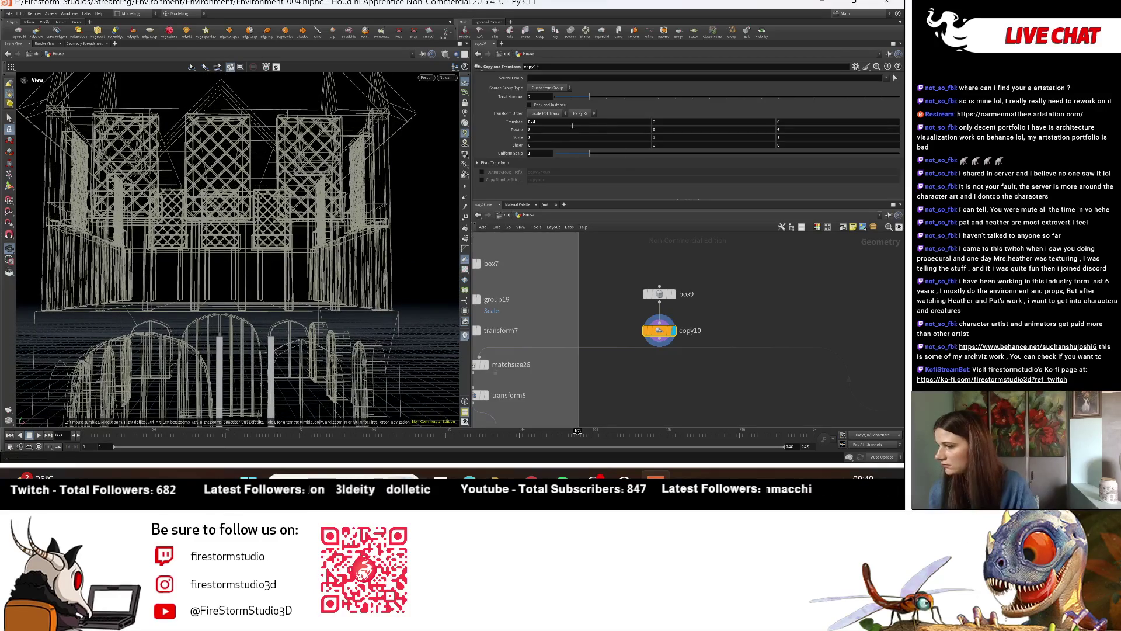
{"action": "left_click", "coordinate": [563, 123]}
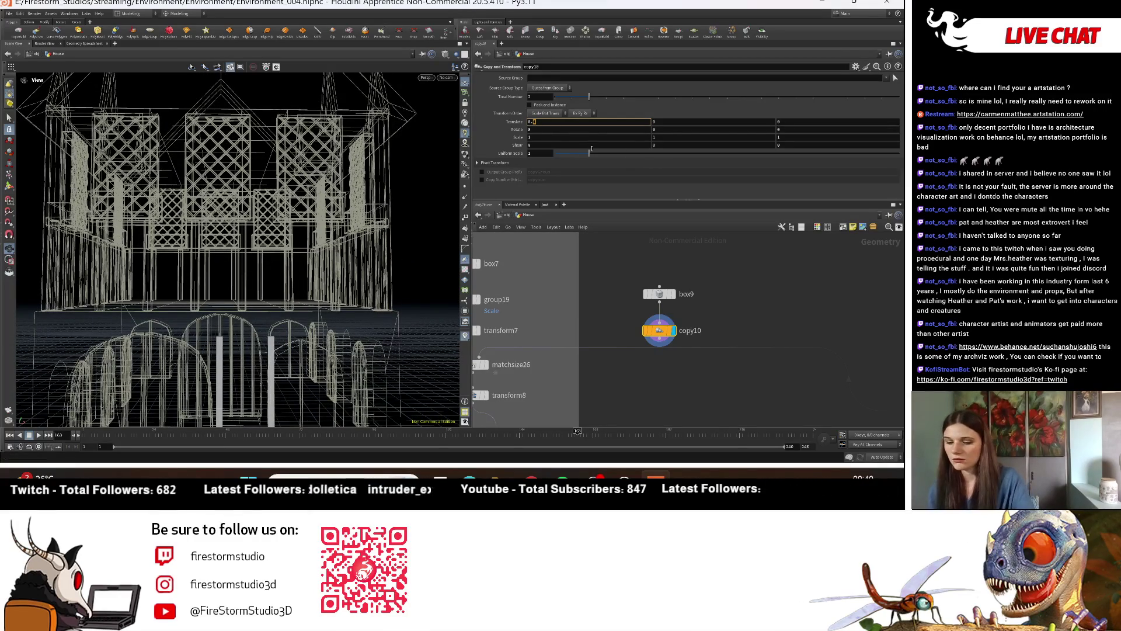
{"action": "type", "text": "5"}
{"action": "key", "text": "Return"}
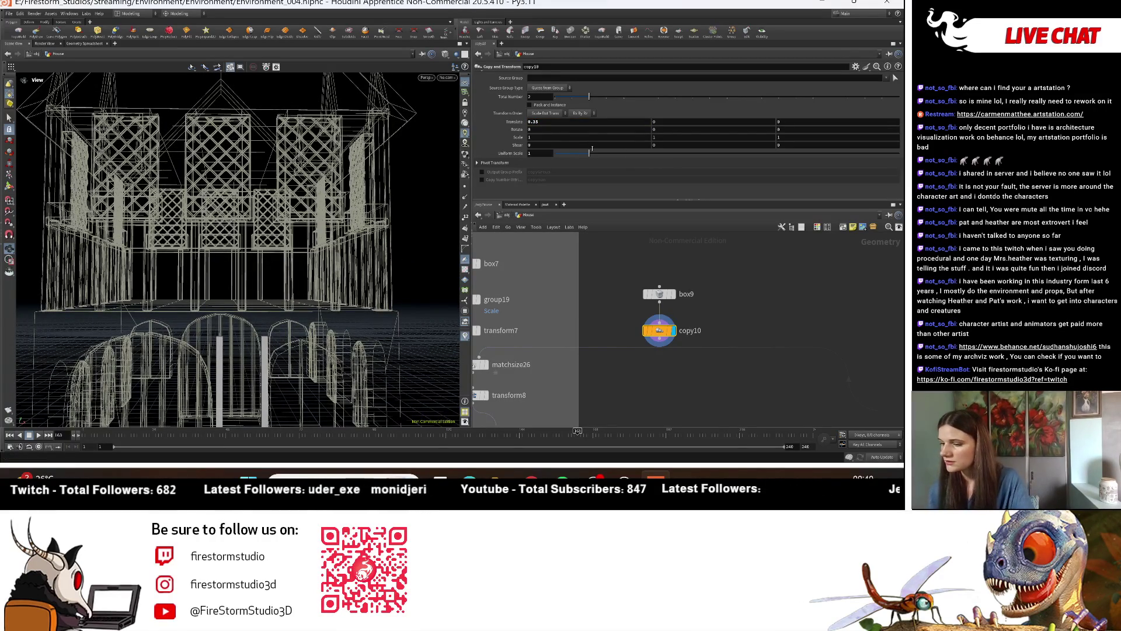
Step: Orbit around the house and frame it fully in the viewport
{"action": "mouse_move", "coordinate": [234, 280]}
{"action": "left_mouse_down"}
{"action": "mouse_move", "coordinate": [230, 250]}
{"action": "mouse_move", "coordinate": [304, 258]}
{"action": "left_mouse_up"}
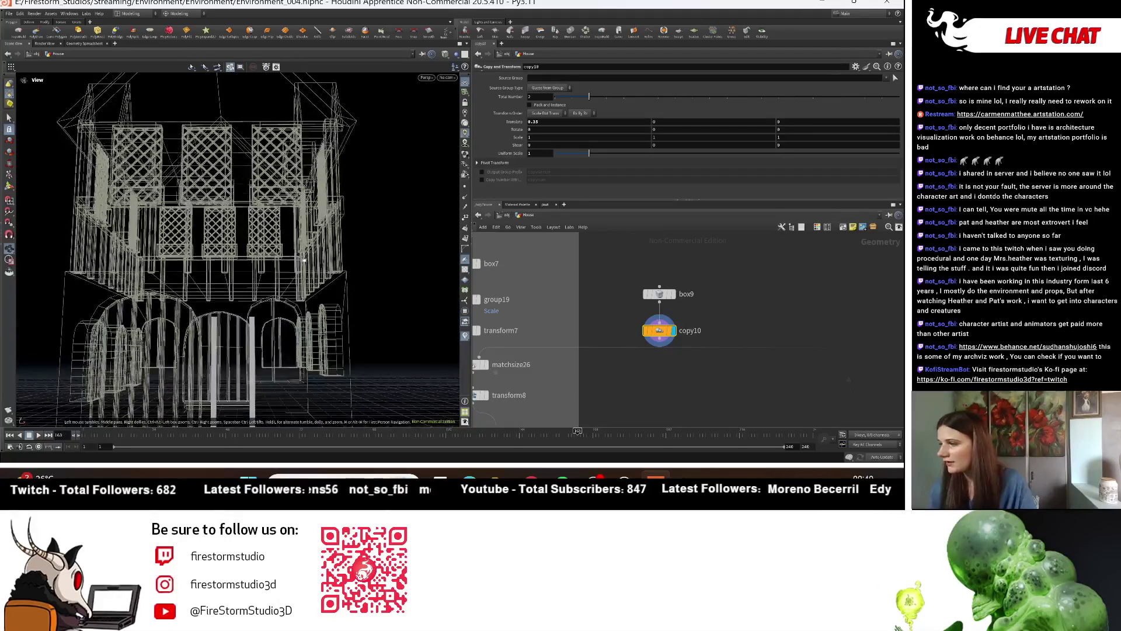
{"action": "left_click_drag", "start_coordinate": [304, 259], "coordinate": [415, 91]}
{"action": "key", "text": "h"}
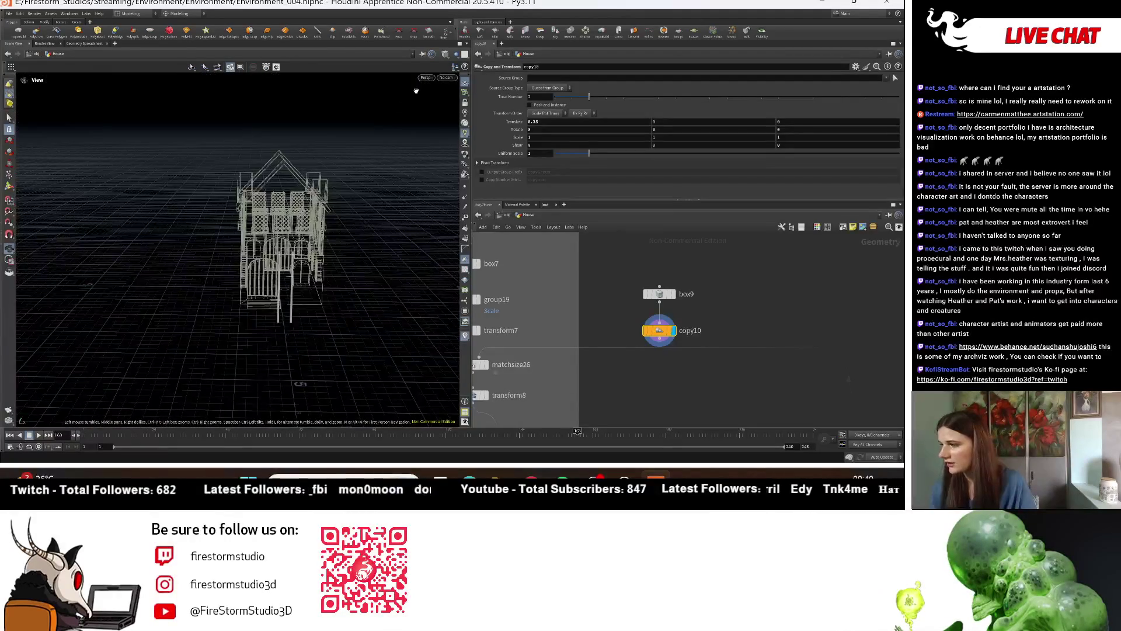
{"action": "left_click", "coordinate": [426, 77]}
Step: Switch to the Front view and position the house lower in the viewport
{"action": "mouse_move", "coordinate": [439, 92]}
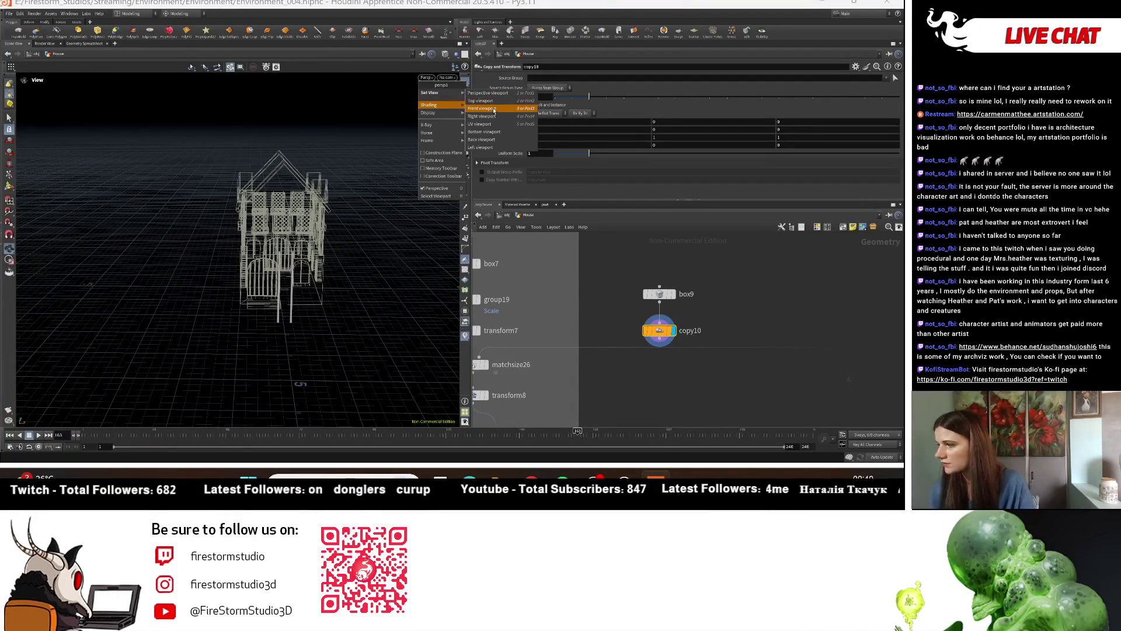
{"action": "left_click", "coordinate": [494, 109]}
{"action": "scroll", "coordinate": [303, 266], "scroll_direction": "down", "scroll_amount": 3}
{"action": "scroll", "coordinate": [266, 281], "scroll_direction": "down", "scroll_amount": 2}
{"action": "middle_click_drag", "start_coordinate": [266, 280], "coordinate": [287, 244]}
{"action": "middle_click_drag", "start_coordinate": [287, 163], "coordinate": [286, 219]}
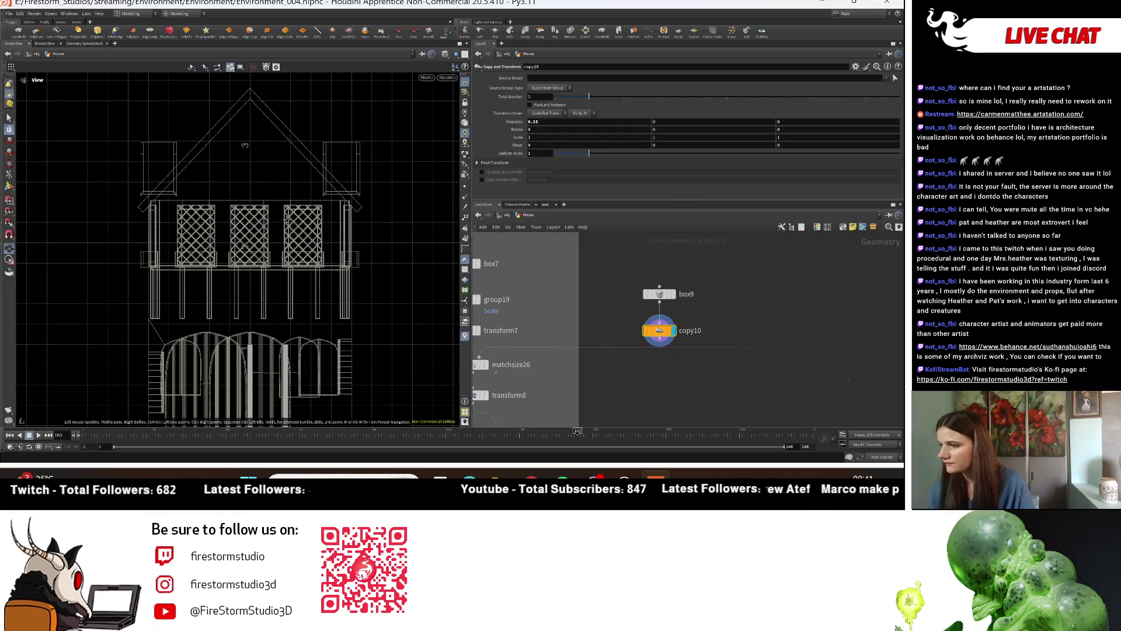
{"action": "scroll", "coordinate": [600, 297], "scroll_direction": "up", "scroll_amount": 2}
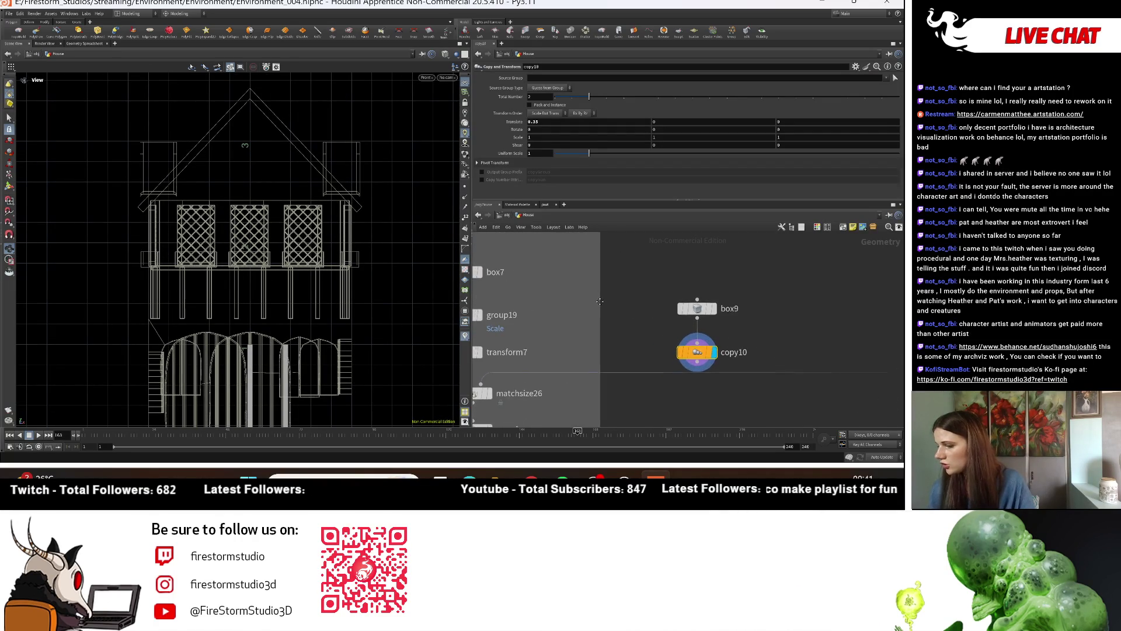
Step: Set box7's Axis Divisions to 8, undoing an accidental uniform scale change
{"action": "middle_click_drag", "start_coordinate": [600, 297], "coordinate": [636, 359]}
{"action": "scroll", "coordinate": [685, 317], "scroll_direction": "down", "scroll_amount": 1}
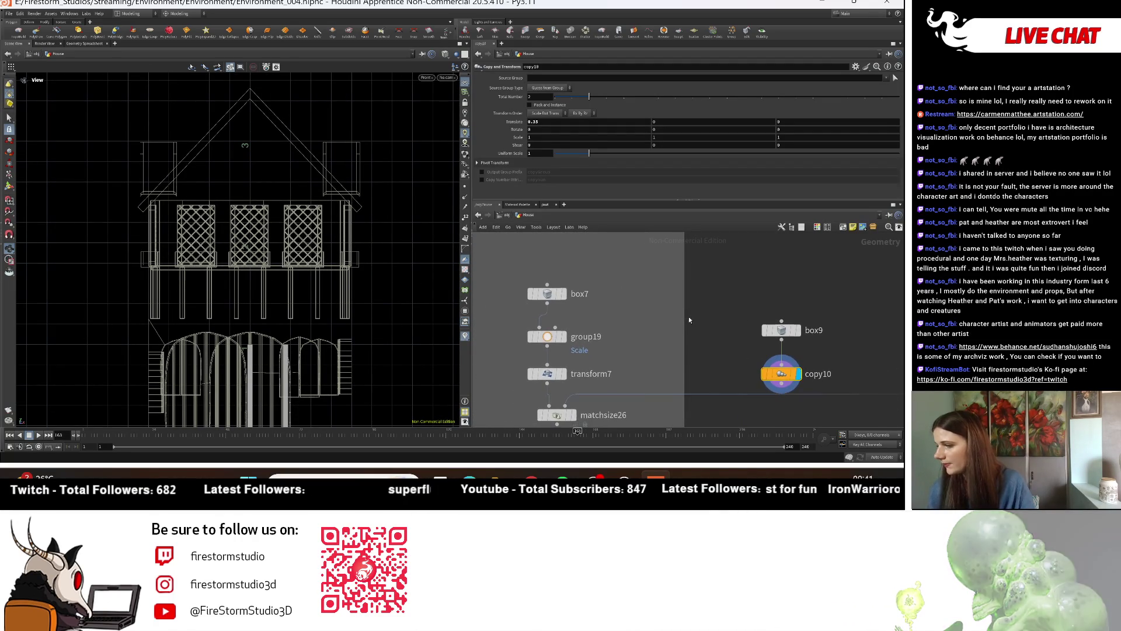
{"action": "middle_click_drag", "start_coordinate": [686, 317], "coordinate": [632, 277]}
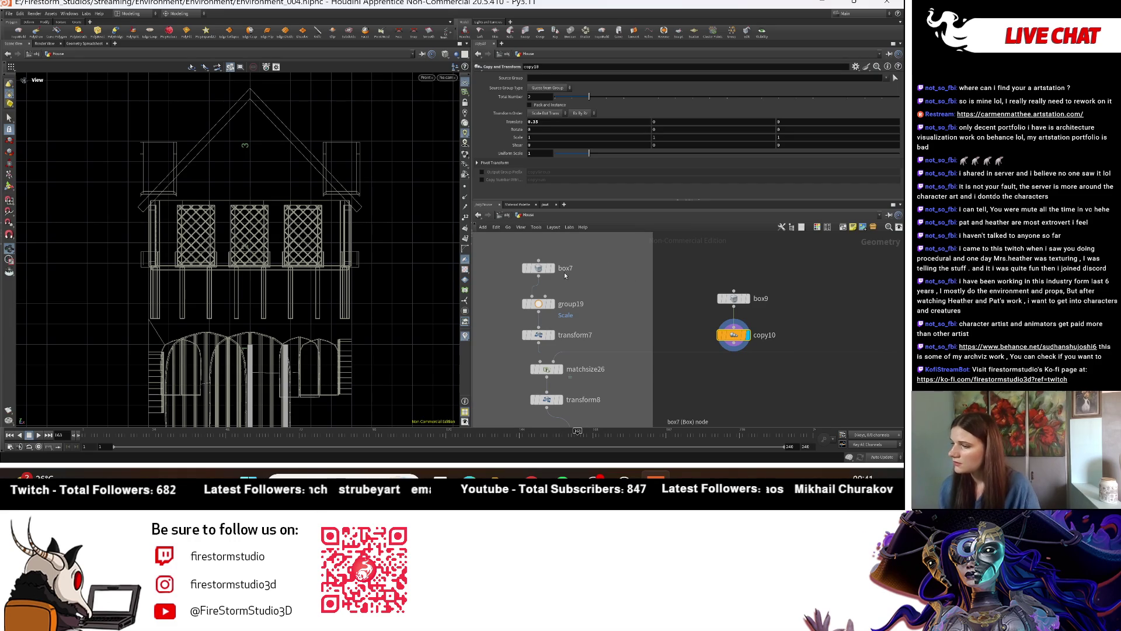
{"action": "scroll", "coordinate": [562, 275], "scroll_direction": "up", "scroll_amount": 1}
{"action": "left_click", "coordinate": [532, 268]}
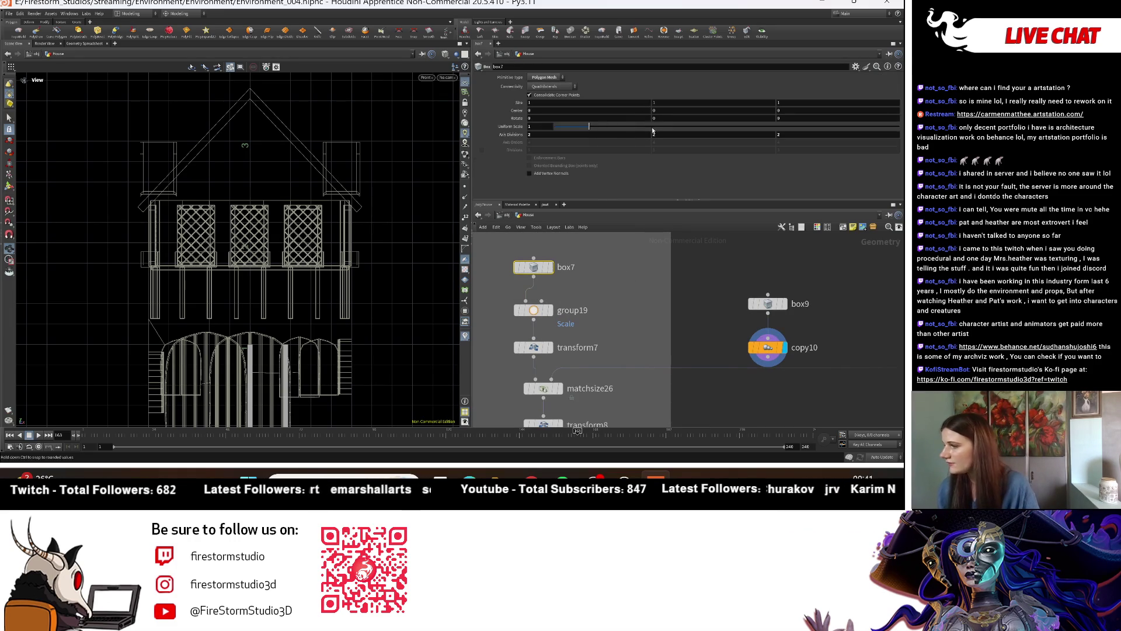
{"action": "left_click_drag", "start_coordinate": [588, 128], "coordinate": [590, 128]}
{"action": "key", "text": "ctrl+z"}
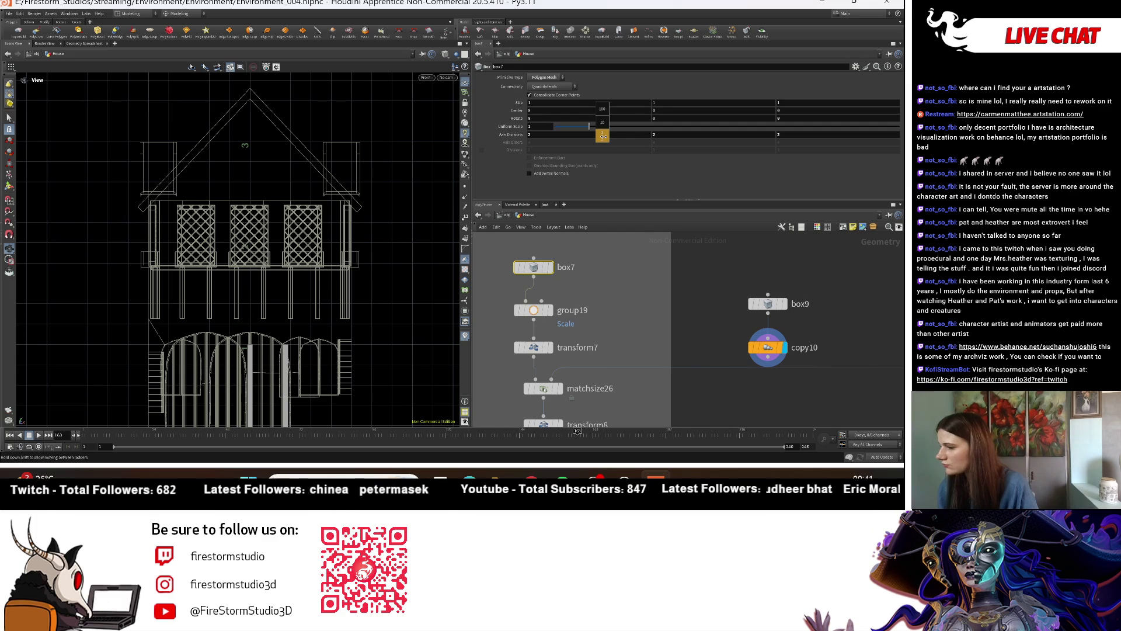
{"action": "middle_click_drag", "start_coordinate": [621, 136], "coordinate": [632, 138]}
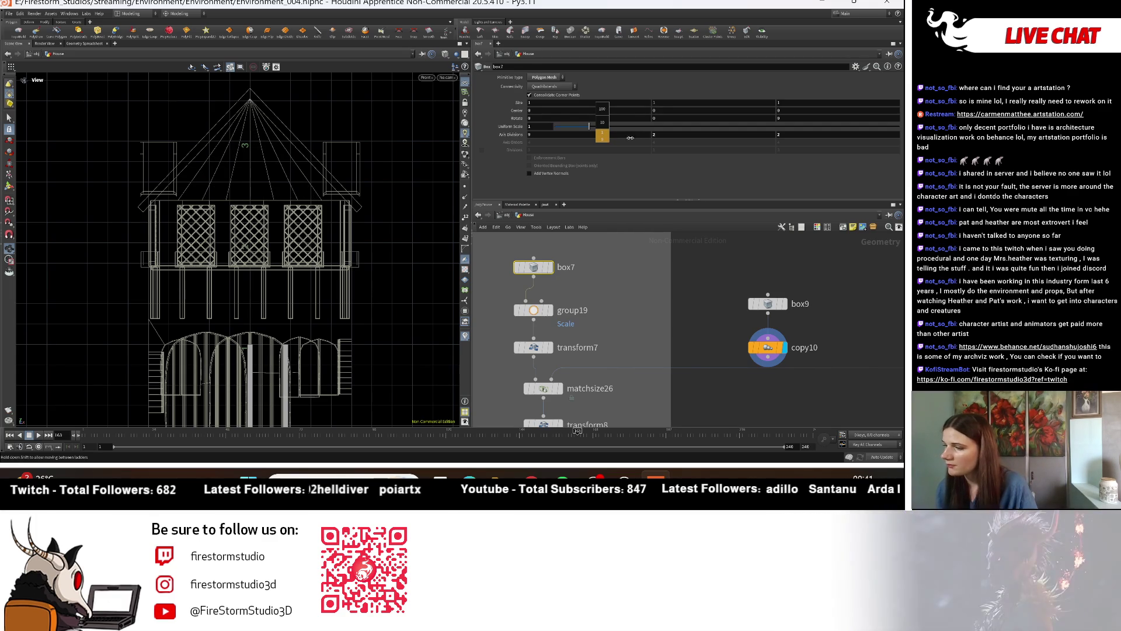
{"action": "middle_click_drag", "start_coordinate": [632, 137], "coordinate": [628, 138]}
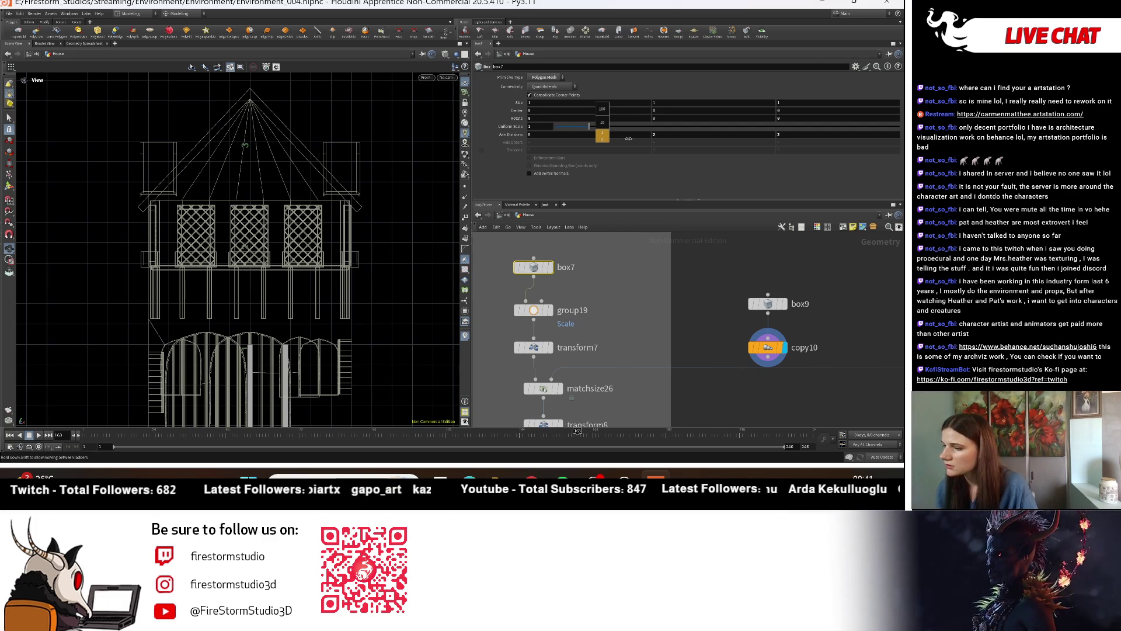
{"action": "middle_click_drag", "start_coordinate": [818, 279], "coordinate": [718, 300]}
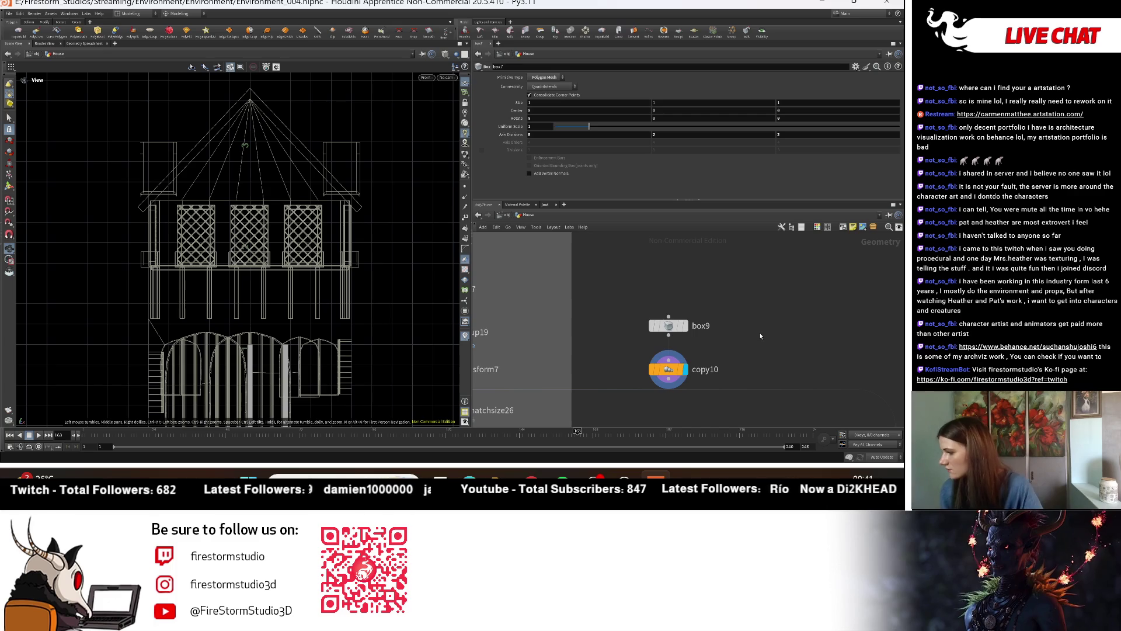
{"action": "key", "text": "Tab"}
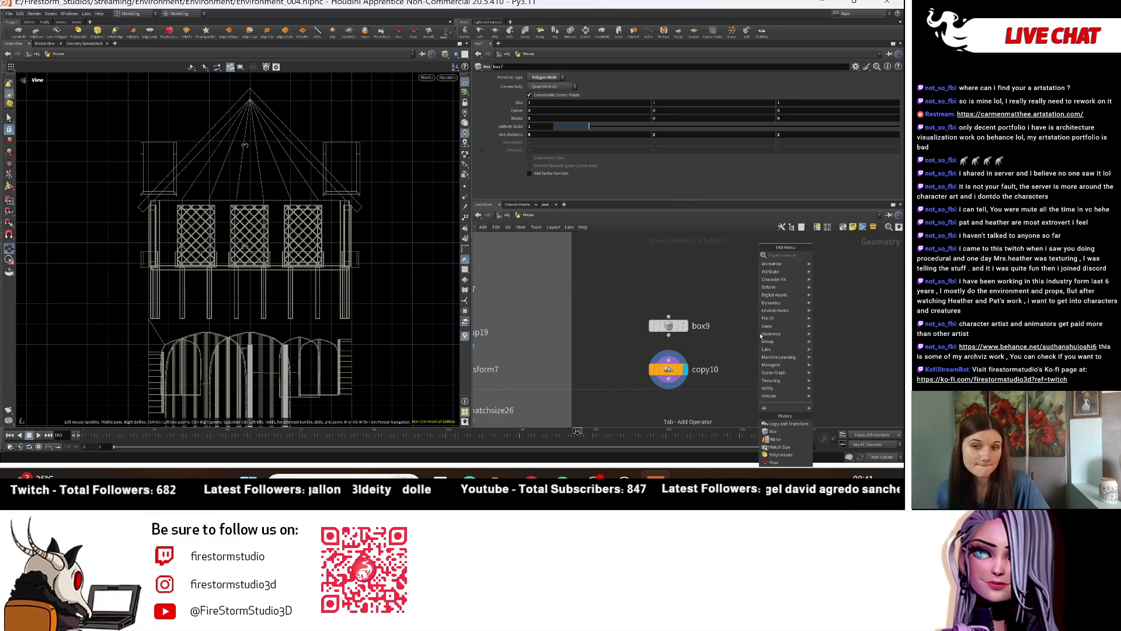
Step: Place a new Group Create node, group25, beside box9
{"action": "type", "text": "gr"}
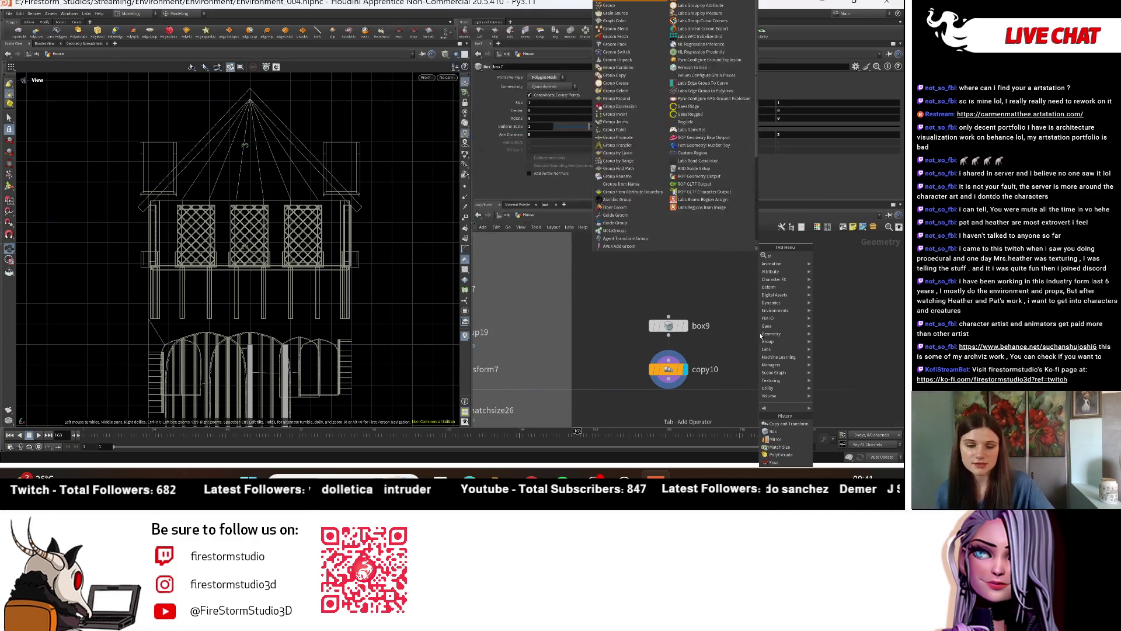
{"action": "type", "text": "oup"}
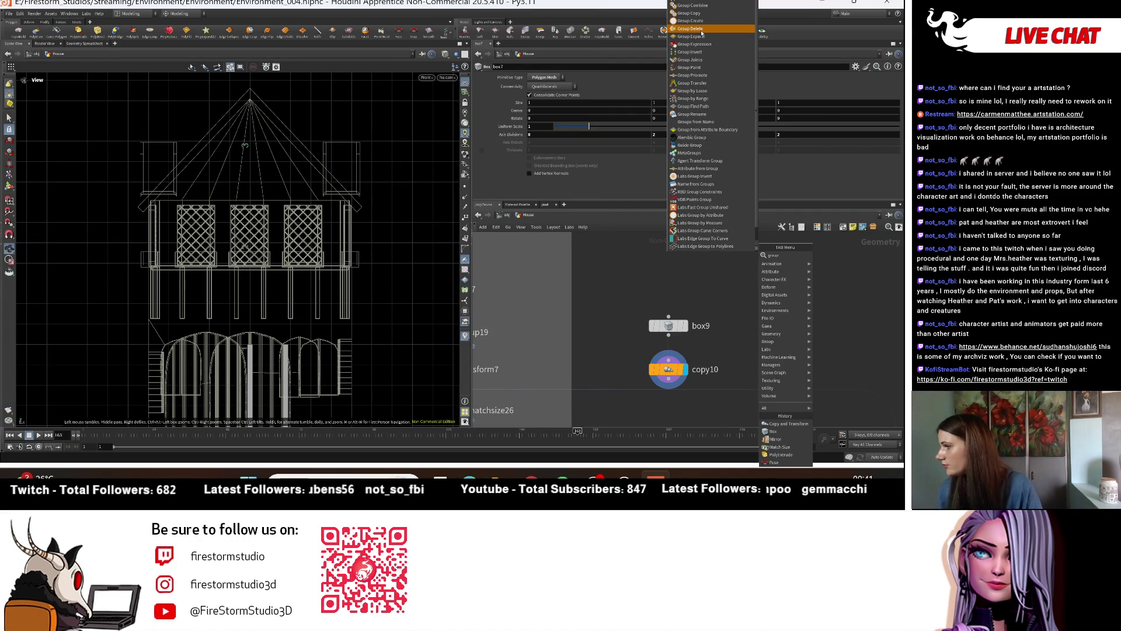
{"action": "key", "text": "Escape"}
{"action": "left_click", "coordinate": [766, 334]}
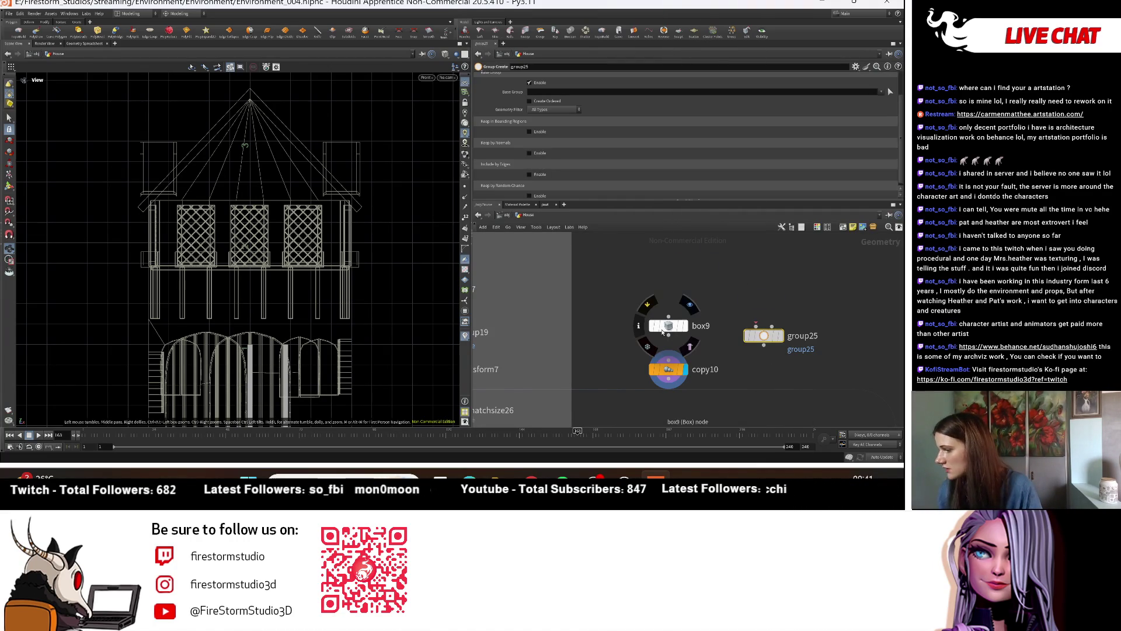
{"action": "scroll", "coordinate": [752, 293], "scroll_direction": "down", "scroll_amount": 3}
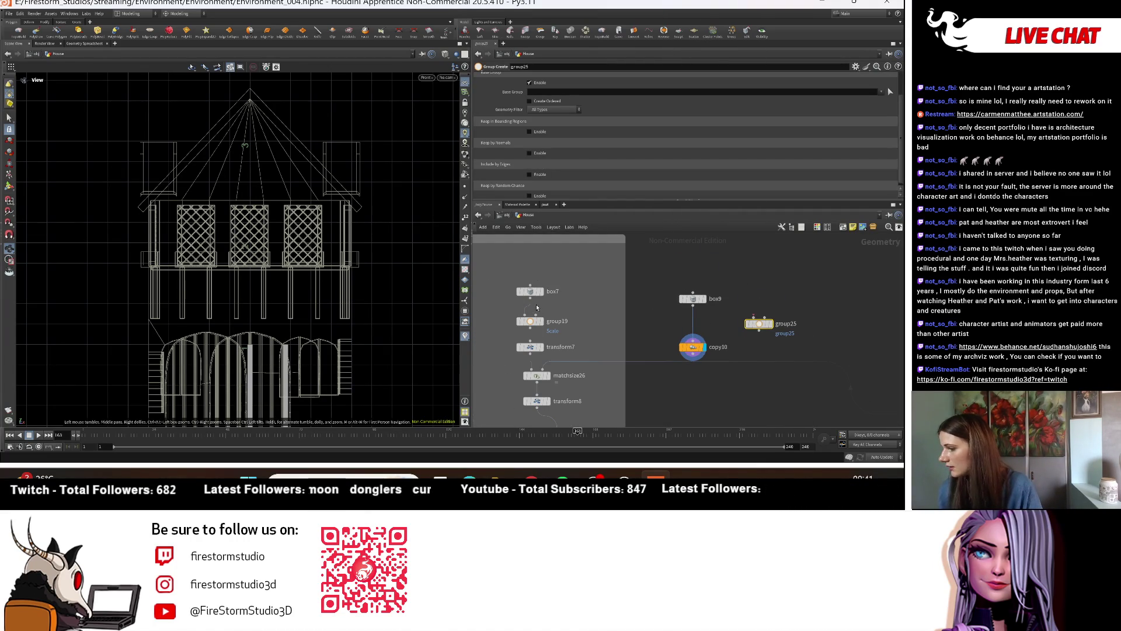
{"action": "left_click", "coordinate": [534, 303]}
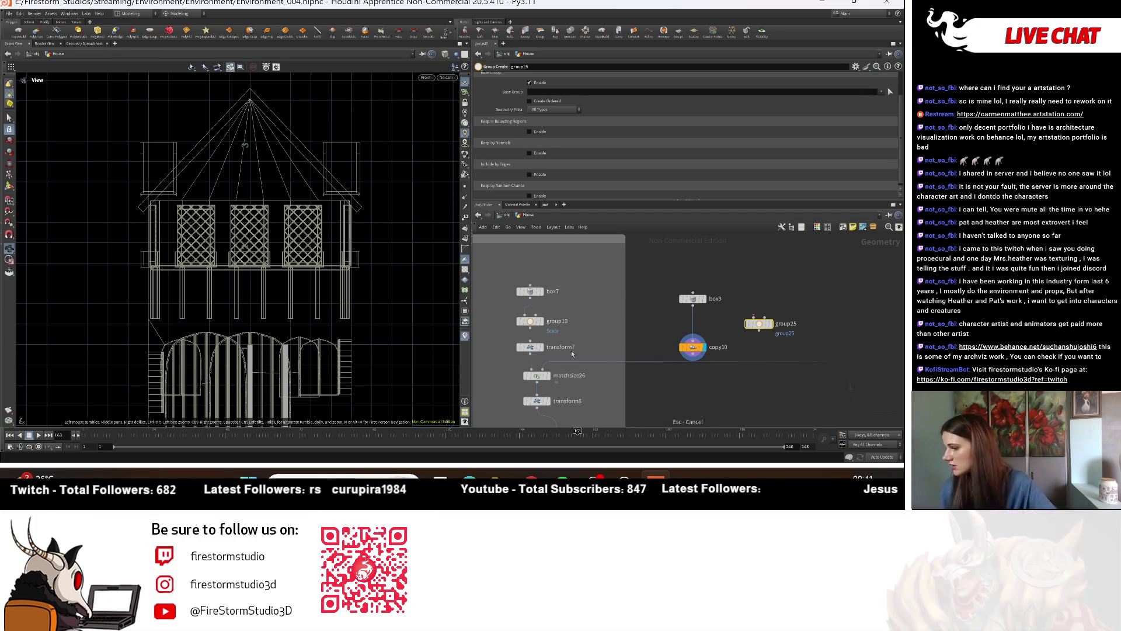
{"action": "key", "text": "Escape"}
Step: Wire fuse1 into group25, display it, and enable Keep by Normals
{"action": "scroll", "coordinate": [558, 296], "scroll_direction": "down", "scroll_amount": 3}
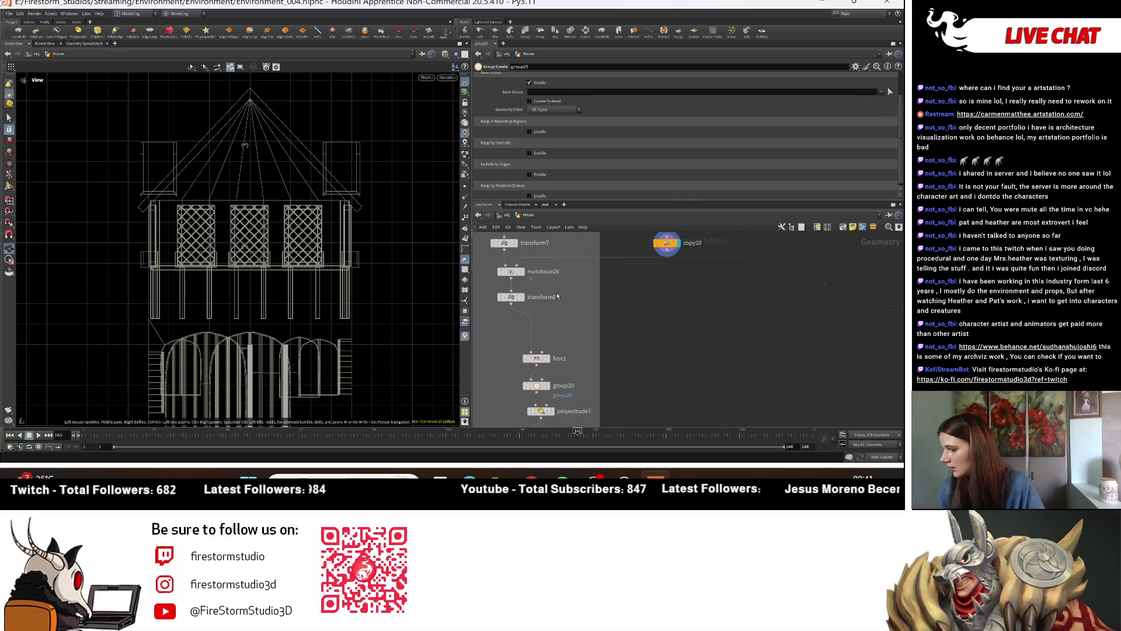
{"action": "left_click", "coordinate": [551, 360]}
{"action": "middle_click_drag", "start_coordinate": [535, 366], "coordinate": [552, 320]}
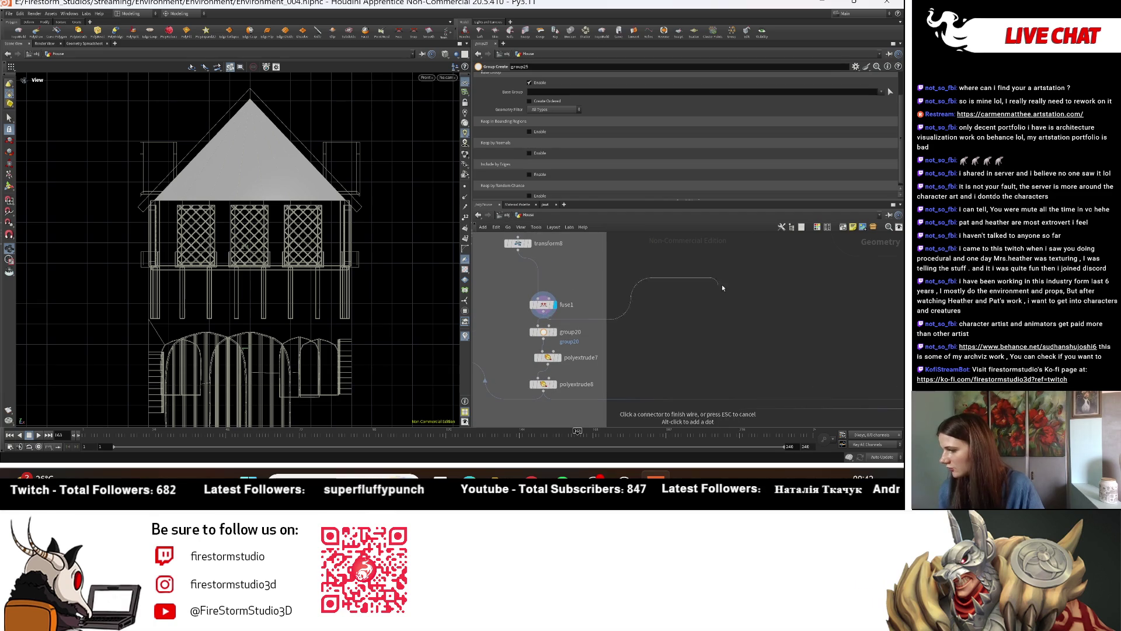
{"action": "key", "text": "f"}
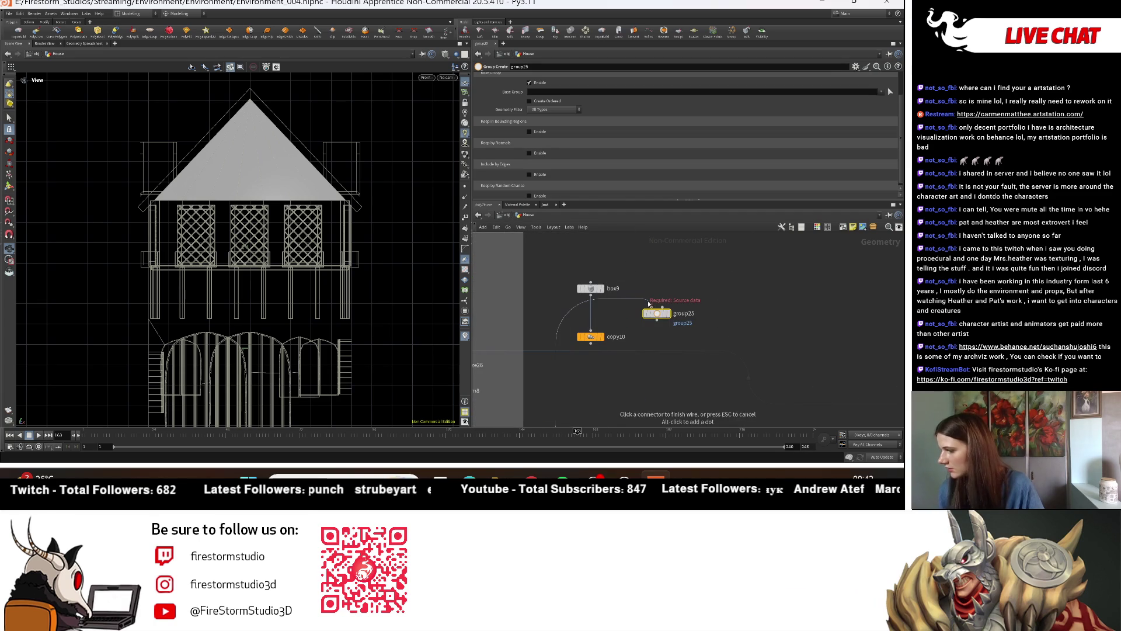
{"action": "left_click", "coordinate": [670, 316]}
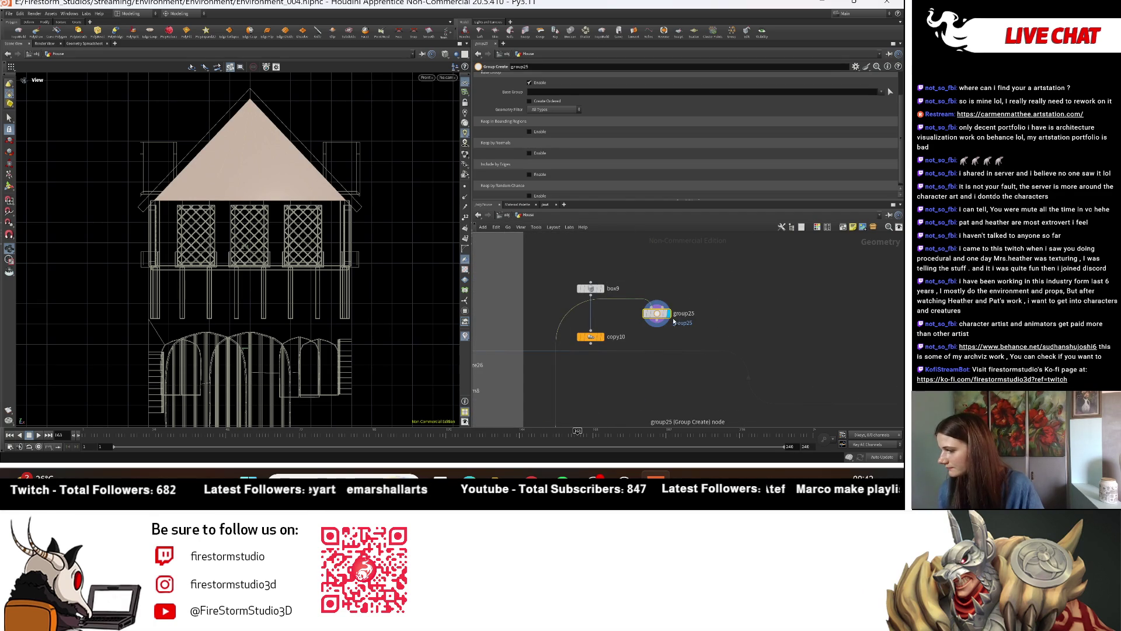
{"action": "scroll", "coordinate": [657, 294], "scroll_direction": "up", "scroll_amount": 1}
{"action": "left_click", "coordinate": [536, 153]}
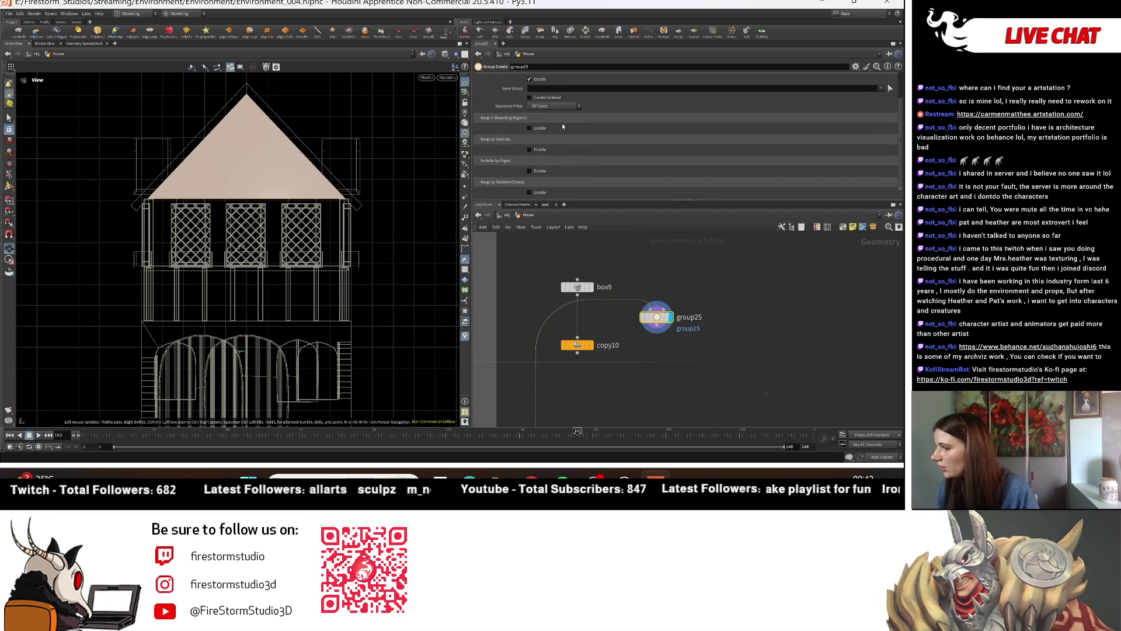
{"action": "scroll", "coordinate": [745, 145], "scroll_direction": "down", "scroll_amount": 1}
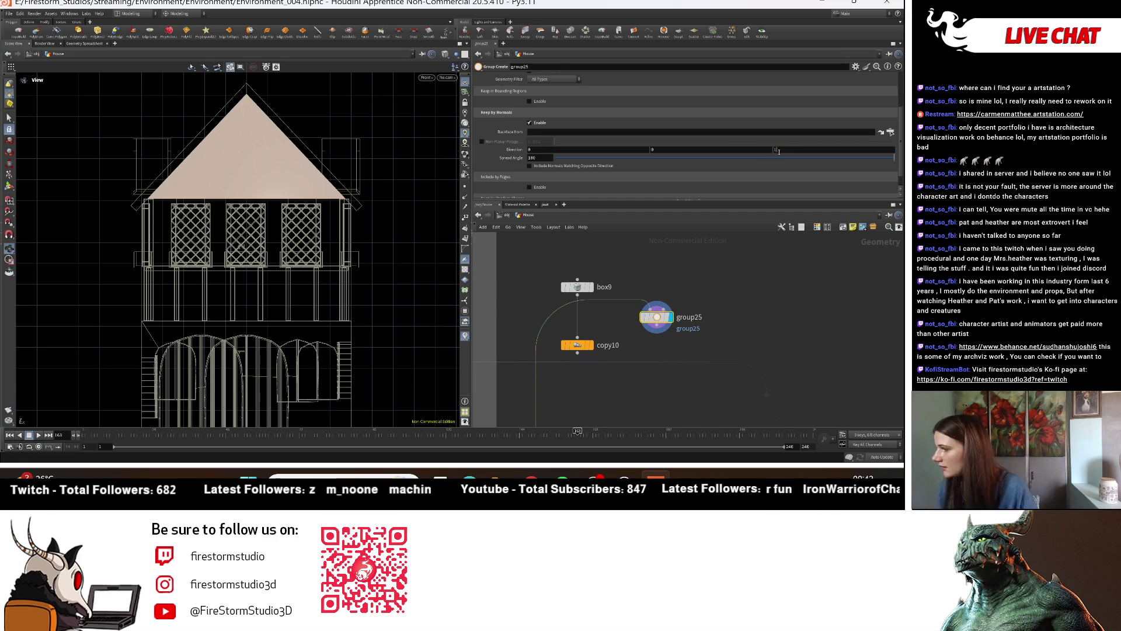
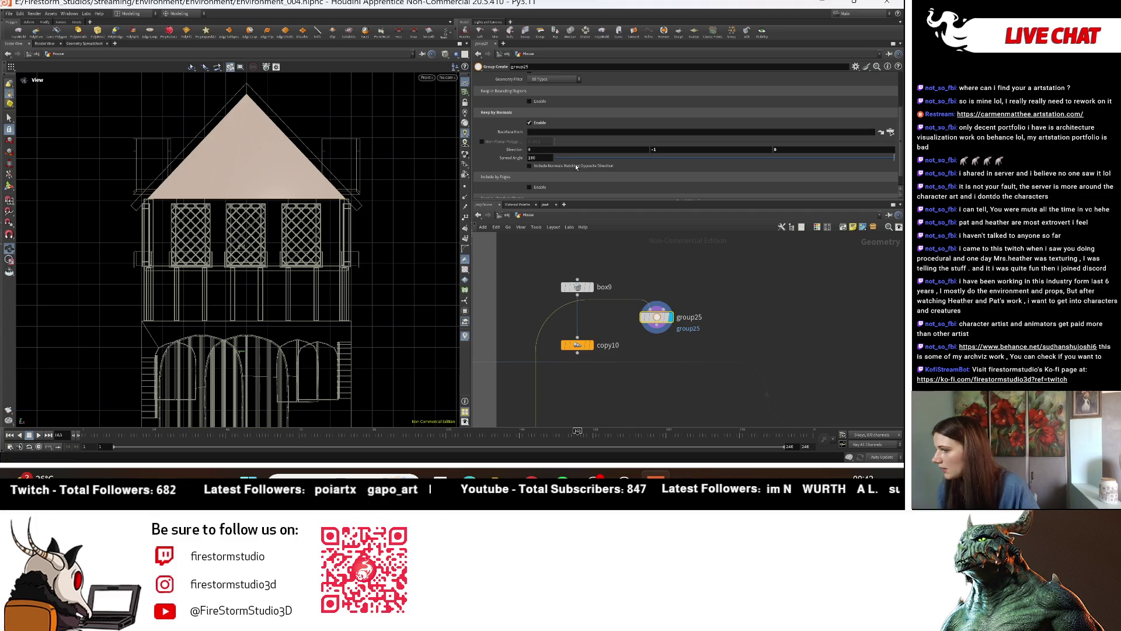
Step: Set group25's Keep by Normals spread angle to 58.5 and switch the viewport from Front to Persp
{"action": "left_click", "coordinate": [665, 158]}
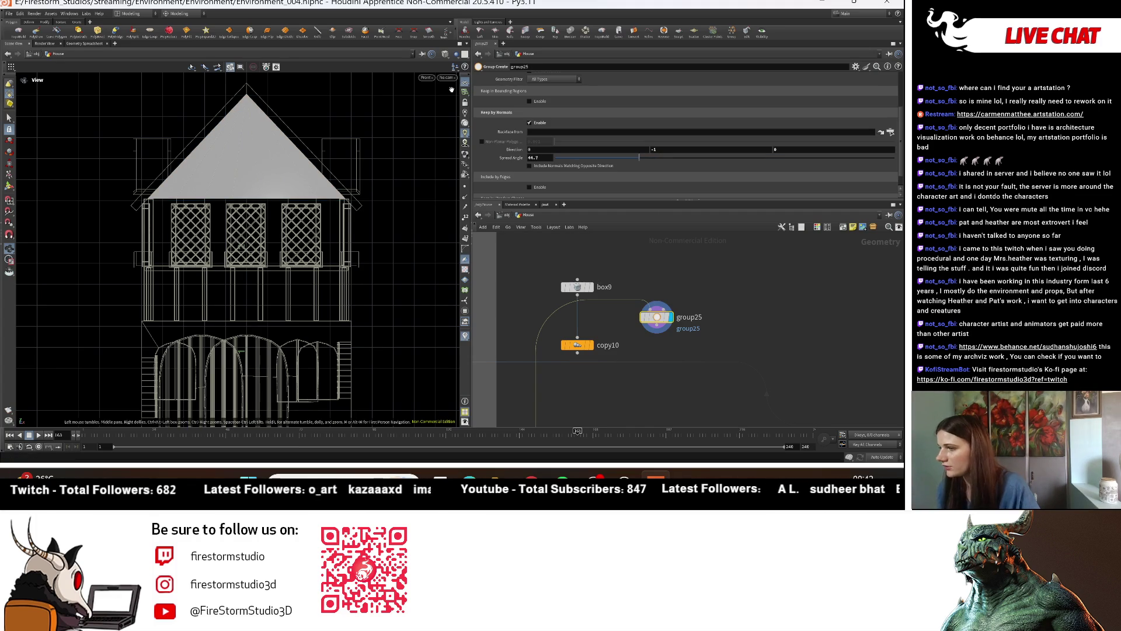
{"action": "left_click", "coordinate": [427, 77]}
{"action": "left_click", "coordinate": [444, 87]}
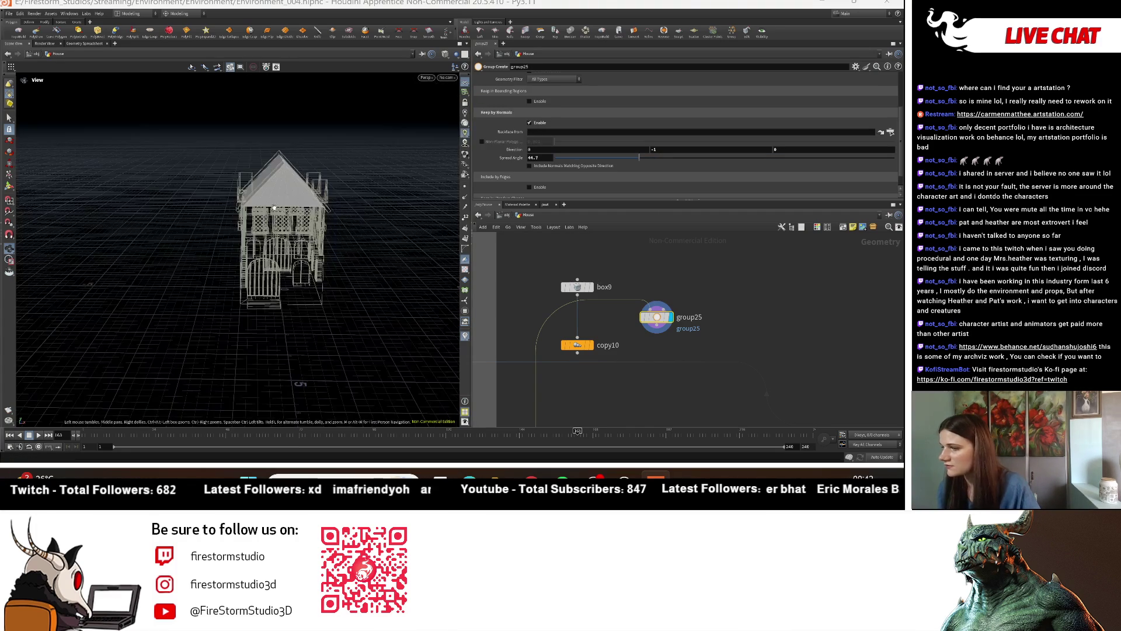
Step: Tumble and zoom in around the house, then make room in the network view
{"action": "mouse_move", "coordinate": [273, 209]}
{"action": "left_mouse_down"}
{"action": "mouse_move", "coordinate": [396, 235]}
{"action": "mouse_move", "coordinate": [418, 287]}
{"action": "mouse_move", "coordinate": [403, 251]}
{"action": "left_mouse_up"}
{"action": "scroll", "coordinate": [408, 213], "scroll_direction": "up", "scroll_amount": 3}
{"action": "scroll", "coordinate": [408, 214], "scroll_direction": "up", "scroll_amount": 3}
{"action": "middle_click_drag", "start_coordinate": [676, 361], "coordinate": [714, 350]}
{"action": "key", "text": "Tab"}
Step: Add a Blast node, blast10, wired from group25 and set as the display node
{"action": "mouse_move", "coordinate": [750, 327]}
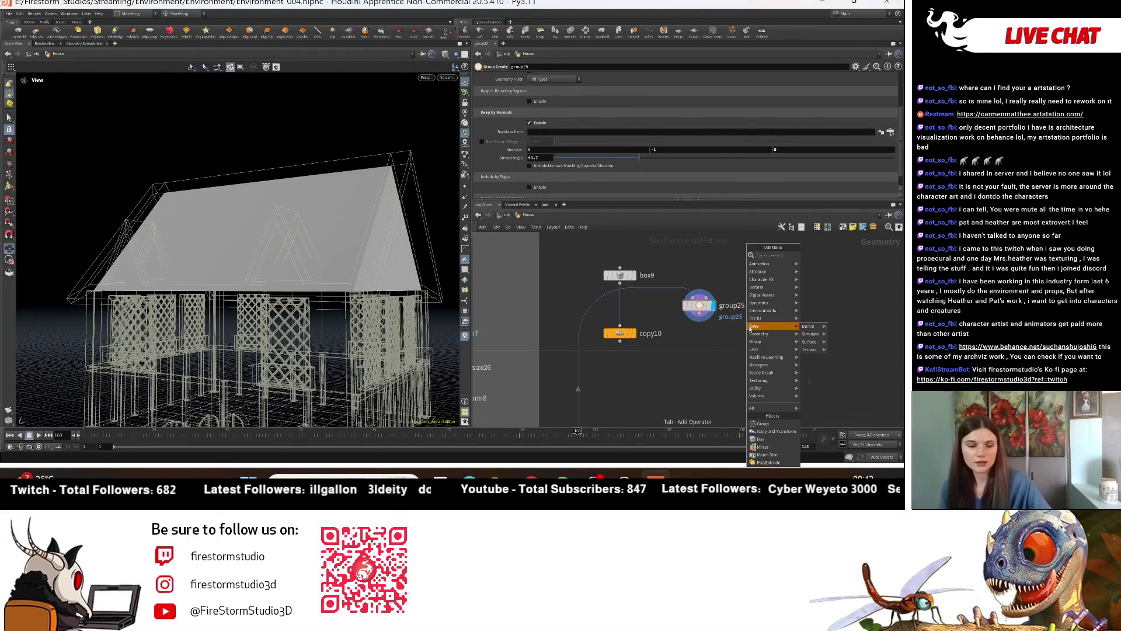
{"action": "type", "text": "blast"}
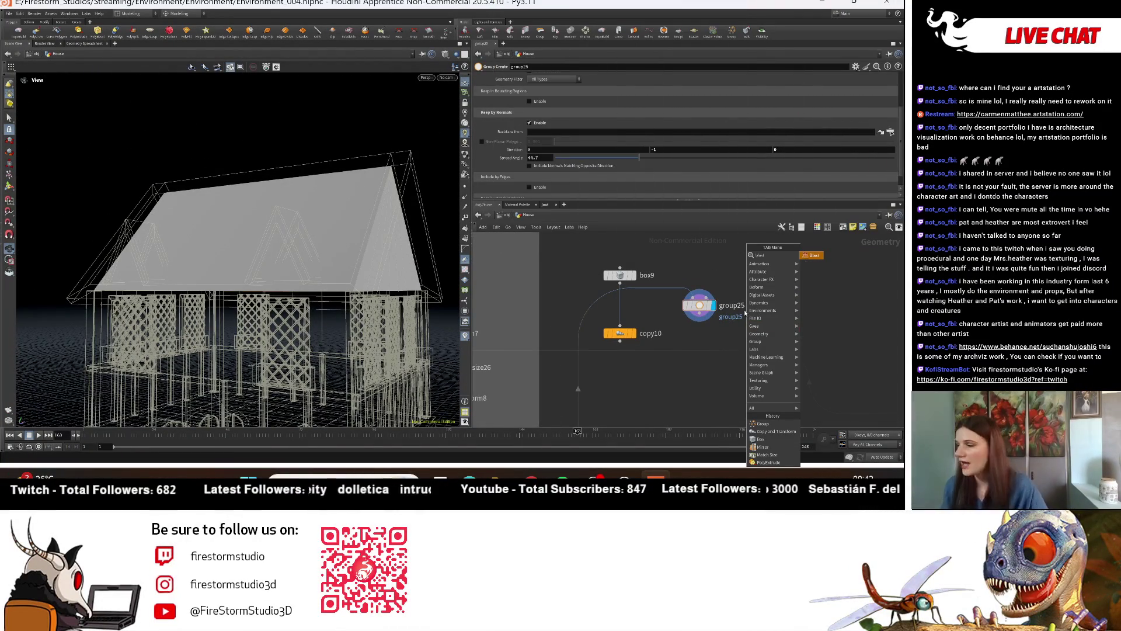
{"action": "left_click", "coordinate": [810, 256]}
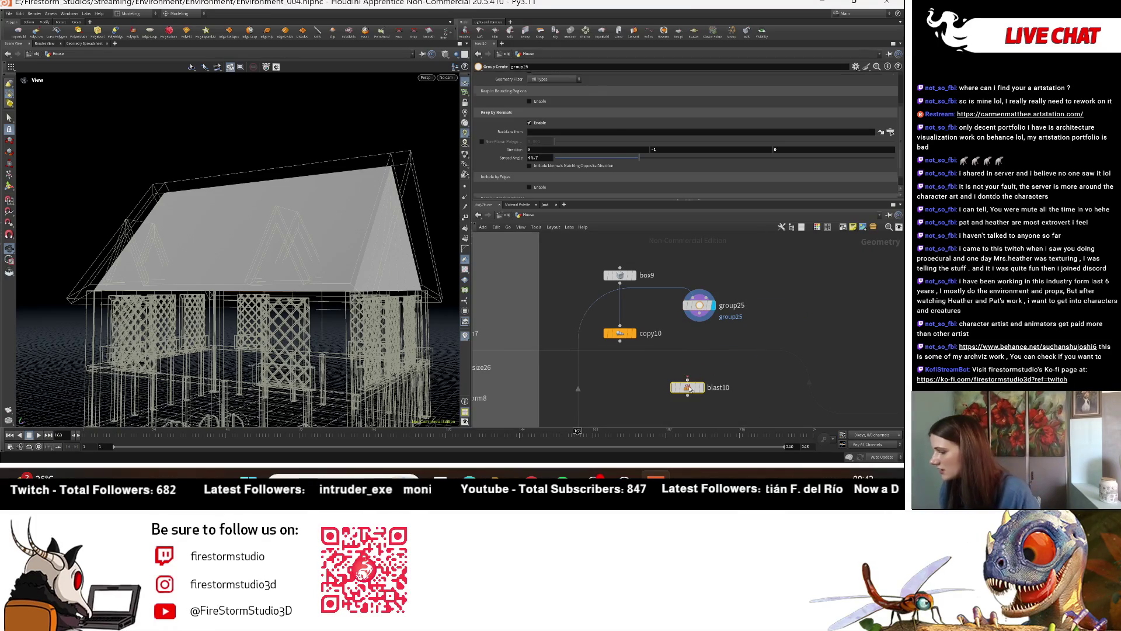
{"action": "left_click", "coordinate": [689, 389]}
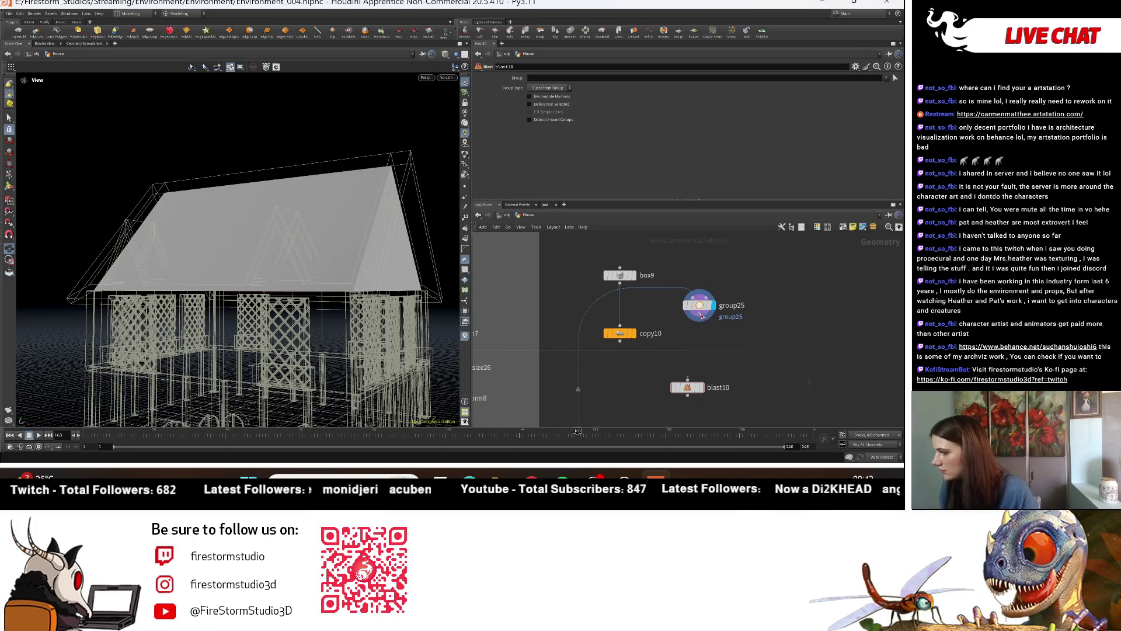
{"action": "left_click_drag", "start_coordinate": [700, 311], "coordinate": [688, 379]}
{"action": "left_click", "coordinate": [701, 387]}
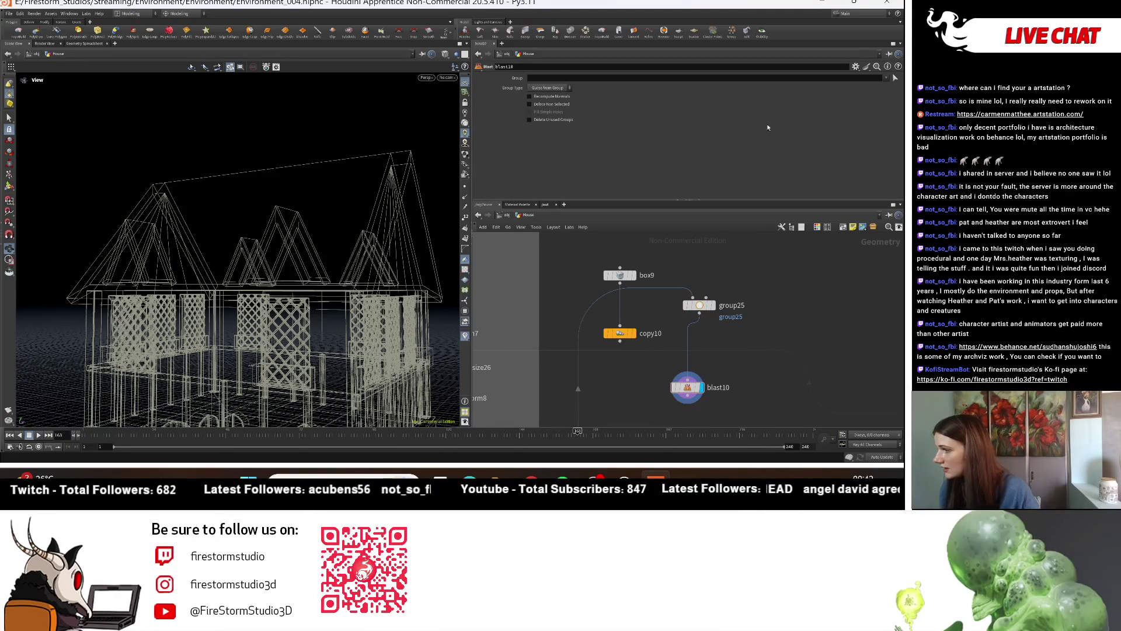
Step: Set blast10's Group to group25 with Delete Non Selected on, and move it under group25
{"action": "left_click", "coordinate": [878, 94]}
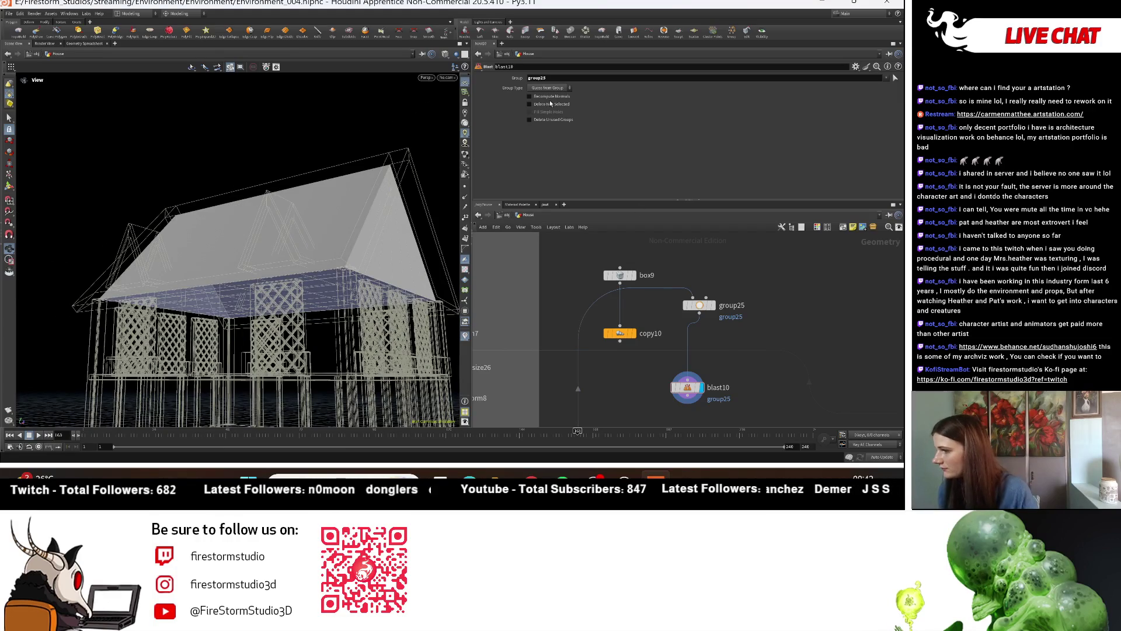
{"action": "left_click", "coordinate": [529, 104]}
{"action": "left_click_drag", "start_coordinate": [409, 274], "coordinate": [426, 313]}
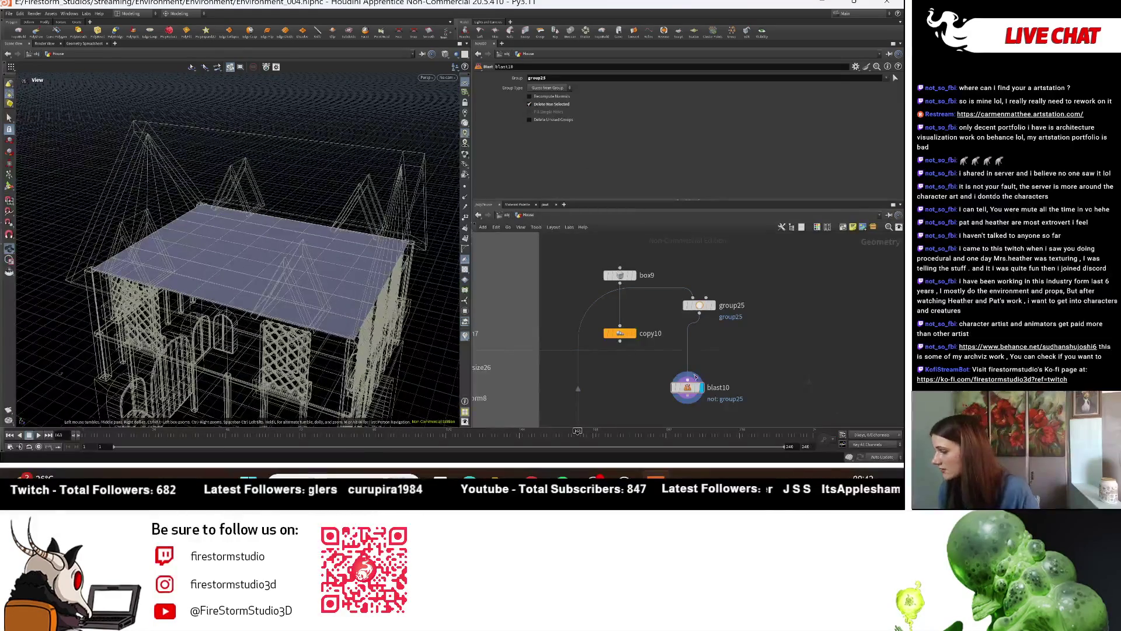
{"action": "left_click_drag", "start_coordinate": [694, 389], "coordinate": [707, 325]}
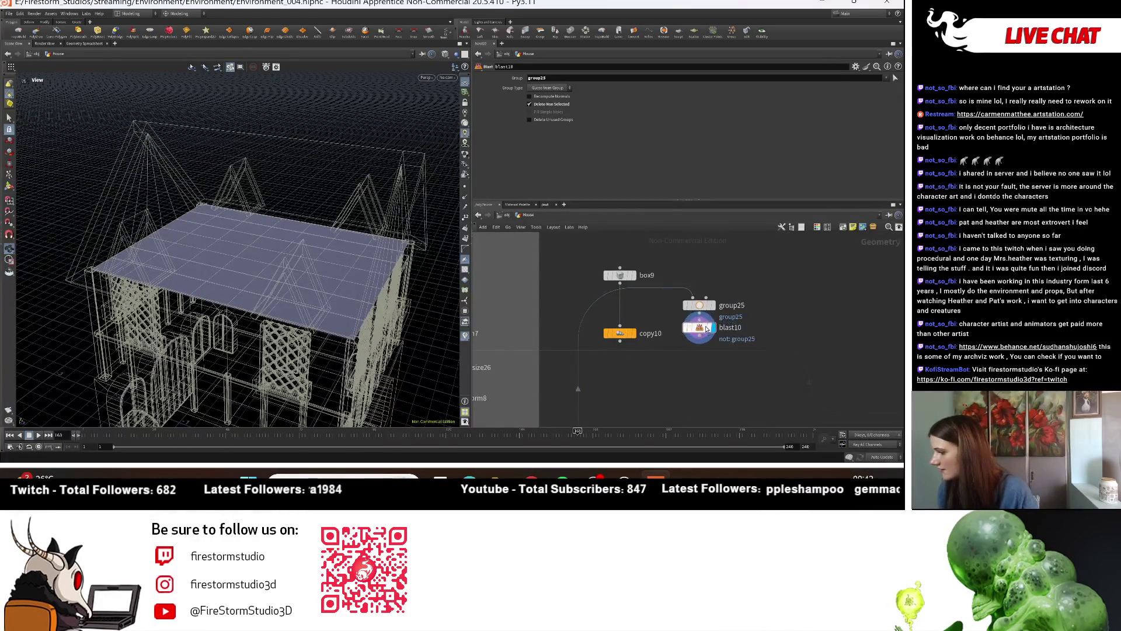
{"action": "scroll", "coordinate": [731, 292], "scroll_direction": "down", "scroll_amount": 8}
{"action": "scroll", "coordinate": [773, 258], "scroll_direction": "up", "scroll_amount": 5}
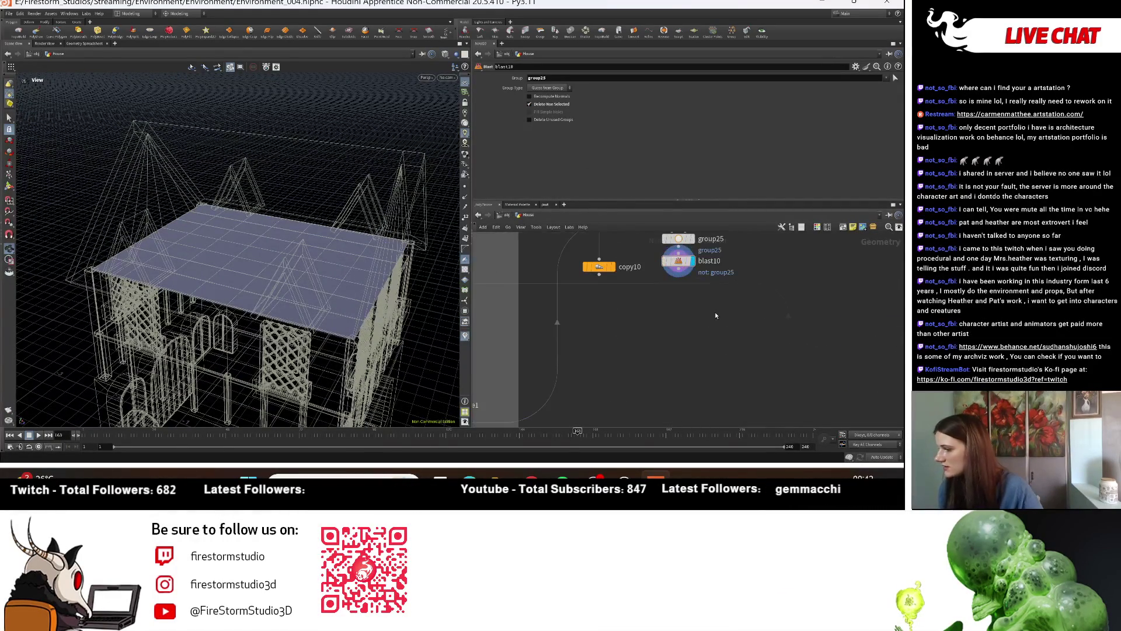
{"action": "key", "text": "Tab"}
Step: Add a Reverse node, reverse7, below blast10 and display it, framing the roof plane
{"action": "mouse_move", "coordinate": [717, 315]}
{"action": "type", "text": "reverse"}
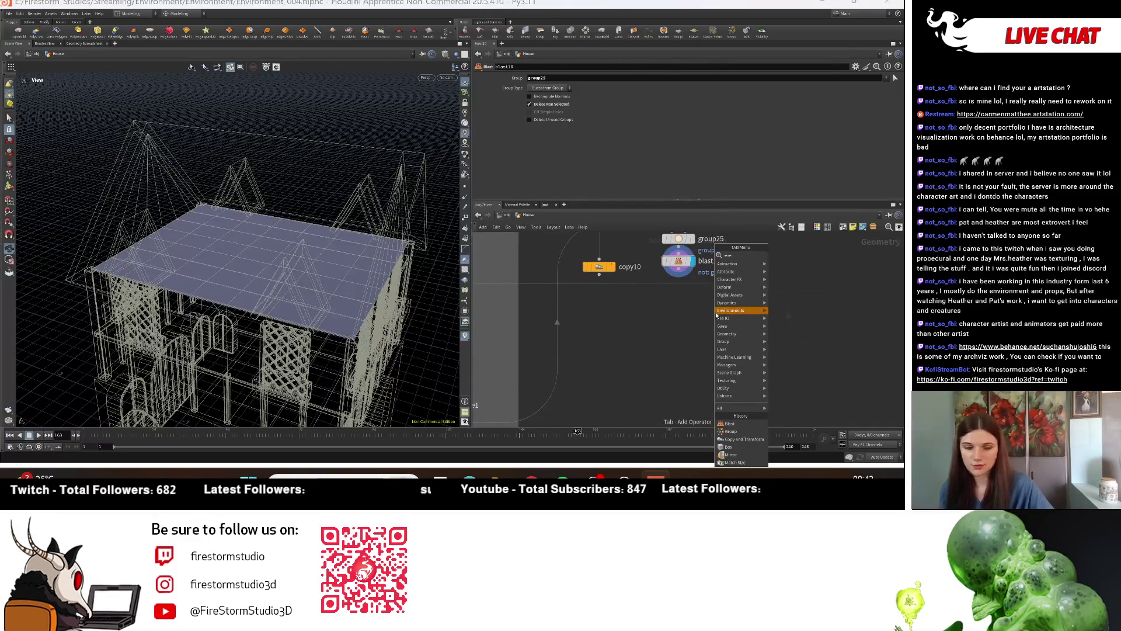
{"action": "left_click", "coordinate": [785, 255]}
{"action": "left_click", "coordinate": [680, 316]}
{"action": "left_click", "coordinate": [694, 322]}
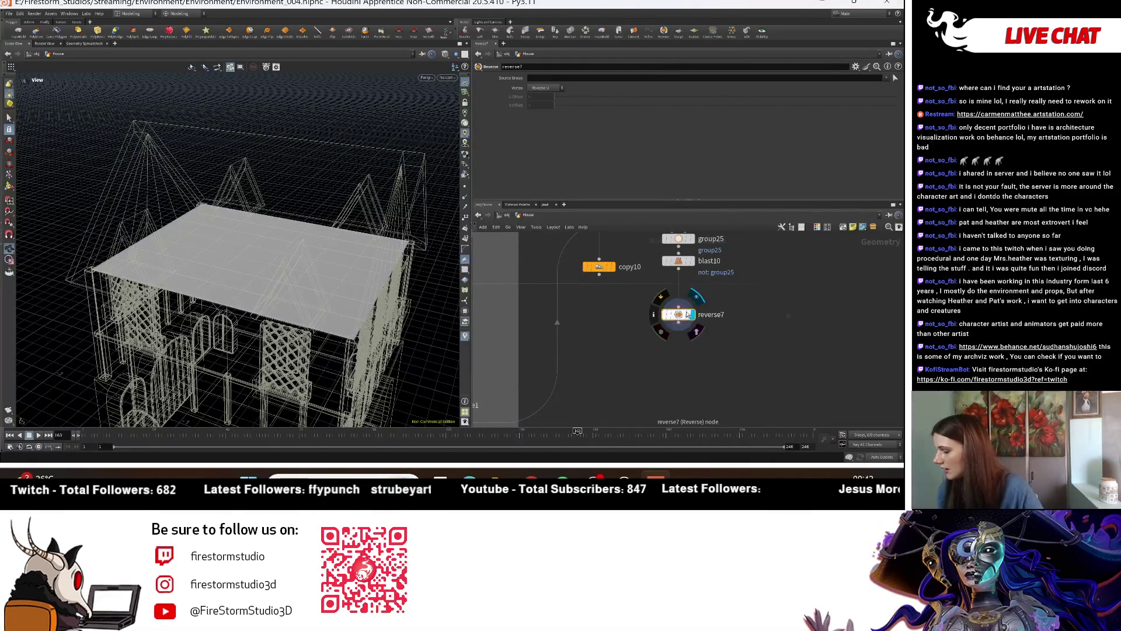
{"action": "key", "text": "h"}
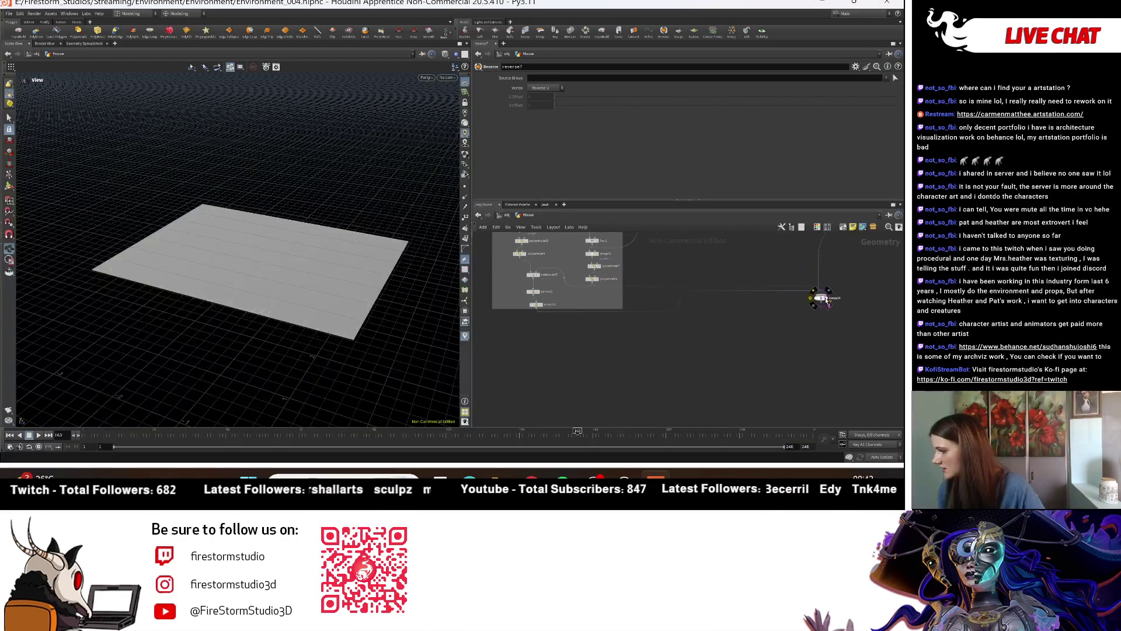
{"action": "key", "text": "h"}
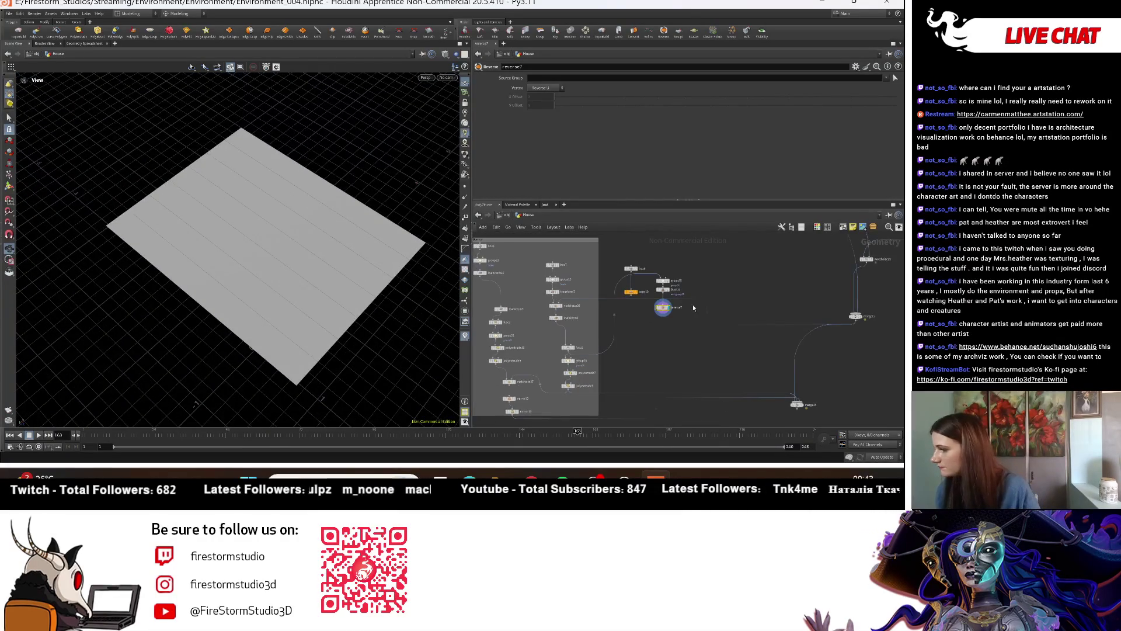
{"action": "scroll", "coordinate": [665, 341], "scroll_direction": "up", "scroll_amount": 3}
Step: Add copytopoints3 below reverse7, wire its input, and display the copied bars
{"action": "key", "text": "Tab"}
{"action": "type", "text": "copy"}
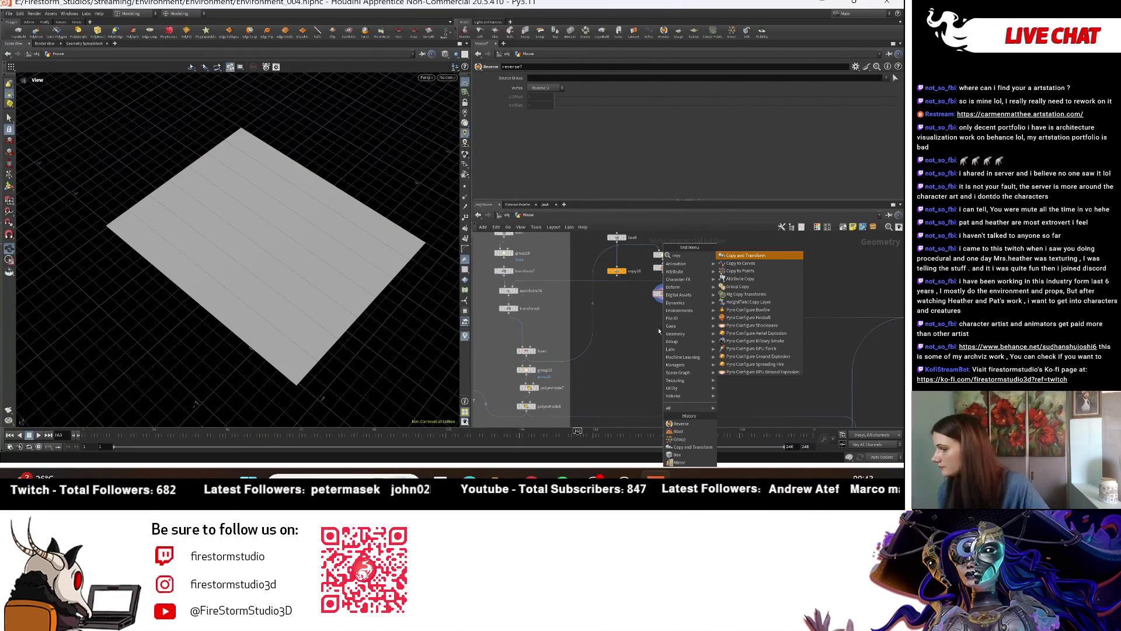
{"action": "left_click", "coordinate": [747, 271]}
{"action": "left_click", "coordinate": [666, 329]}
{"action": "left_click", "coordinate": [666, 325]}
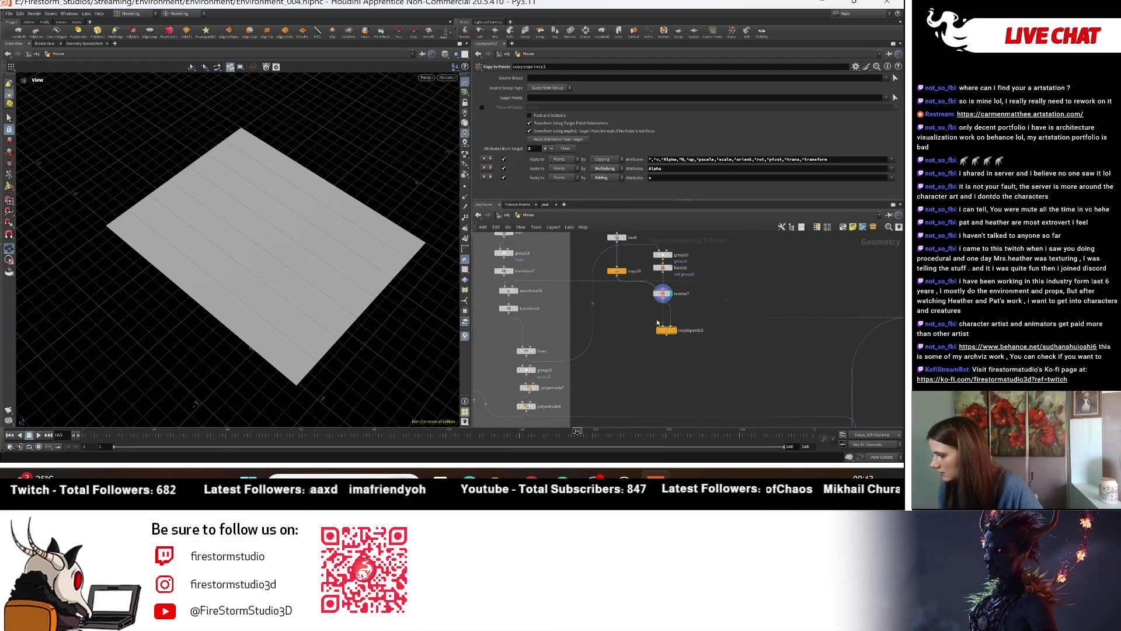
{"action": "left_click", "coordinate": [680, 334]}
{"action": "scroll", "coordinate": [663, 321], "scroll_direction": "up", "scroll_amount": 2}
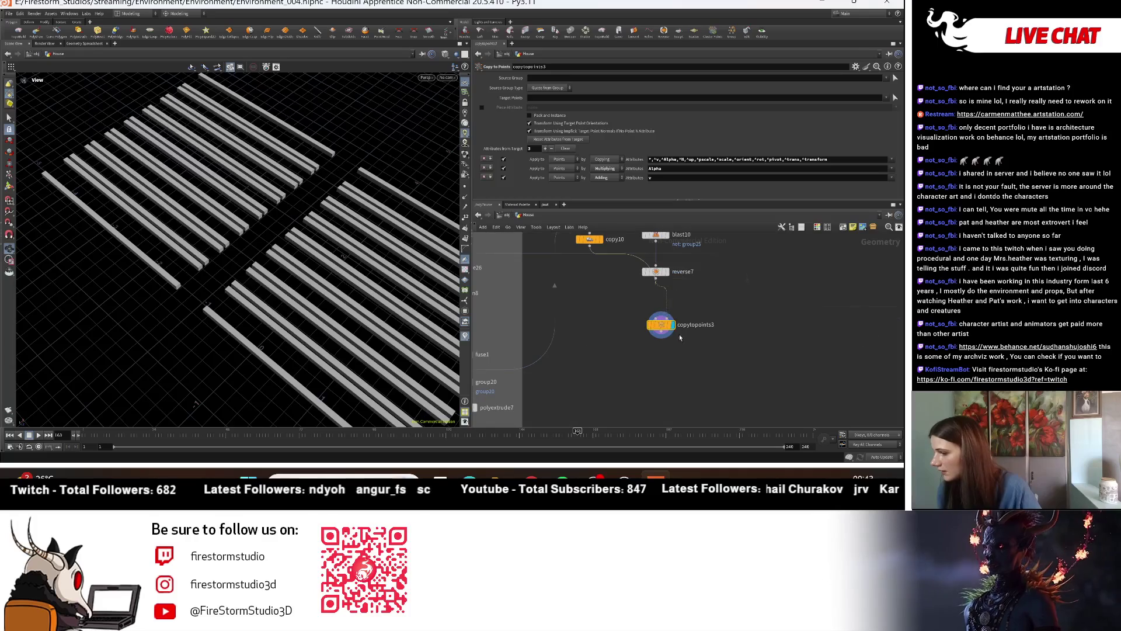
{"action": "mouse_move", "coordinate": [201, 263]}
{"action": "left_mouse_down"}
{"action": "mouse_move", "coordinate": [198, 180]}
{"action": "mouse_move", "coordinate": [201, 251]}
{"action": "left_mouse_up"}
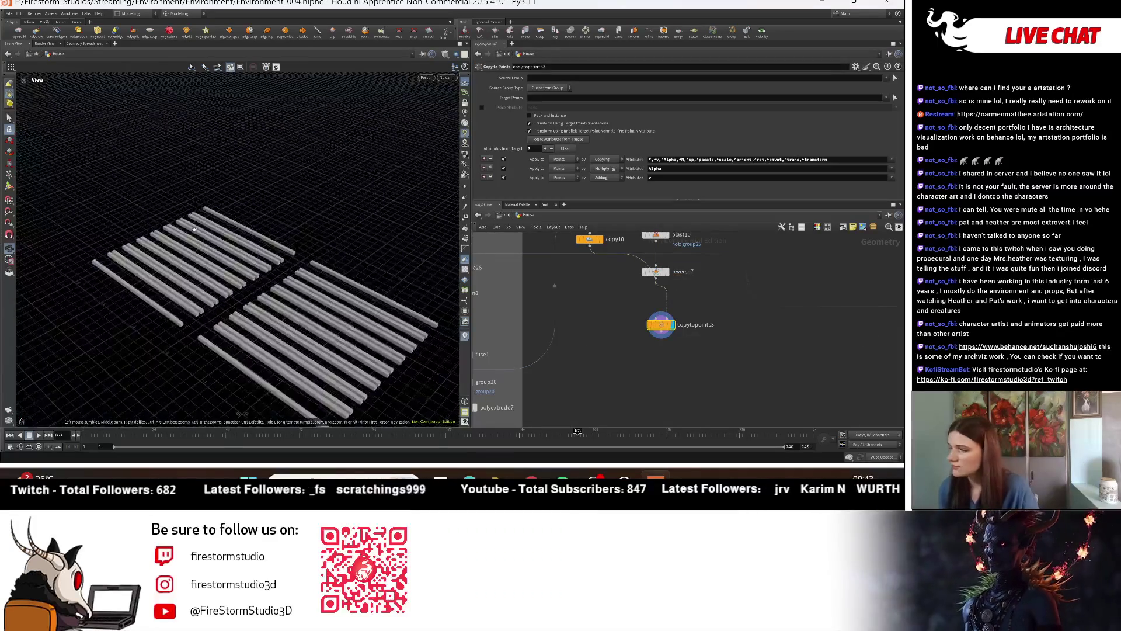
{"action": "middle_click_drag", "start_coordinate": [665, 288], "coordinate": [668, 335]}
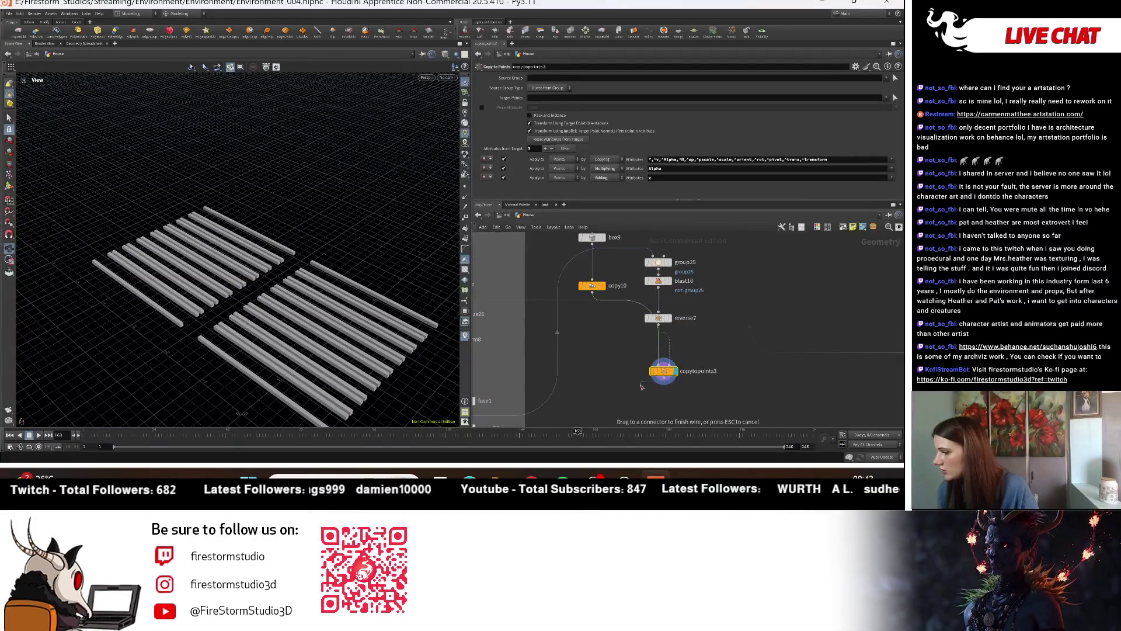
{"action": "left_click_drag", "start_coordinate": [670, 371], "coordinate": [636, 401]}
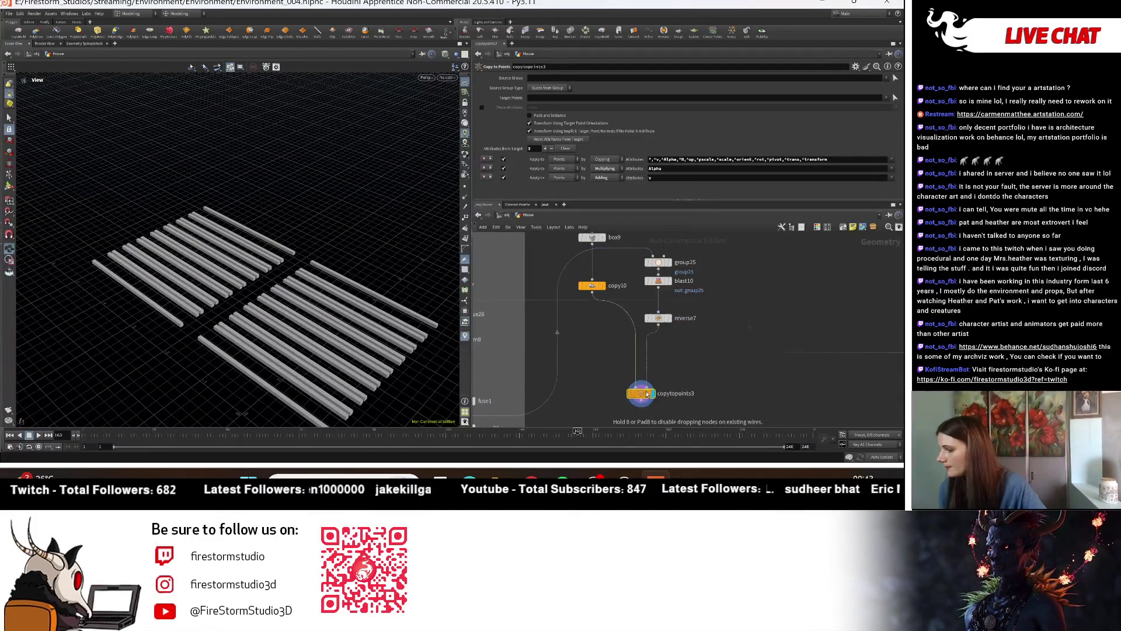
{"action": "key", "text": "Tab"}
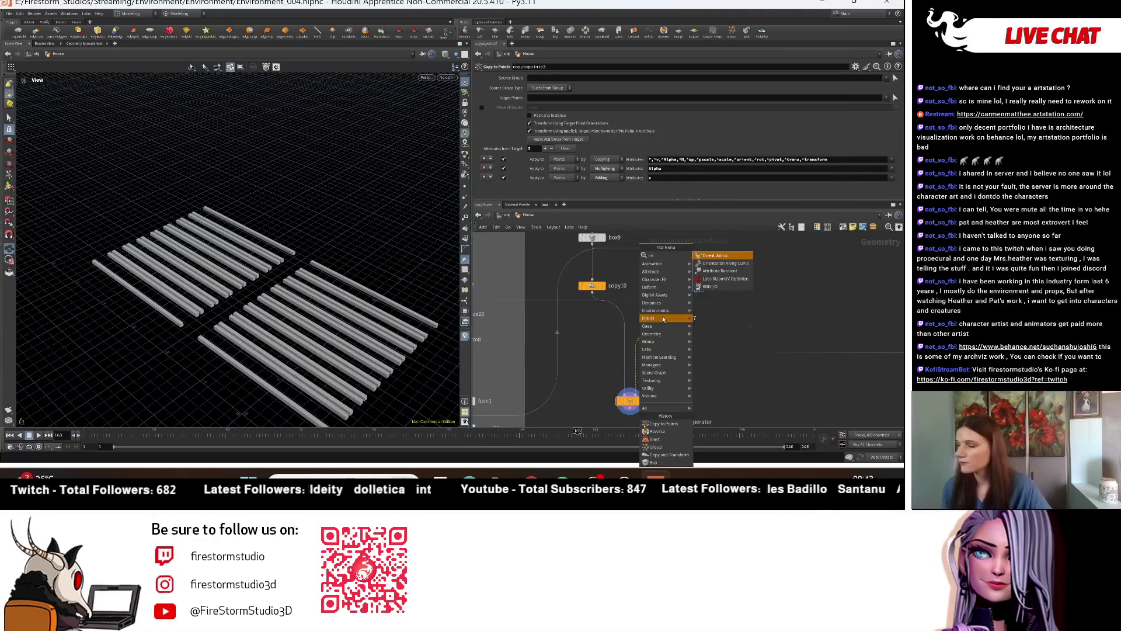
{"action": "left_click", "coordinate": [694, 307]}
Step: Insert orientalongcurve1 on the wire above copytopoints3 and display its output
{"action": "left_click", "coordinate": [665, 365]}
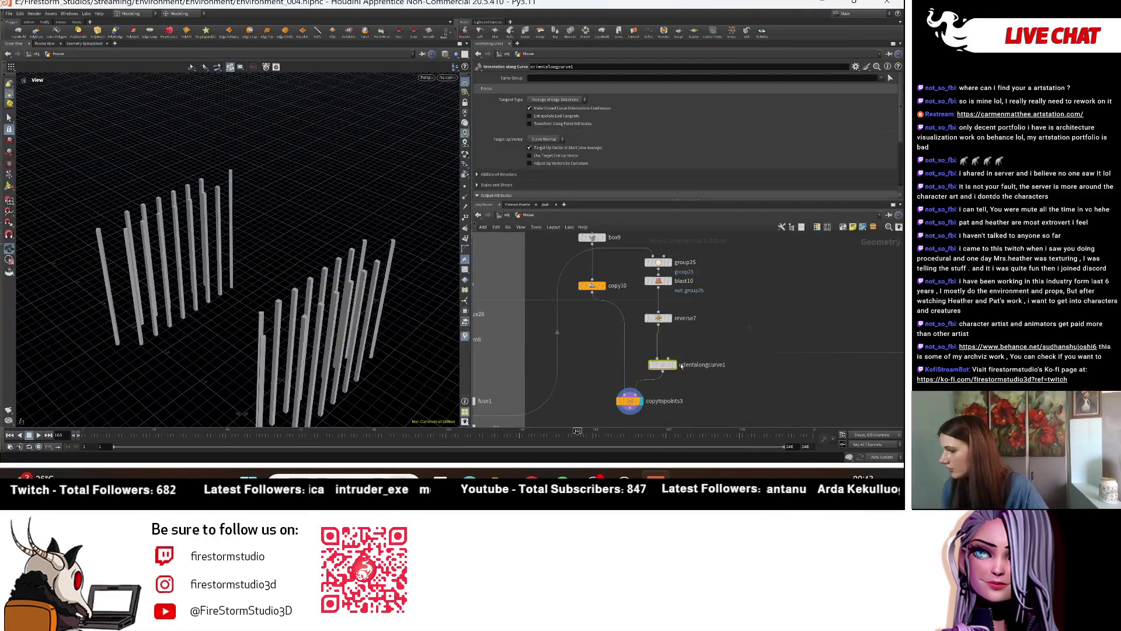
{"action": "left_click_drag", "start_coordinate": [303, 263], "coordinate": [635, 324]}
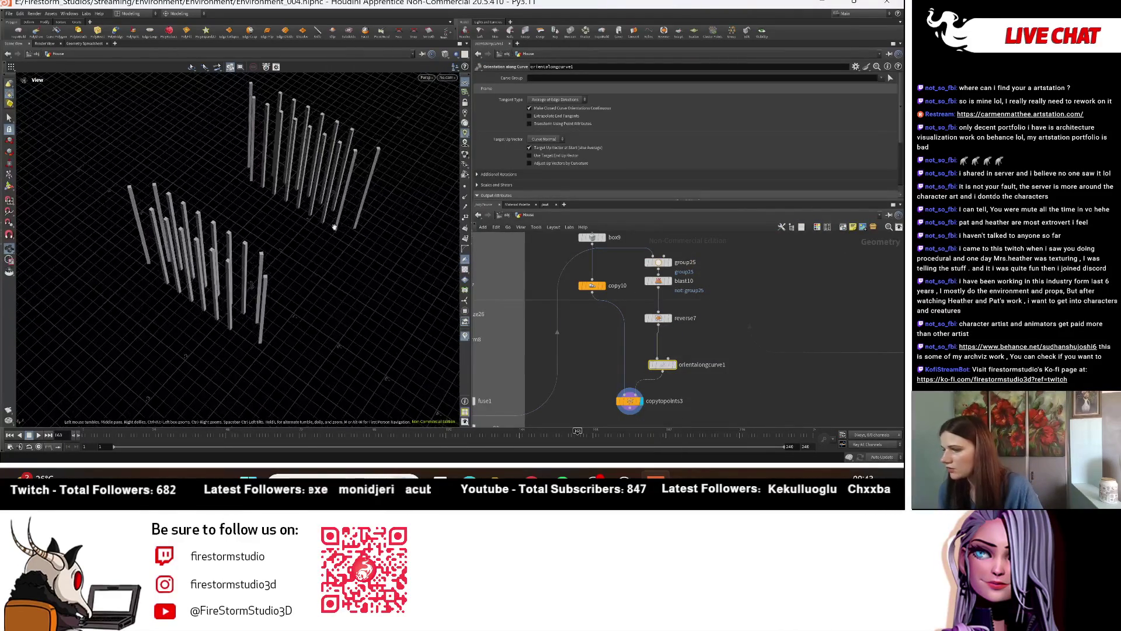
{"action": "scroll", "coordinate": [625, 401], "scroll_direction": "up", "scroll_amount": 3}
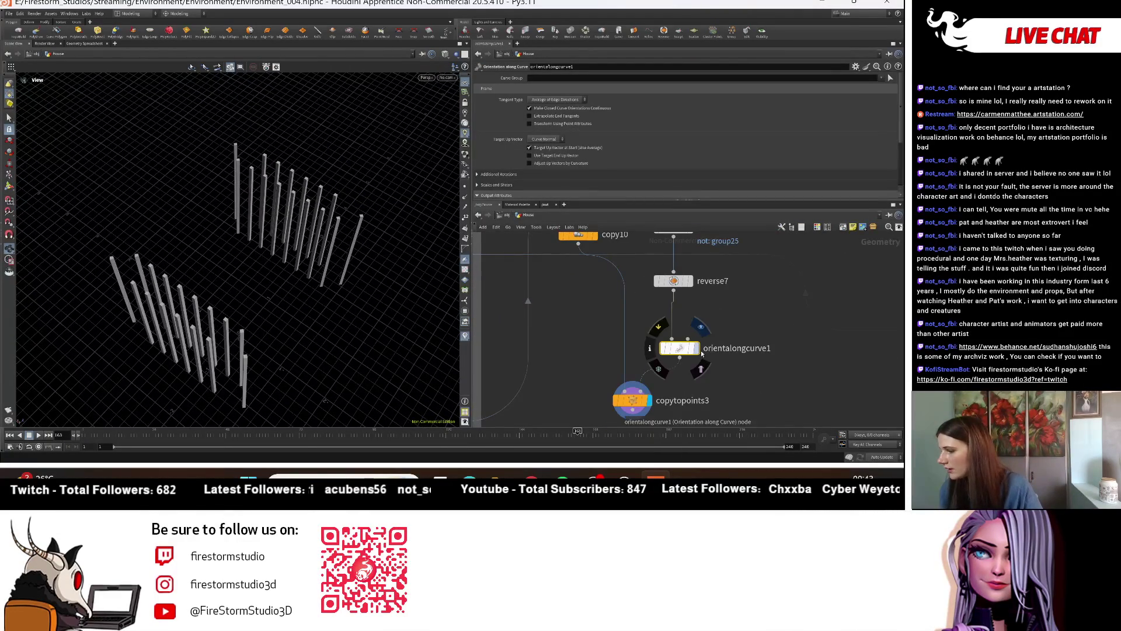
{"action": "left_click", "coordinate": [698, 350]}
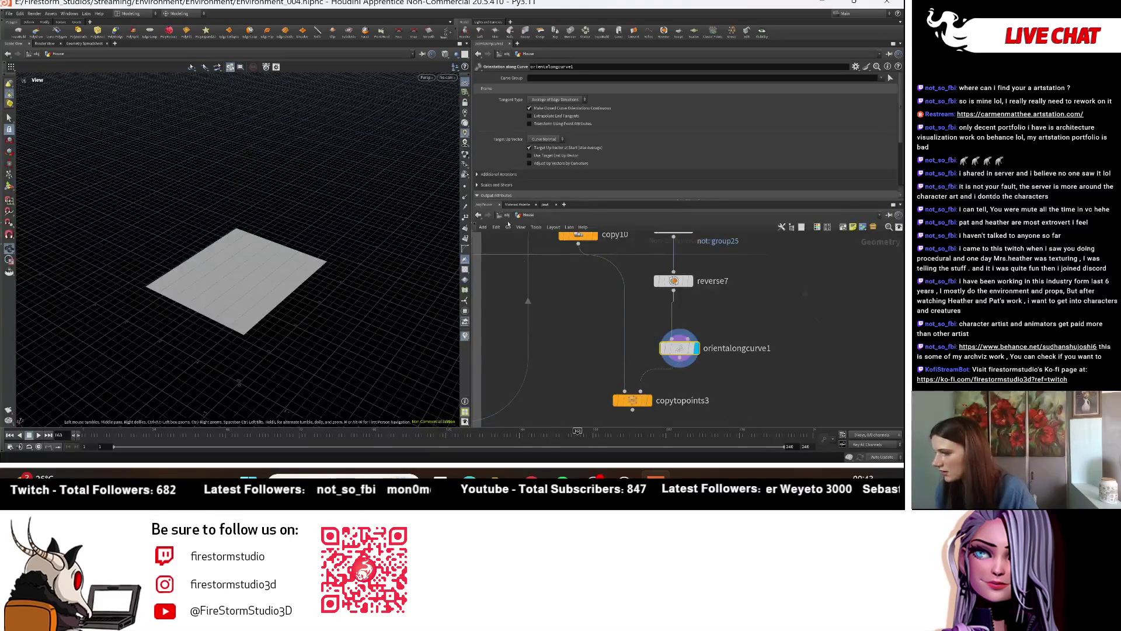
{"action": "left_click_drag", "start_coordinate": [458, 193], "coordinate": [601, 420]}
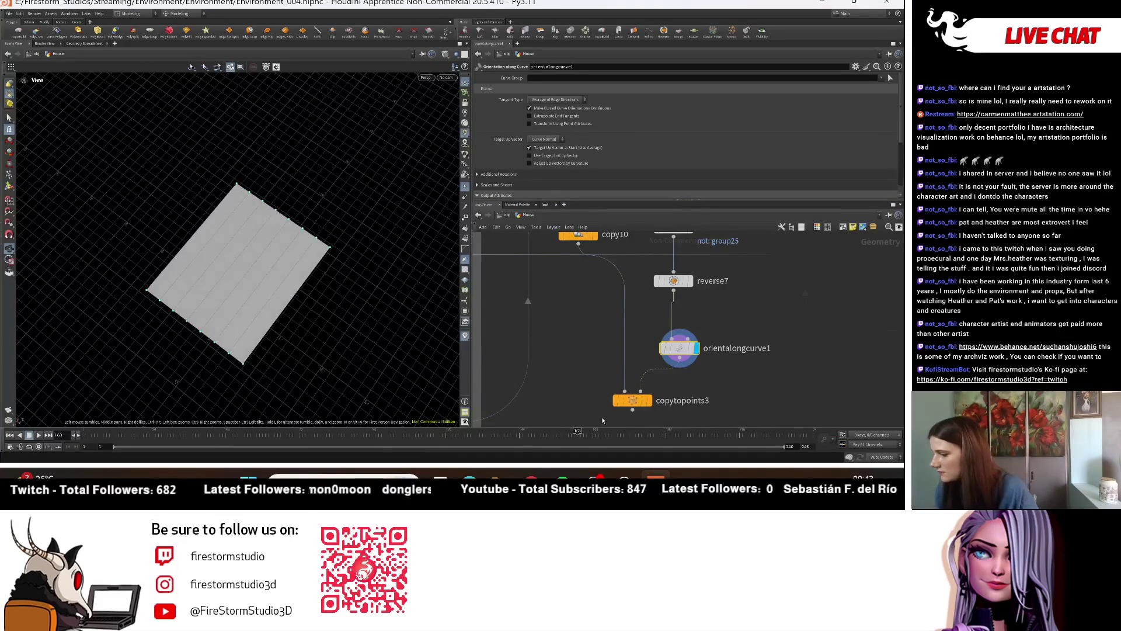
Step: Display copytopoints3 again and bypass copy10, checking the upright planks from low and front views
{"action": "left_click", "coordinate": [647, 404]}
{"action": "middle_click_drag", "start_coordinate": [575, 262], "coordinate": [588, 349]}
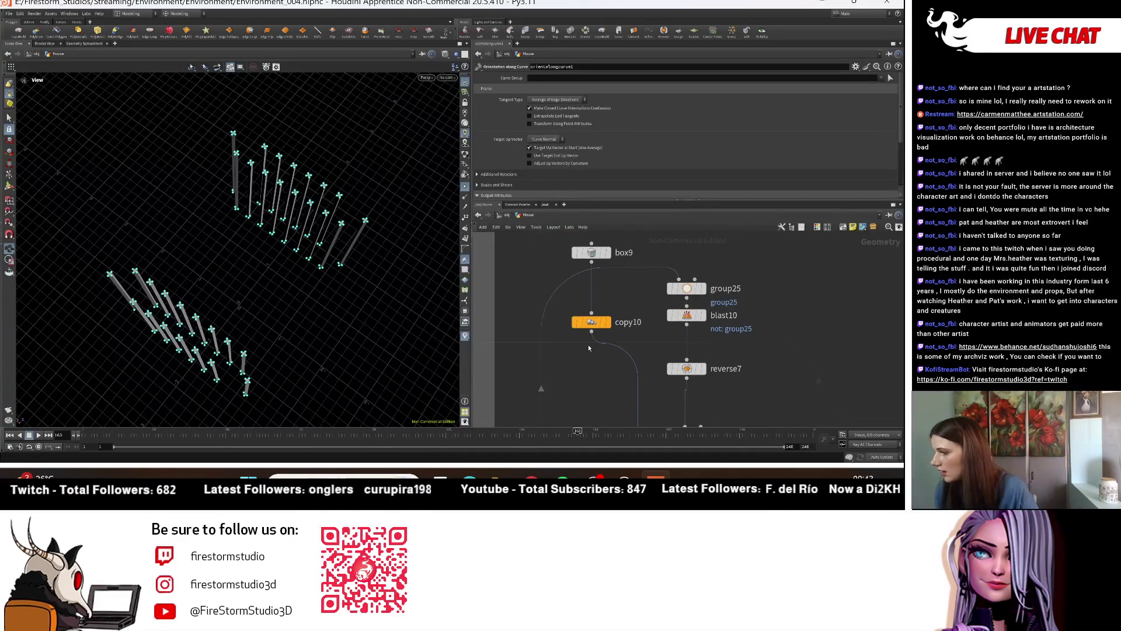
{"action": "left_click", "coordinate": [570, 301]}
{"action": "mouse_move", "coordinate": [193, 245]}
{"action": "left_mouse_down"}
{"action": "mouse_move", "coordinate": [227, 256]}
{"action": "mouse_move", "coordinate": [479, 255]}
{"action": "left_mouse_up"}
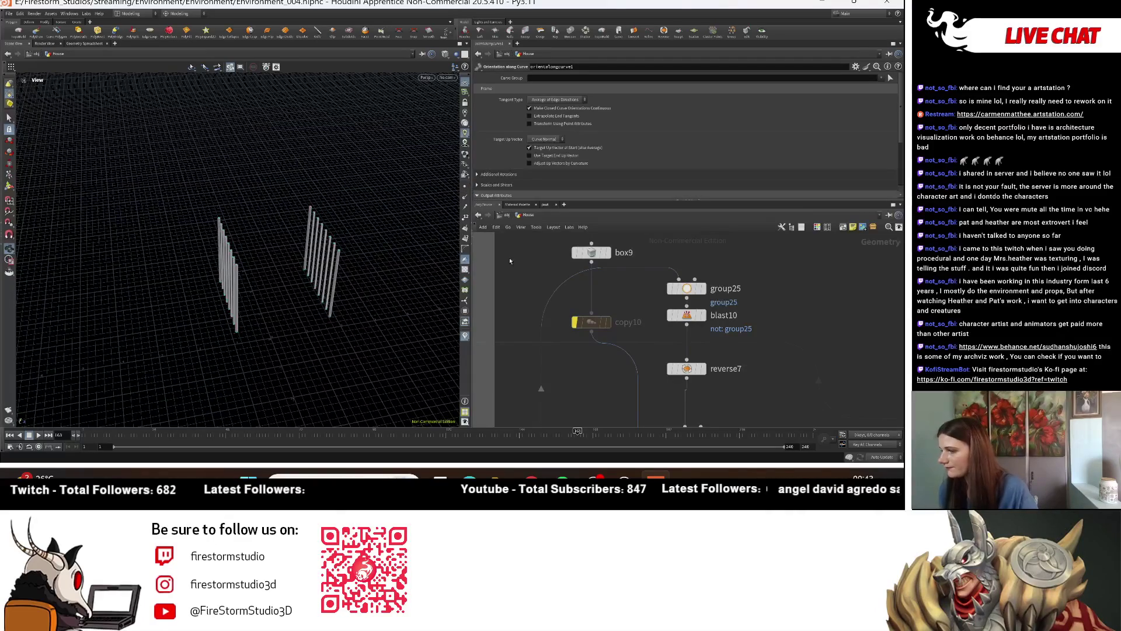
{"action": "scroll", "coordinate": [666, 298], "scroll_direction": "down", "scroll_amount": 4}
{"action": "left_click_drag", "start_coordinate": [304, 304], "coordinate": [585, 393]}
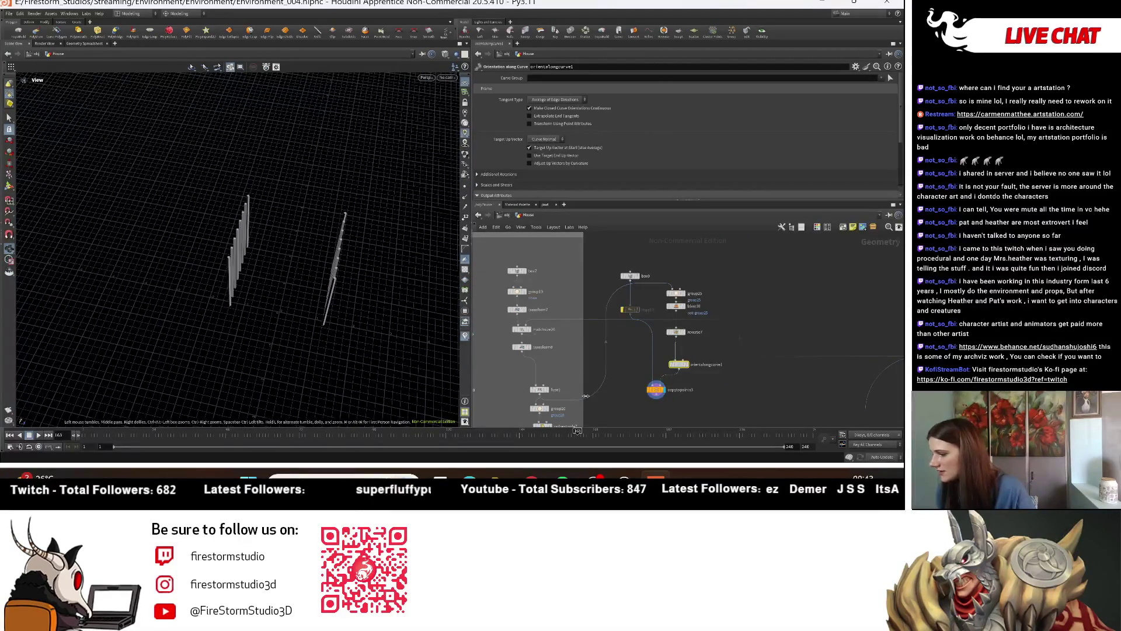
{"action": "scroll", "coordinate": [577, 399], "scroll_direction": "up", "scroll_amount": 2}
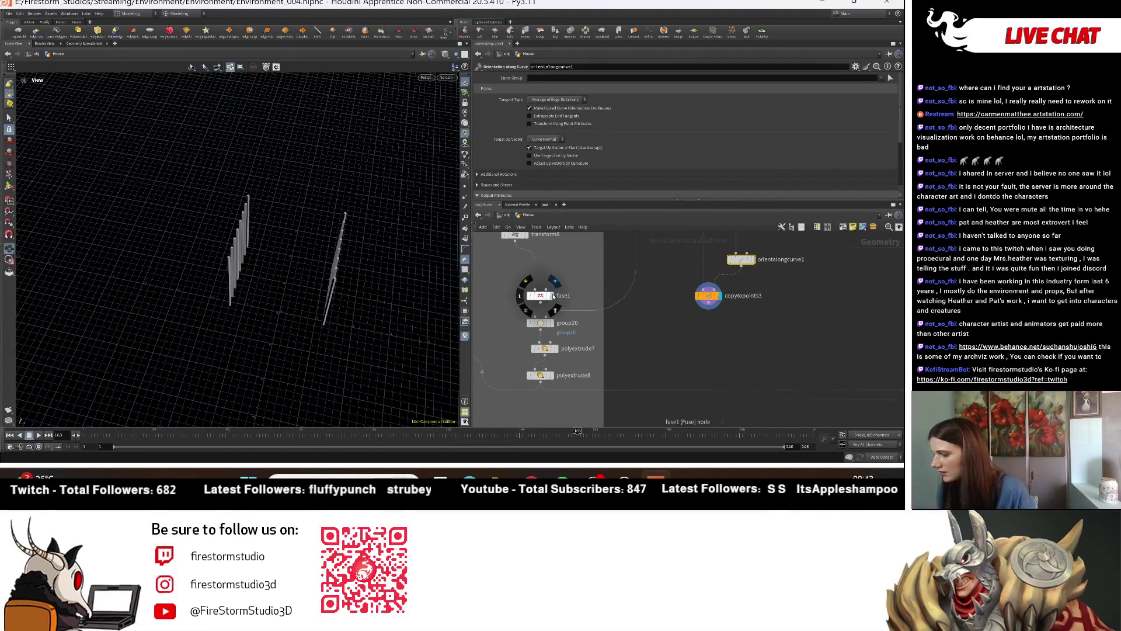
{"action": "scroll", "coordinate": [553, 302], "scroll_direction": "down", "scroll_amount": 3}
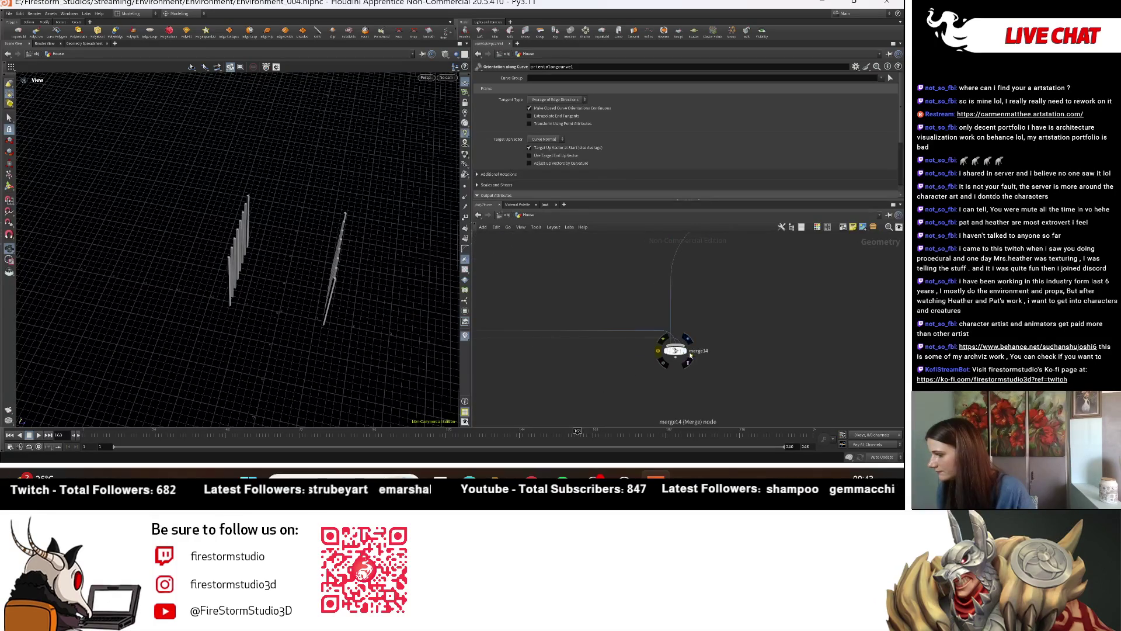
Step: Display merge14 with copytopoints3 templated, and orbit to check the planks against the roof gable
{"action": "left_click", "coordinate": [690, 354]}
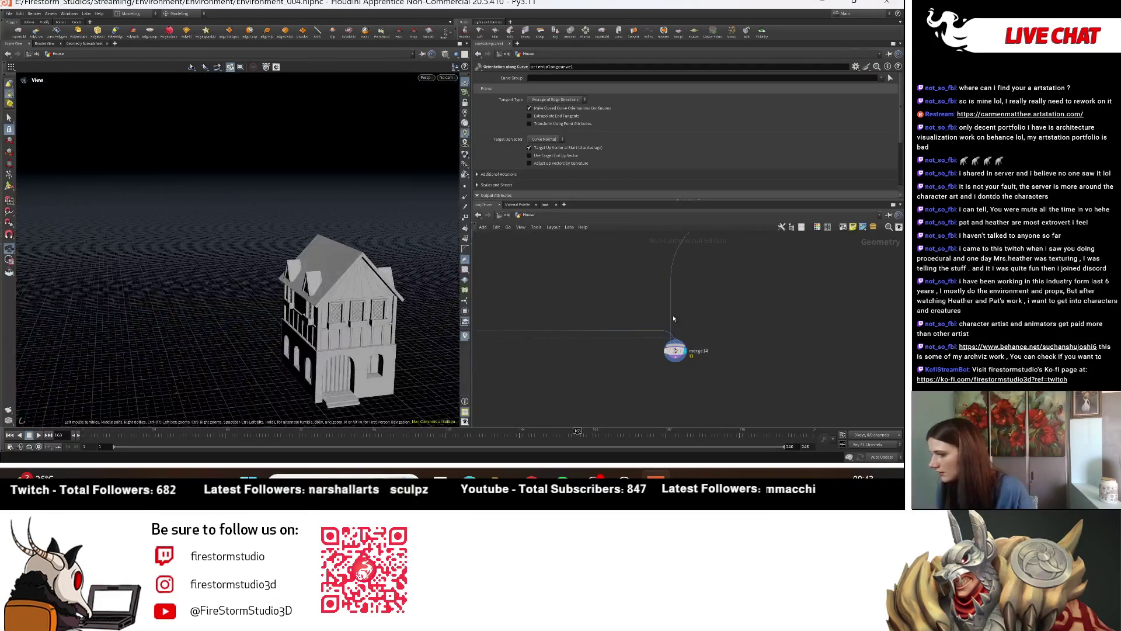
{"action": "mouse_move", "coordinate": [591, 303]}
{"action": "middle_mouse_down"}
{"action": "mouse_move", "coordinate": [638, 404]}
{"action": "mouse_move", "coordinate": [688, 342]}
{"action": "middle_mouse_up"}
{"action": "left_click", "coordinate": [622, 350]}
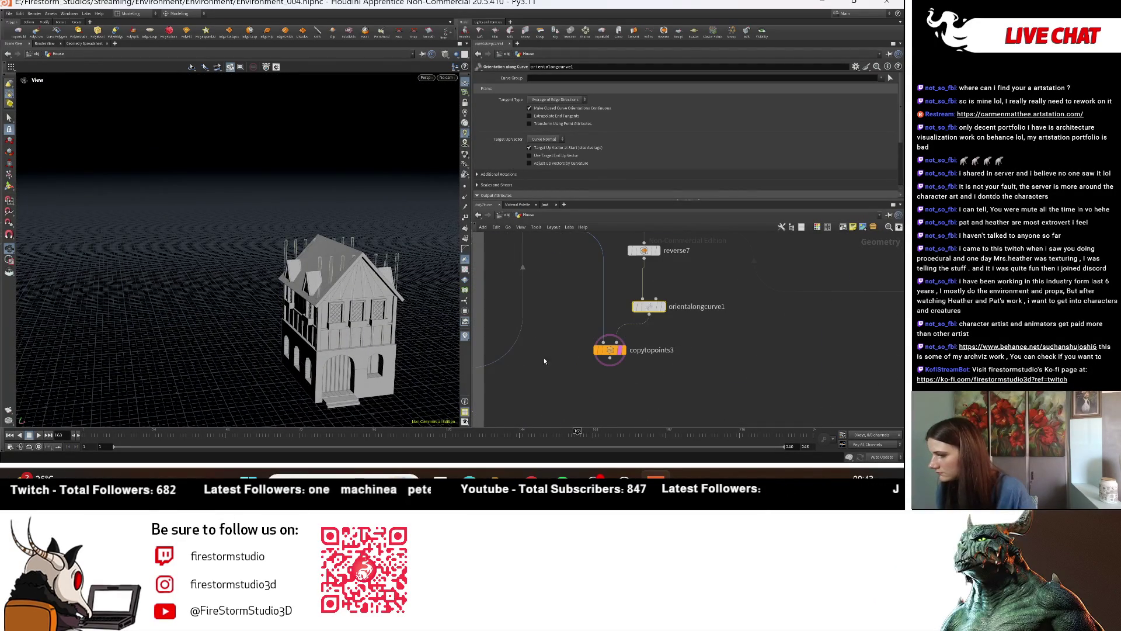
{"action": "left_click_drag", "start_coordinate": [350, 301], "coordinate": [305, 298]}
{"action": "mouse_move", "coordinate": [334, 251]}
{"action": "left_mouse_down"}
{"action": "mouse_move", "coordinate": [387, 185]}
{"action": "mouse_move", "coordinate": [371, 293]}
{"action": "mouse_move", "coordinate": [429, 284]}
{"action": "mouse_move", "coordinate": [394, 367]}
{"action": "mouse_move", "coordinate": [388, 255]}
{"action": "mouse_move", "coordinate": [250, 279]}
{"action": "mouse_move", "coordinate": [290, 297]}
{"action": "left_mouse_up"}
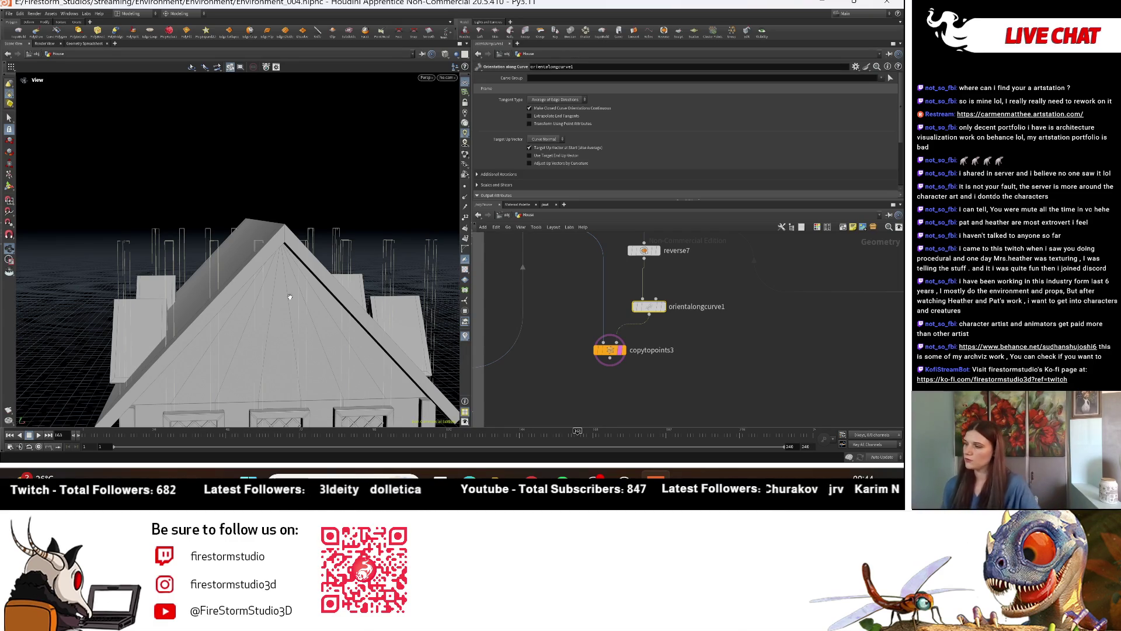
{"action": "scroll", "coordinate": [347, 283], "scroll_direction": "down", "scroll_amount": 5}
{"action": "mouse_move", "coordinate": [348, 282]}
{"action": "left_mouse_down"}
{"action": "mouse_move", "coordinate": [317, 310]}
{"action": "mouse_move", "coordinate": [381, 314]}
{"action": "left_mouse_up"}
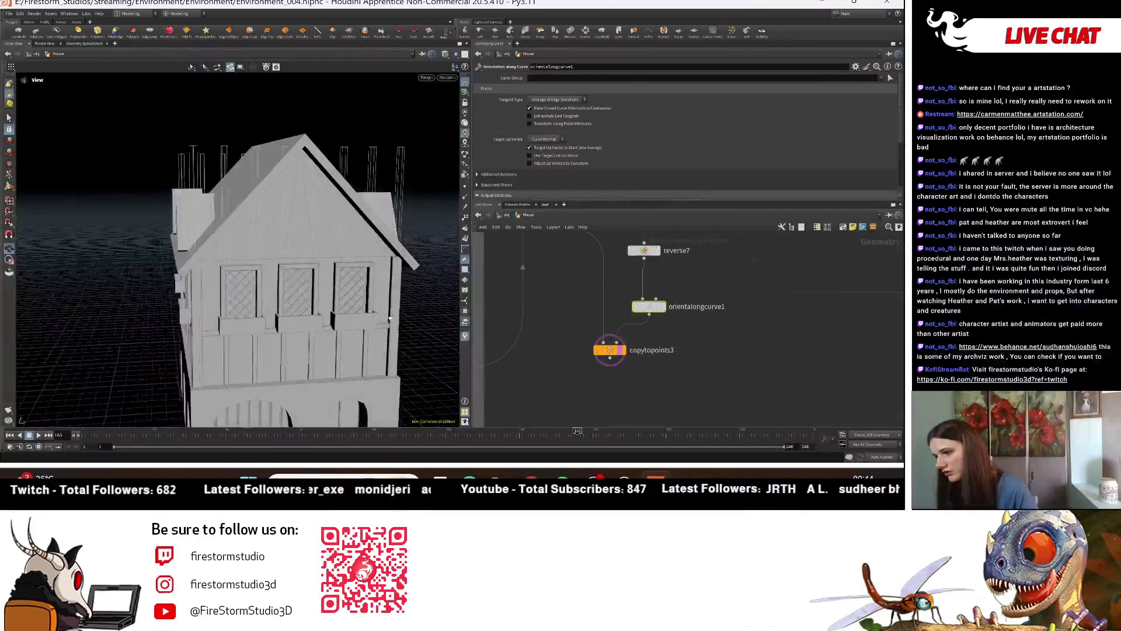
{"action": "scroll", "coordinate": [382, 313], "scroll_direction": "up", "scroll_amount": 3}
{"action": "scroll", "coordinate": [381, 314], "scroll_direction": "up", "scroll_amount": 3}
{"action": "mouse_move", "coordinate": [382, 314]}
{"action": "left_mouse_down"}
{"action": "mouse_move", "coordinate": [306, 212]}
{"action": "mouse_move", "coordinate": [346, 260]}
{"action": "mouse_move", "coordinate": [343, 281]}
{"action": "mouse_move", "coordinate": [374, 275]}
{"action": "left_mouse_up"}
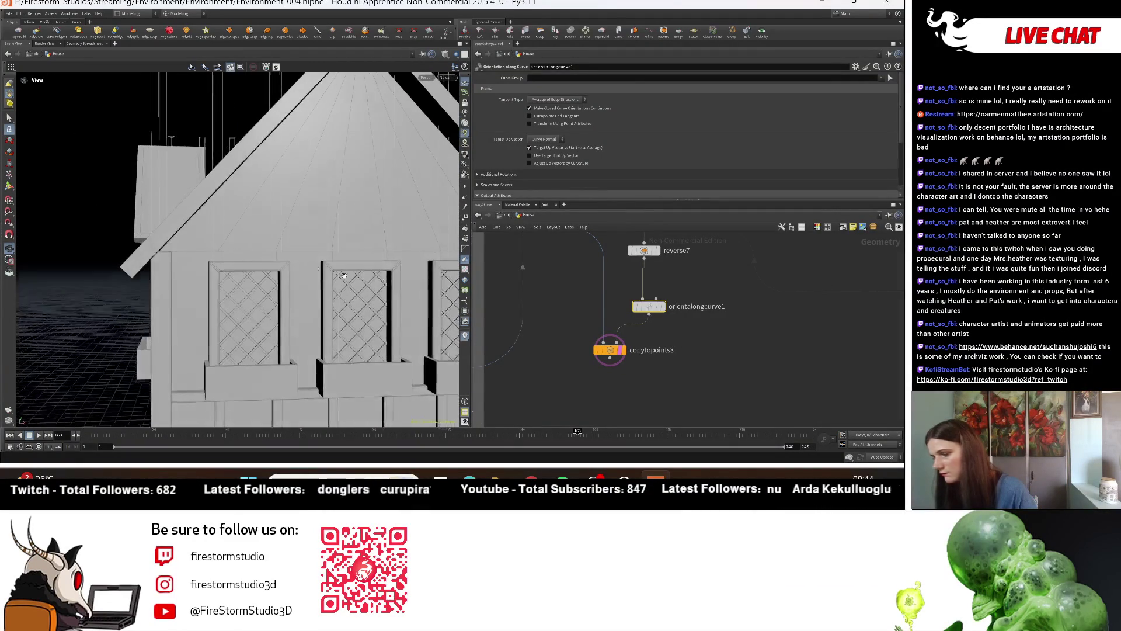
{"action": "scroll", "coordinate": [619, 301], "scroll_direction": "down", "scroll_amount": 4}
{"action": "scroll", "coordinate": [618, 302], "scroll_direction": "up", "scroll_amount": 1}
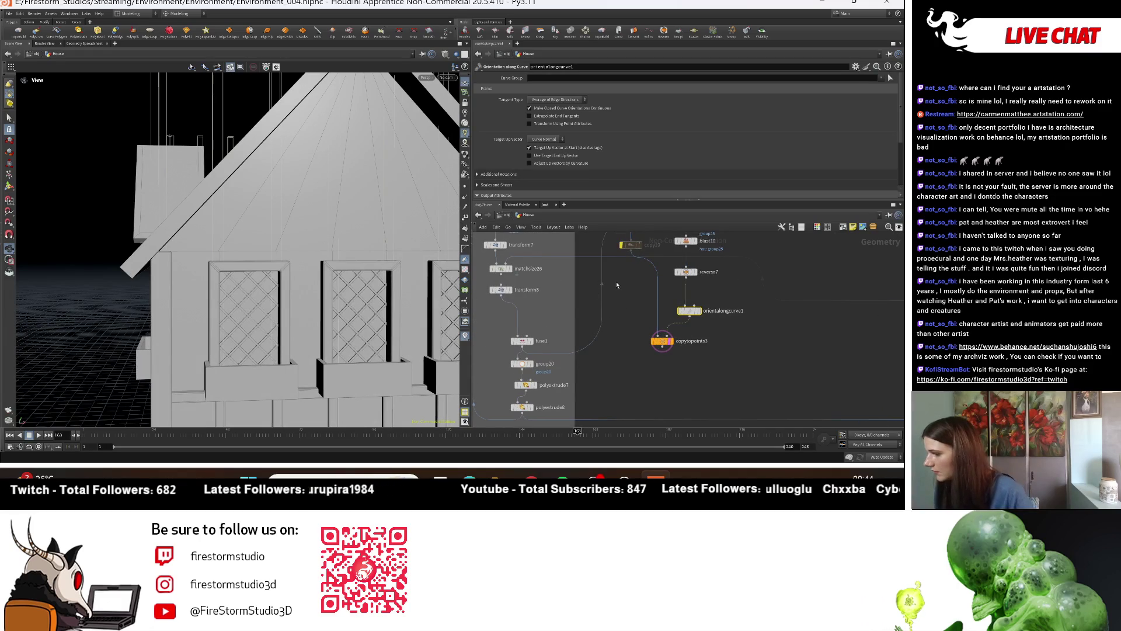
Step: Add a Transform node, transform12, with Scale Z set to 1.2
{"action": "scroll", "coordinate": [618, 283], "scroll_direction": "up", "scroll_amount": 2}
{"action": "scroll", "coordinate": [604, 294], "scroll_direction": "up", "scroll_amount": 2}
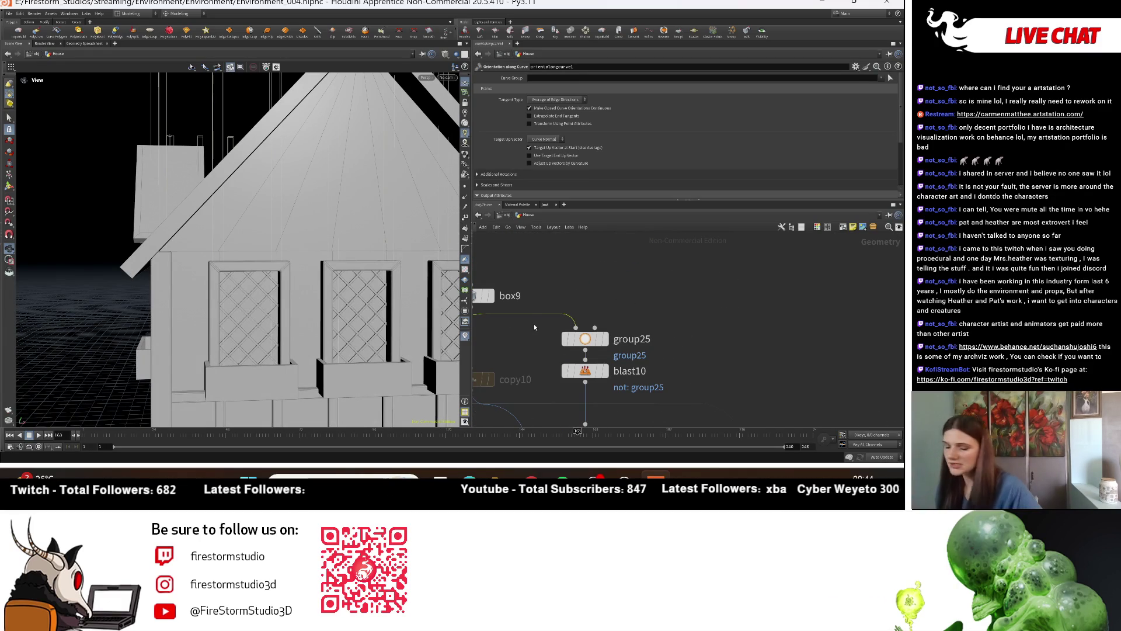
{"action": "key", "text": "Tab"}
{"action": "type", "text": "tran"}
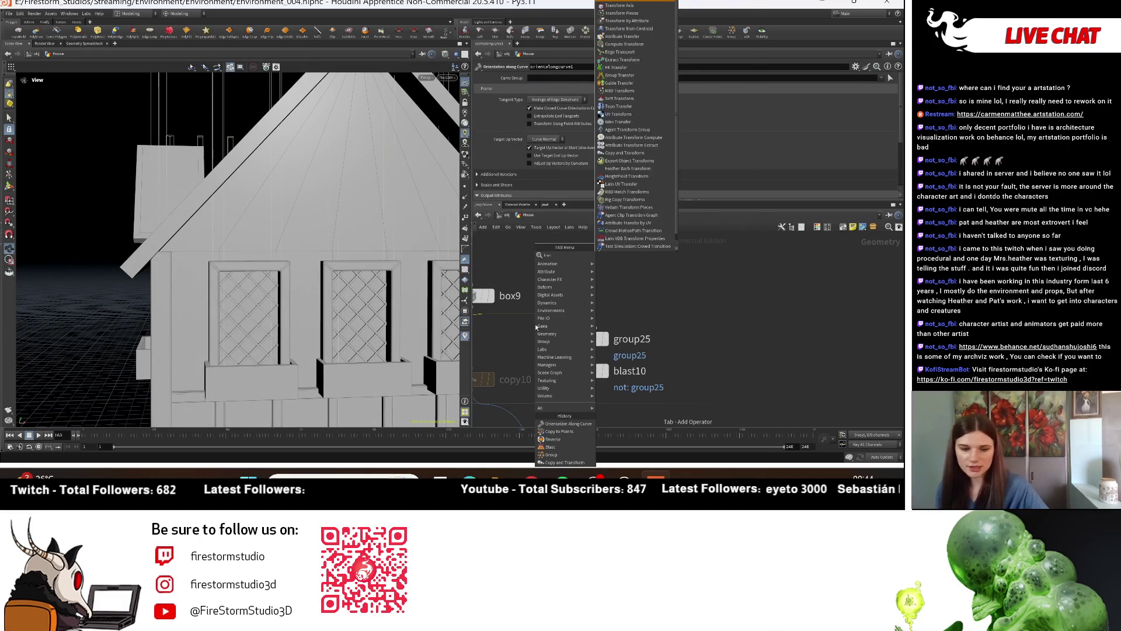
{"action": "left_click", "coordinate": [661, 4]}
{"action": "left_click", "coordinate": [595, 329]}
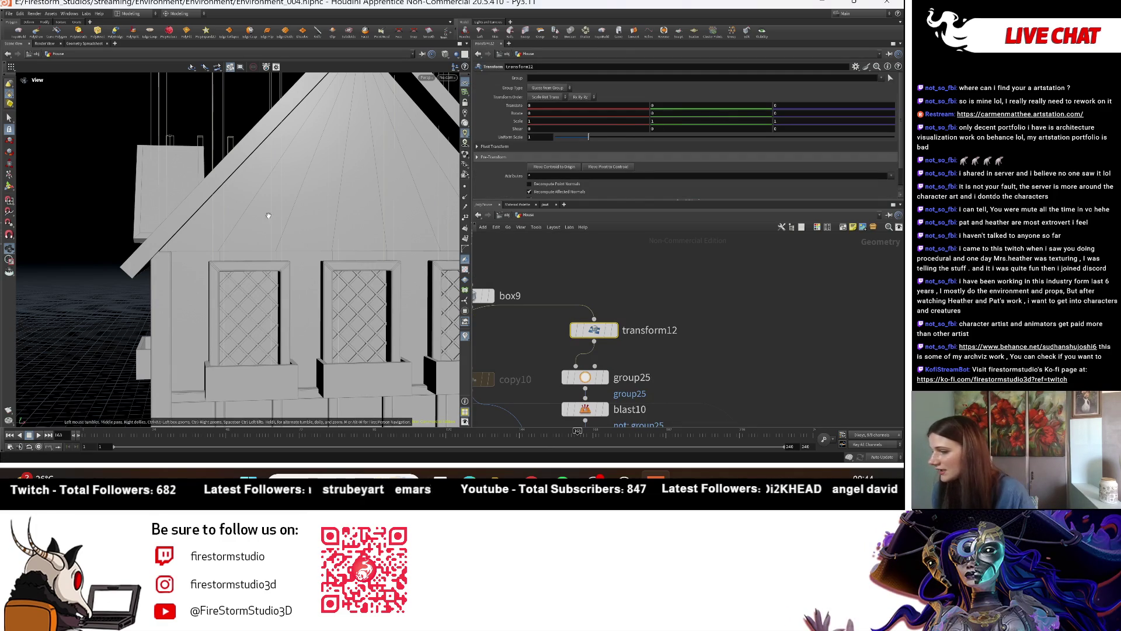
{"action": "left_click_drag", "start_coordinate": [409, 193], "coordinate": [256, 235]}
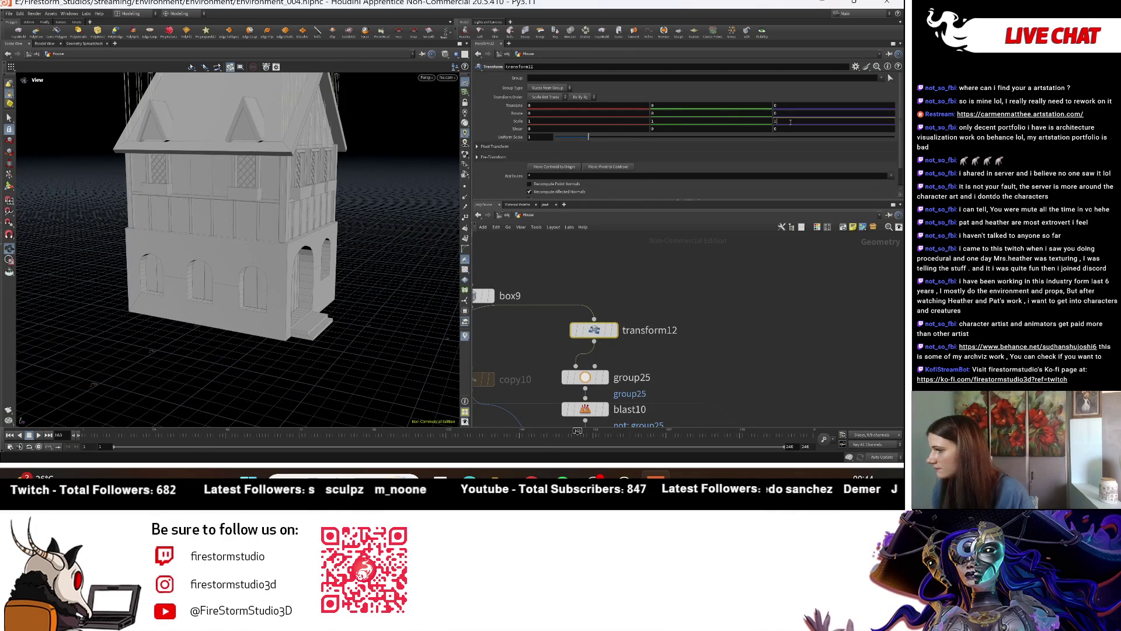
{"action": "key", "text": "Return"}
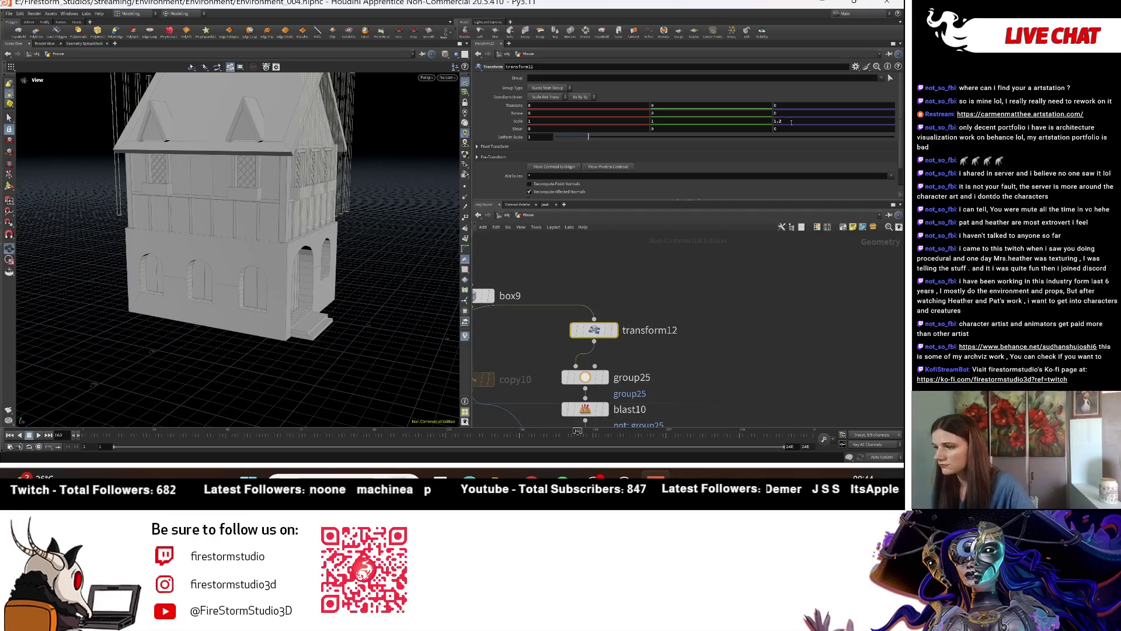
{"action": "scroll", "coordinate": [657, 354], "scroll_direction": "down", "scroll_amount": 3}
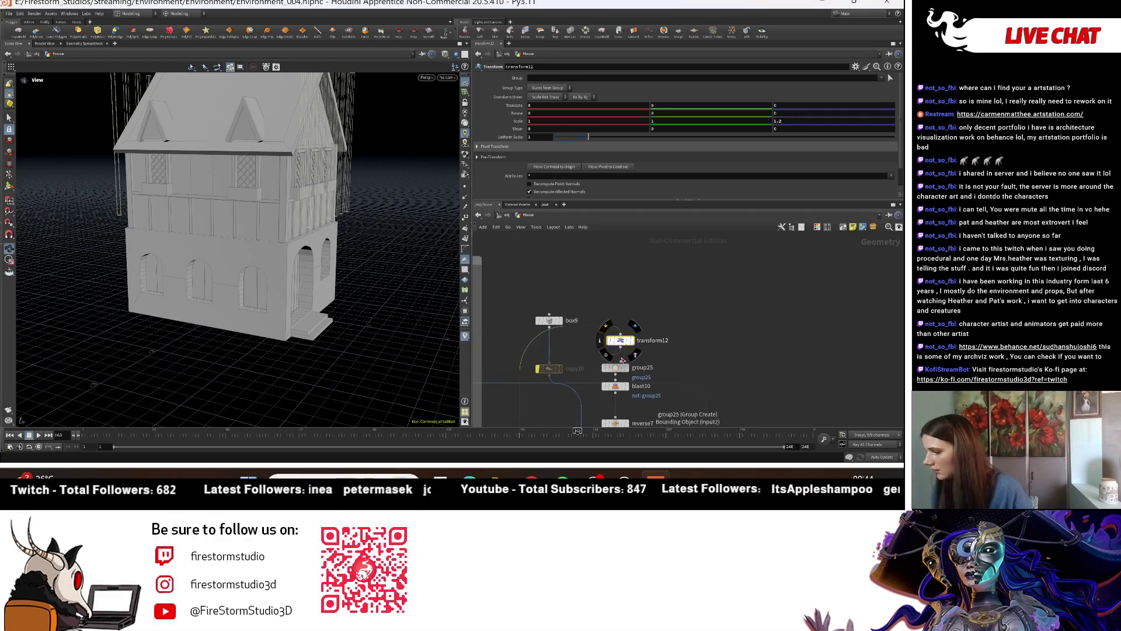
{"action": "left_click_drag", "start_coordinate": [620, 347], "coordinate": [685, 327]}
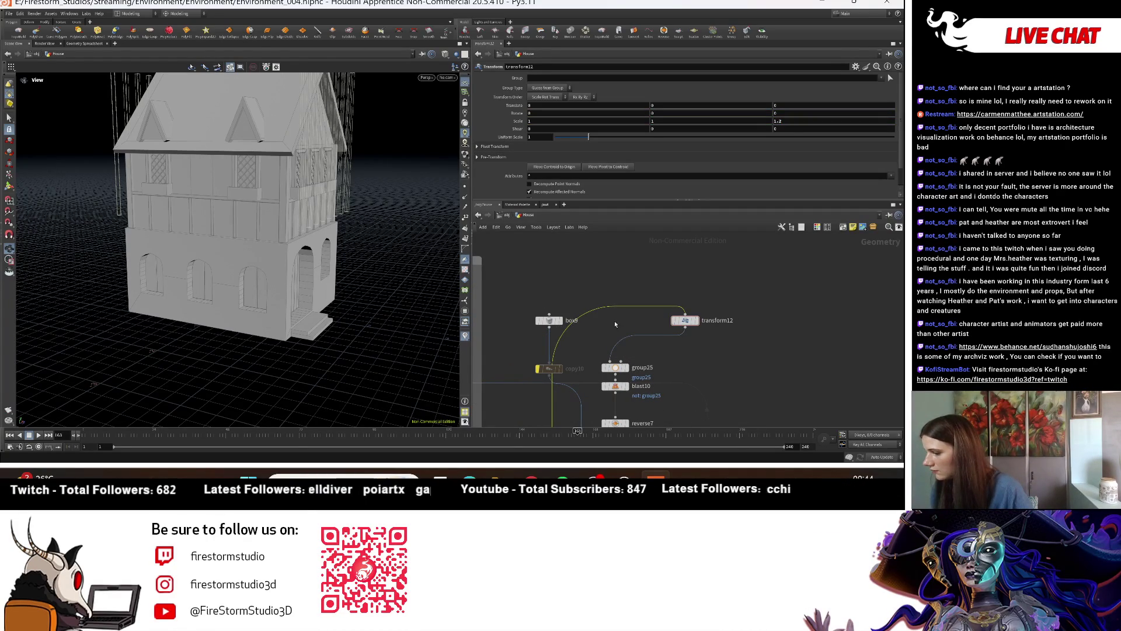
Step: Wire fuse1 into transform12 and display its enlarged roof plane
{"action": "left_click", "coordinate": [611, 362]}
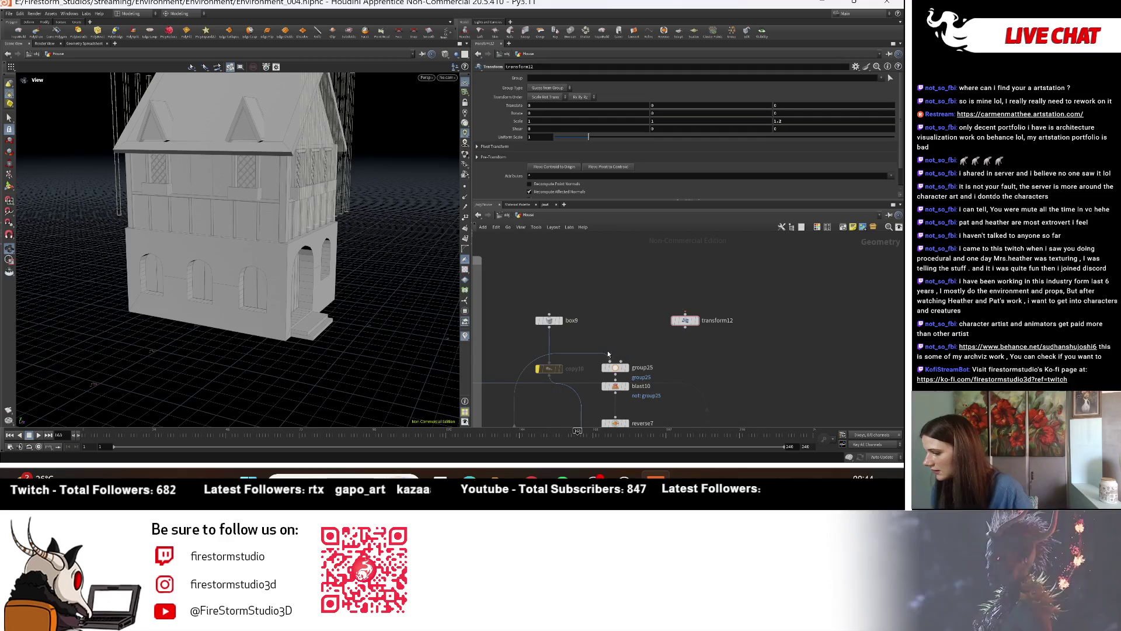
{"action": "key", "text": "Escape"}
{"action": "scroll", "coordinate": [697, 323], "scroll_direction": "down", "scroll_amount": 2}
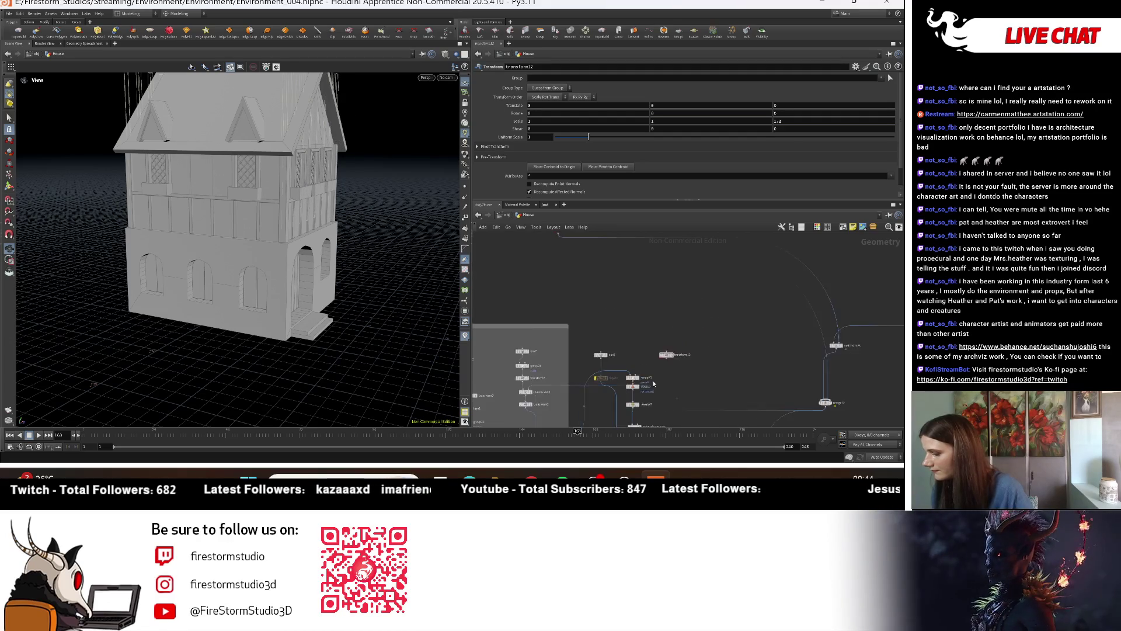
{"action": "middle_click_drag", "start_coordinate": [671, 327], "coordinate": [573, 288]}
{"action": "left_click", "coordinate": [573, 287]}
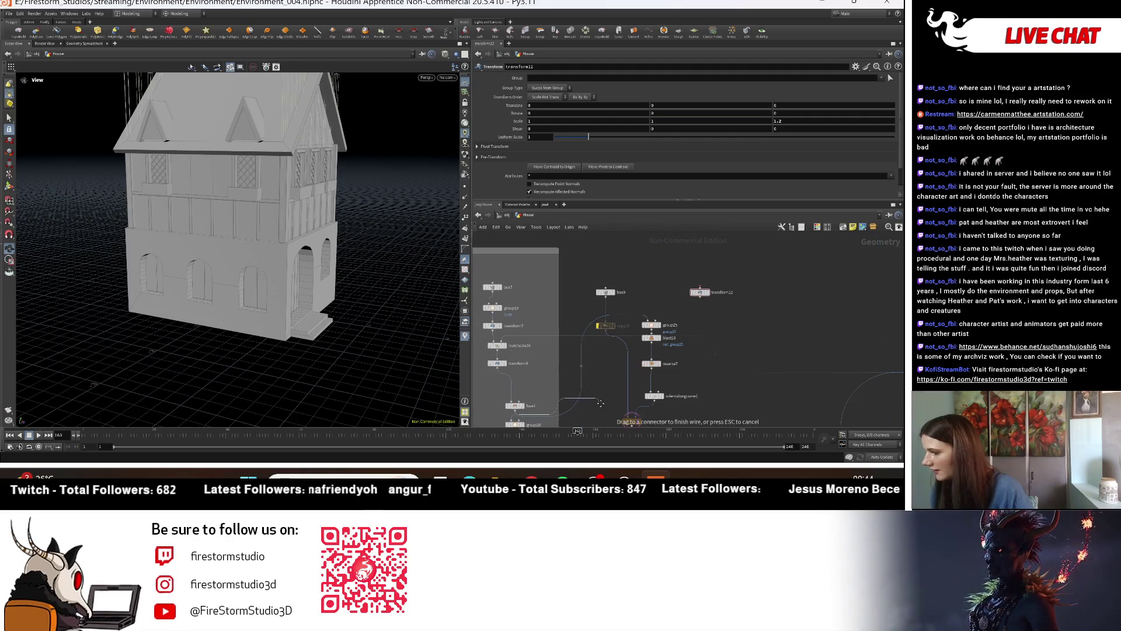
{"action": "scroll", "coordinate": [713, 283], "scroll_direction": "up", "scroll_amount": 3}
{"action": "left_click", "coordinate": [688, 270]}
{"action": "left_click", "coordinate": [705, 285]}
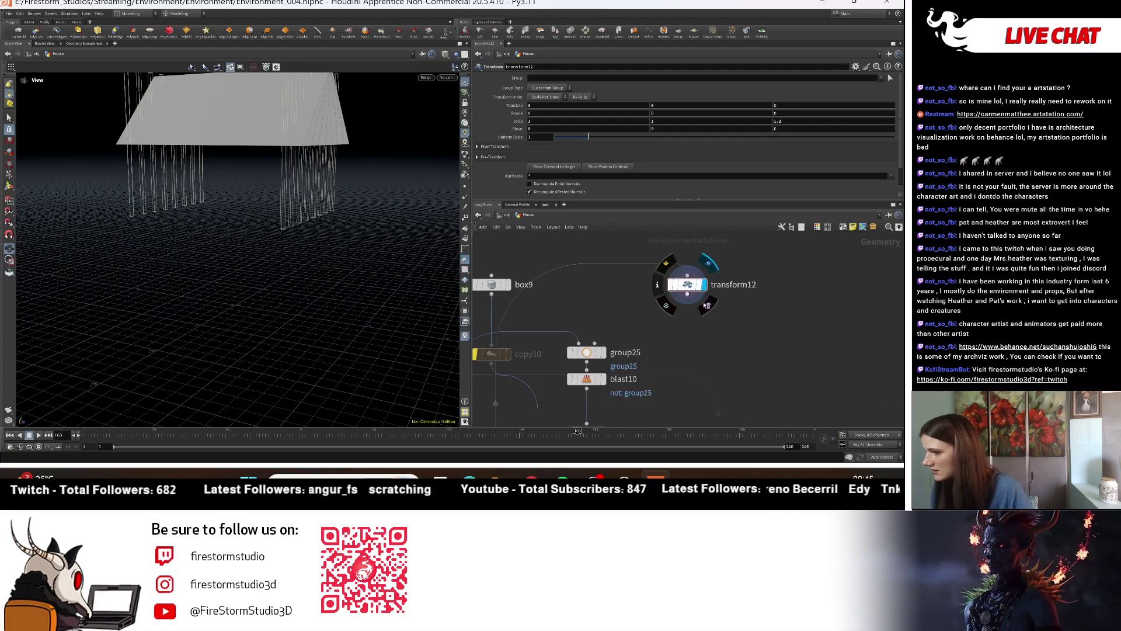
Step: Add a Boolean node, boolean9, and position it below transform12
{"action": "key", "text": "Tab"}
{"action": "type", "text": "box"}
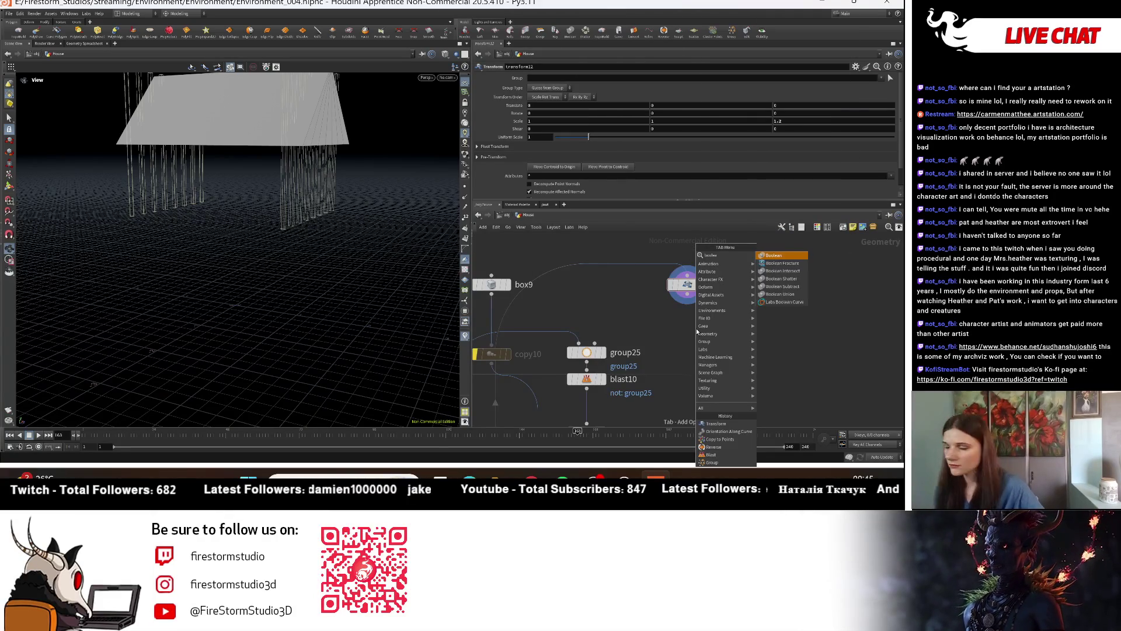
{"action": "key", "text": "Return"}
{"action": "left_click", "coordinate": [696, 373]}
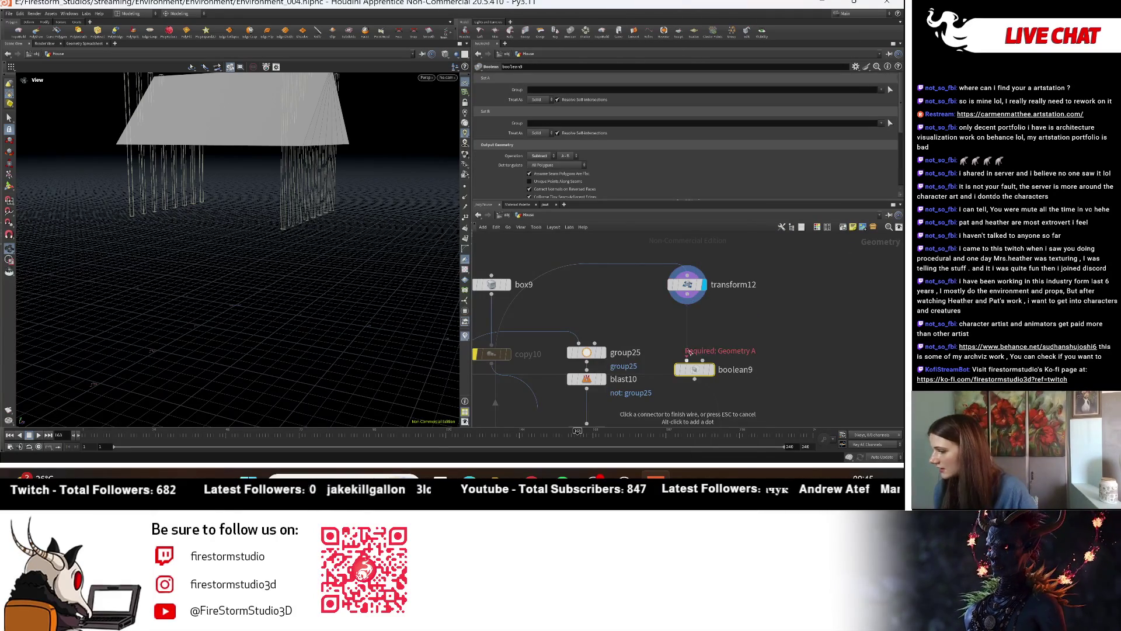
{"action": "scroll", "coordinate": [756, 301], "scroll_direction": "down", "scroll_amount": 2}
{"action": "scroll", "coordinate": [726, 360], "scroll_direction": "down", "scroll_amount": 2}
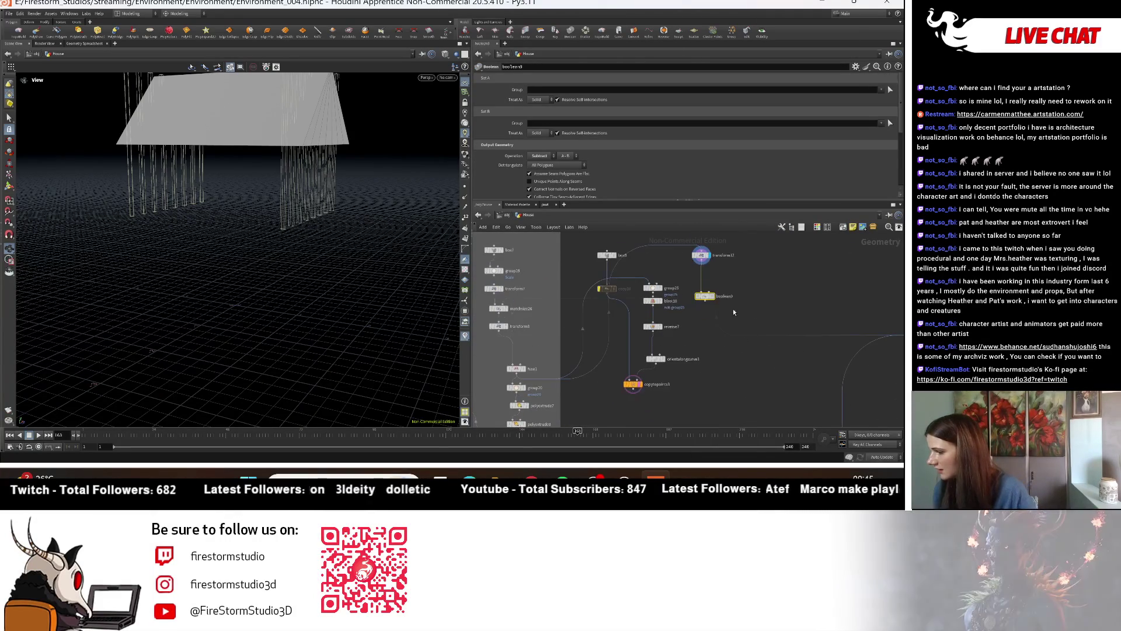
{"action": "left_click", "coordinate": [704, 267], "text": "shift"}
{"action": "left_click_drag", "start_coordinate": [704, 267], "coordinate": [695, 330]}
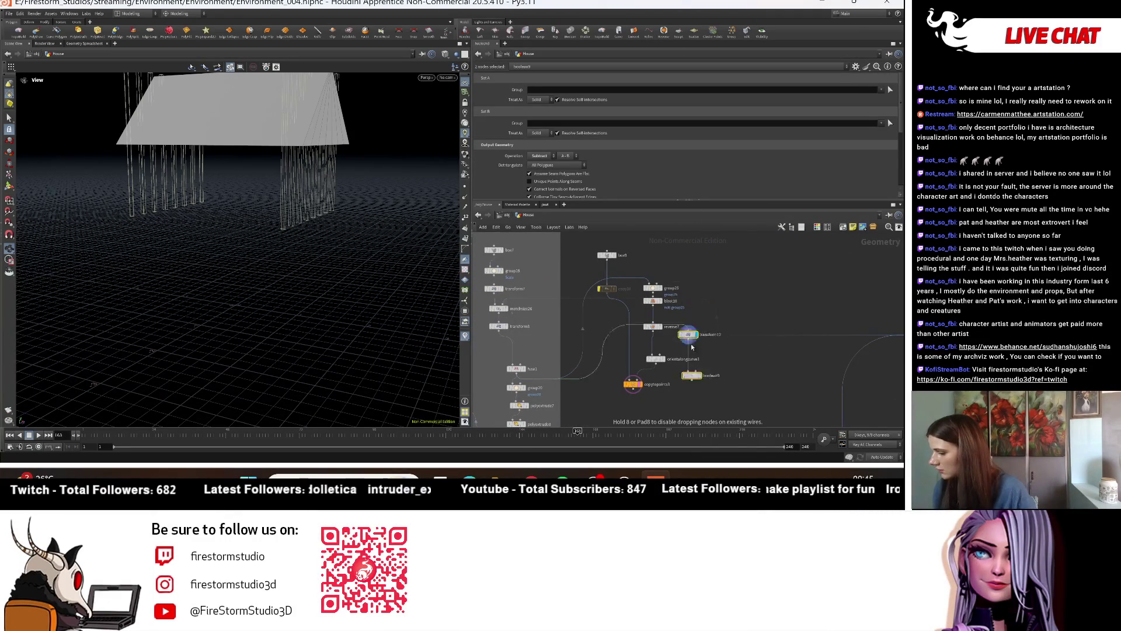
{"action": "scroll", "coordinate": [606, 380], "scroll_direction": "up", "scroll_amount": 3}
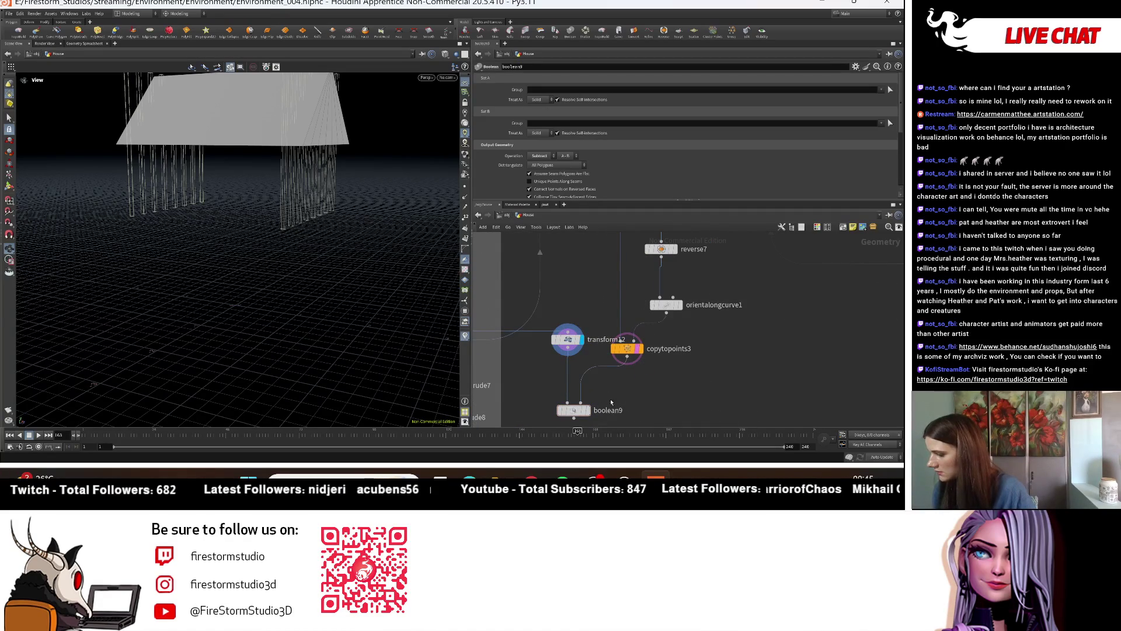
{"action": "left_click_drag", "start_coordinate": [389, 220], "coordinate": [316, 321]}
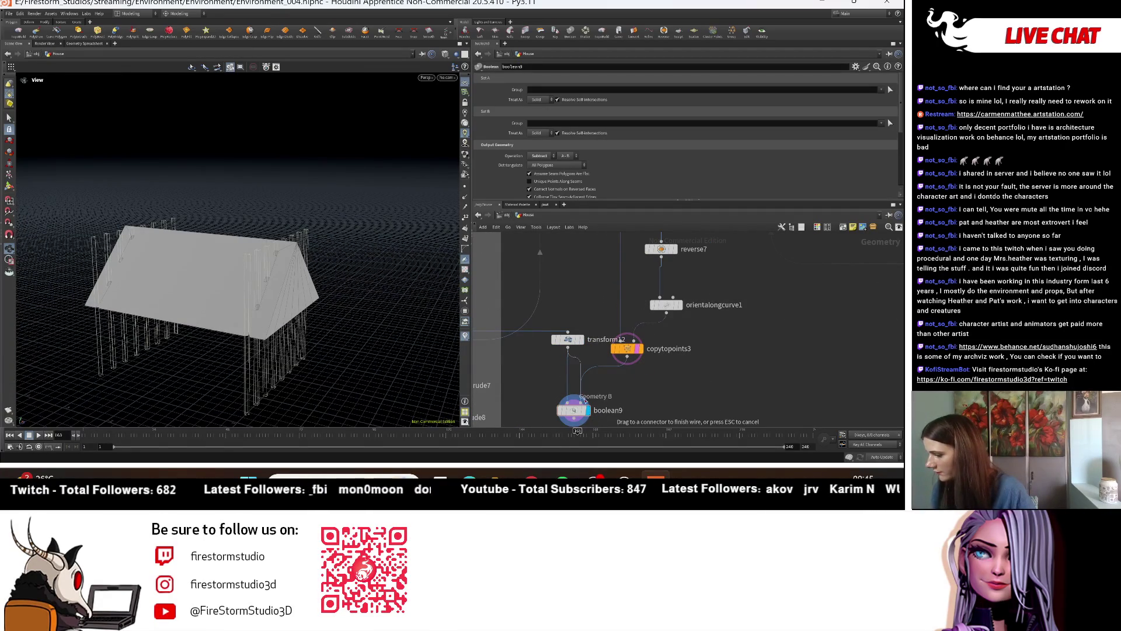
Step: Wire transform12 into boolean9's input A and copytopoints3 into B, with Operation set to Intersect
{"action": "left_click", "coordinate": [584, 398]}
{"action": "left_click", "coordinate": [566, 396]}
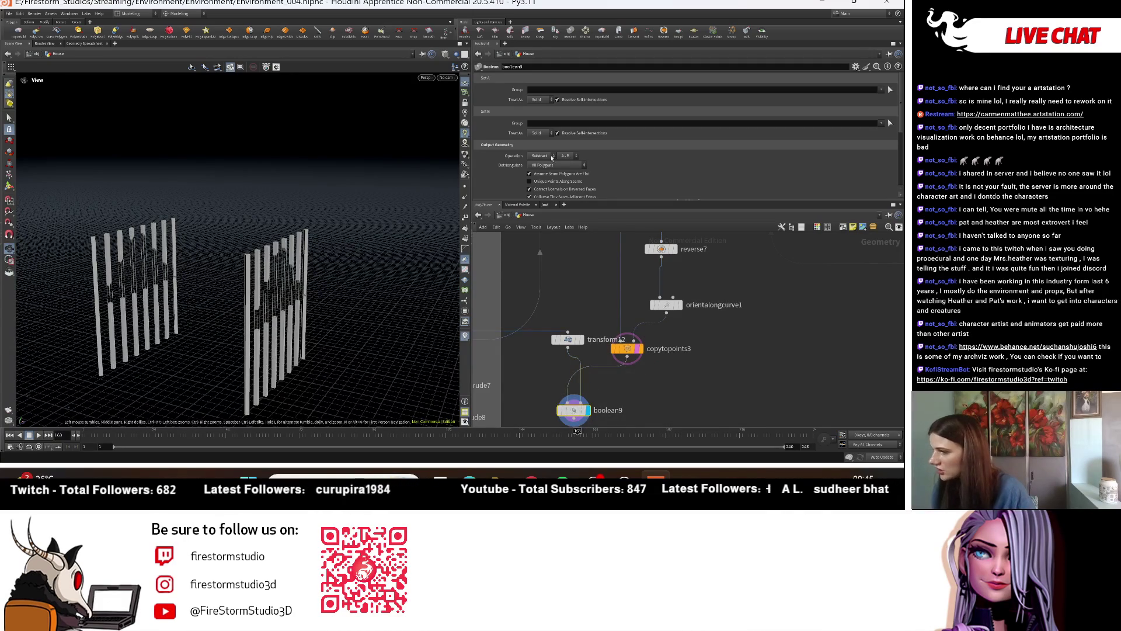
{"action": "left_click", "coordinate": [543, 172]}
{"action": "left_click_drag", "start_coordinate": [327, 262], "coordinate": [350, 312]}
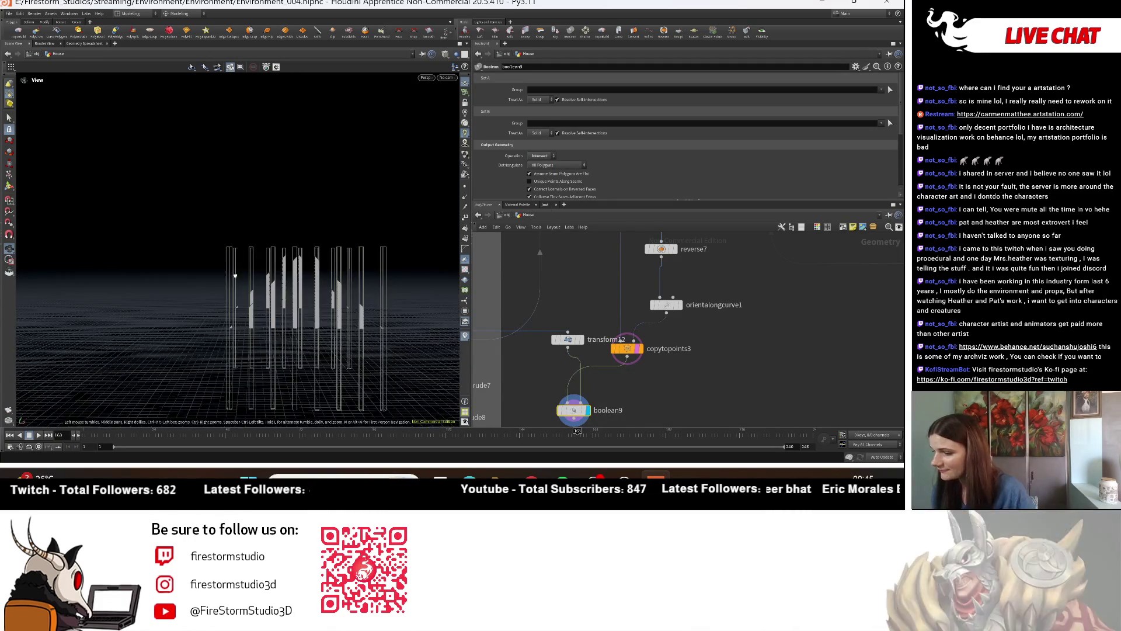
{"action": "scroll", "coordinate": [349, 312], "scroll_direction": "up", "scroll_amount": 2}
{"action": "scroll", "coordinate": [685, 348], "scroll_direction": "down", "scroll_amount": 3}
{"action": "scroll", "coordinate": [686, 349], "scroll_direction": "down", "scroll_amount": 2}
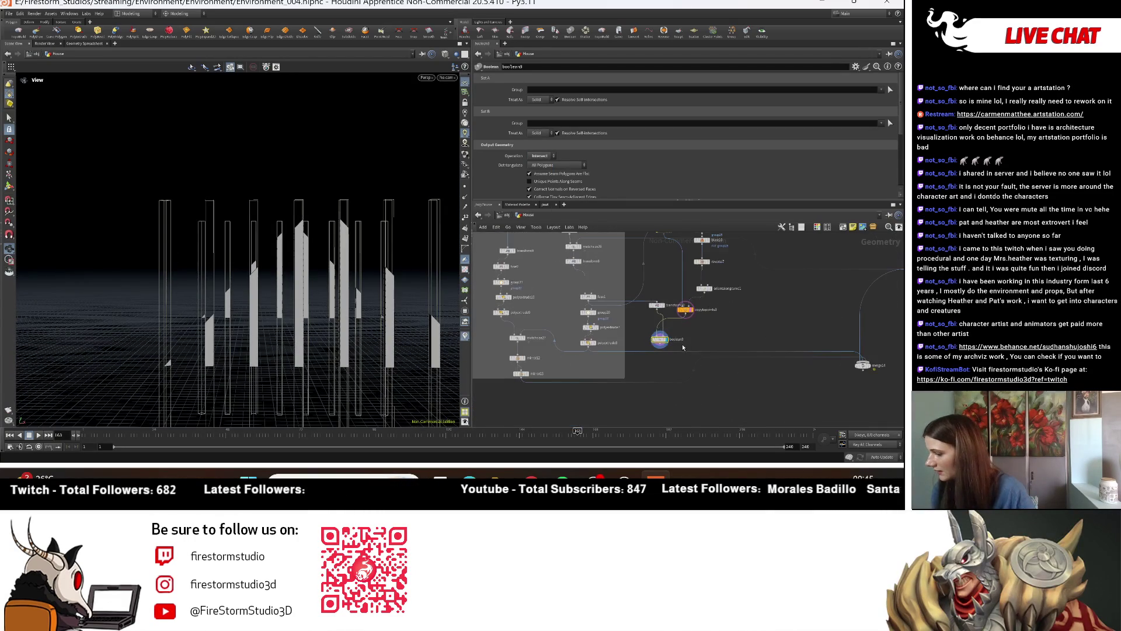
Step: Display merge14 and orbit to view the timber boards along the house gable
{"action": "left_click", "coordinate": [873, 369]}
{"action": "left_click_drag", "start_coordinate": [396, 313], "coordinate": [398, 320]}
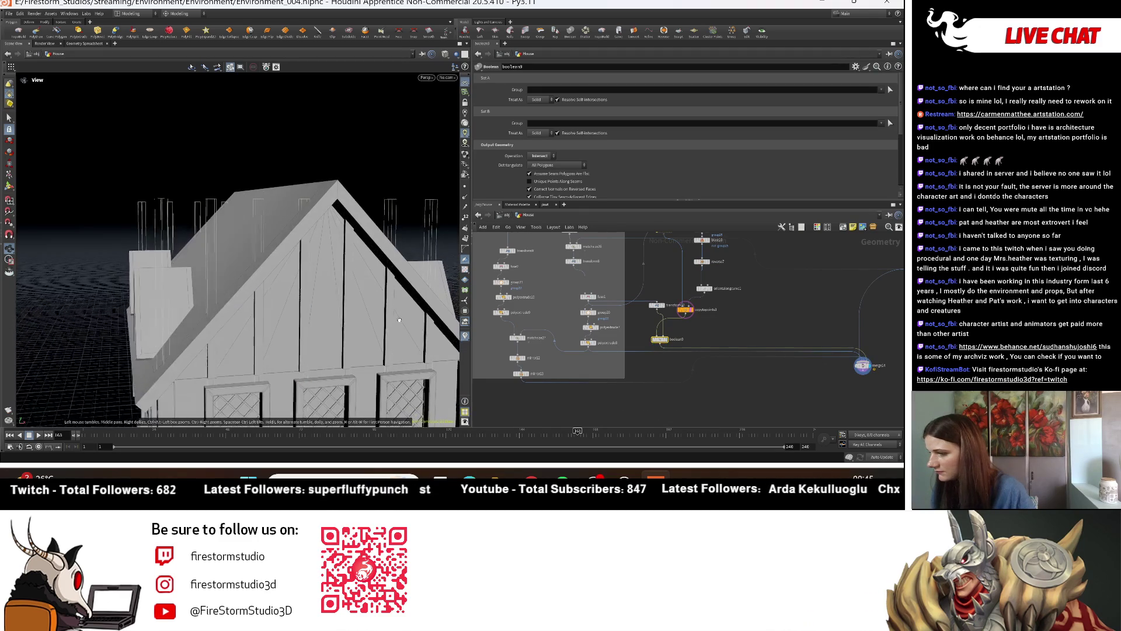
{"action": "left_click_drag", "start_coordinate": [377, 249], "coordinate": [327, 251]}
{"action": "left_click", "coordinate": [716, 294]}
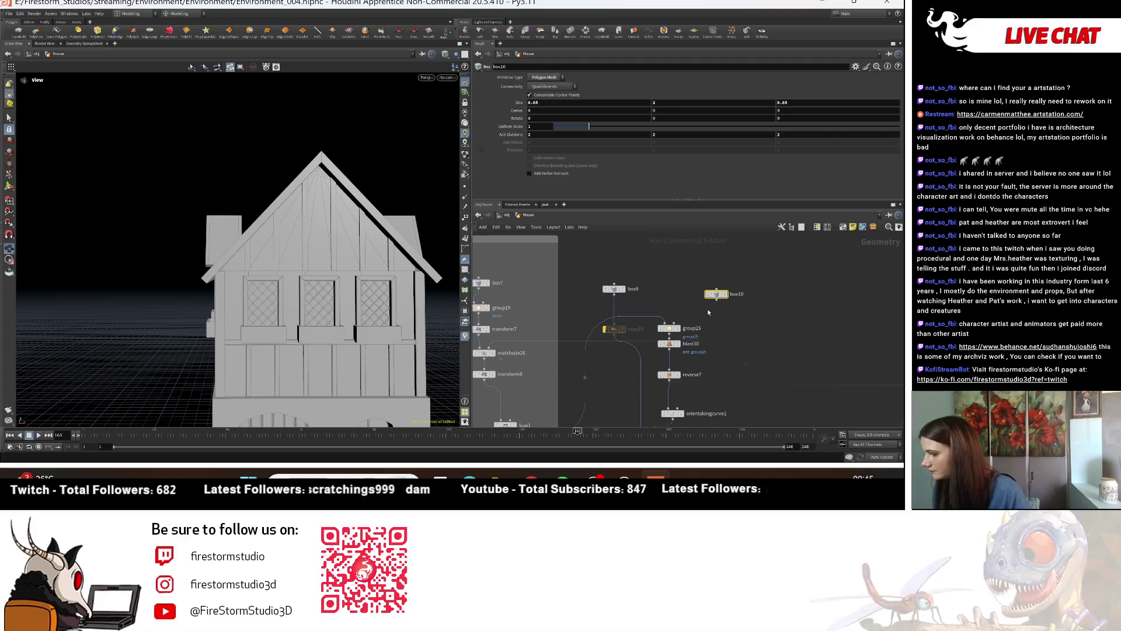
Step: Navigate the network to blast10 and display its isolated roof faces
{"action": "scroll", "coordinate": [707, 325], "scroll_direction": "down", "scroll_amount": 2}
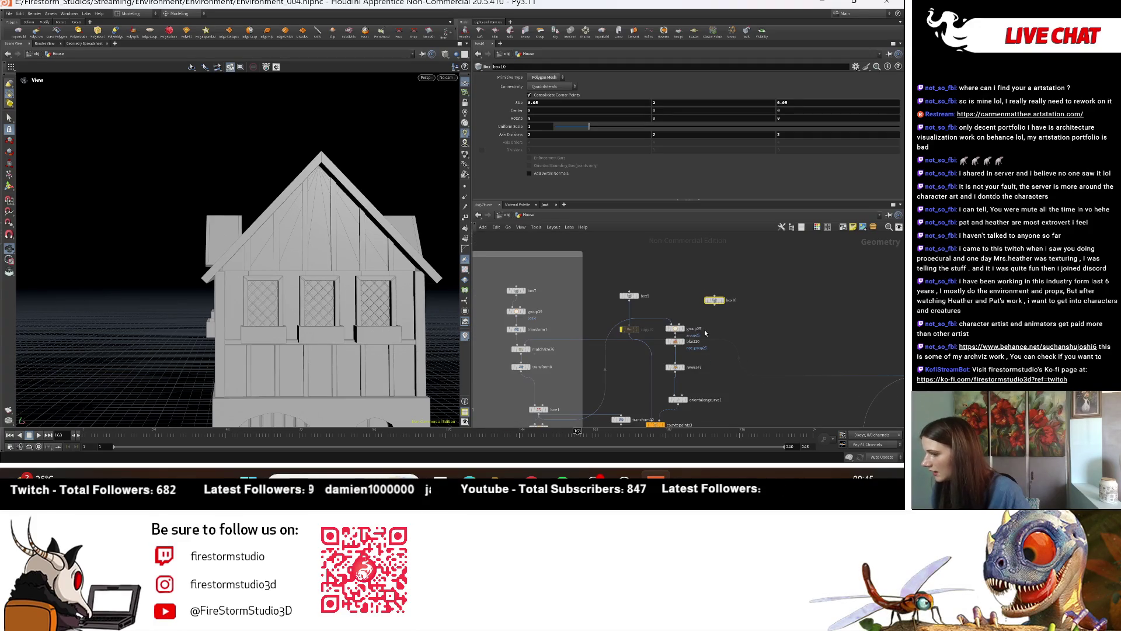
{"action": "scroll", "coordinate": [690, 302], "scroll_direction": "up", "scroll_amount": 3}
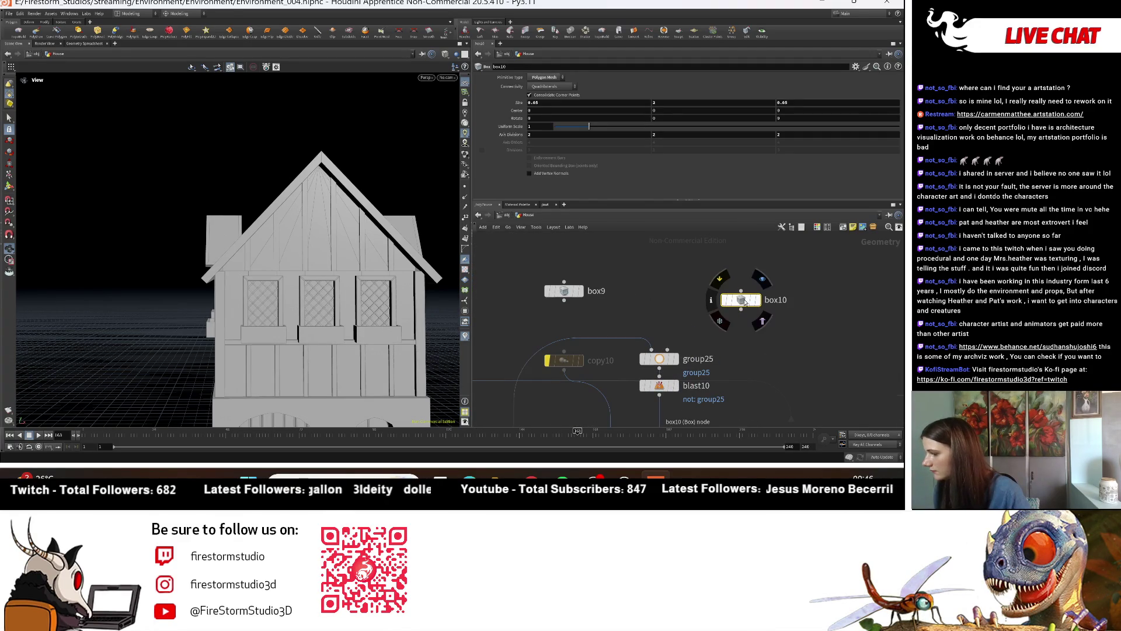
{"action": "scroll", "coordinate": [746, 311], "scroll_direction": "down", "scroll_amount": 2}
{"action": "scroll", "coordinate": [745, 335], "scroll_direction": "down", "scroll_amount": 3}
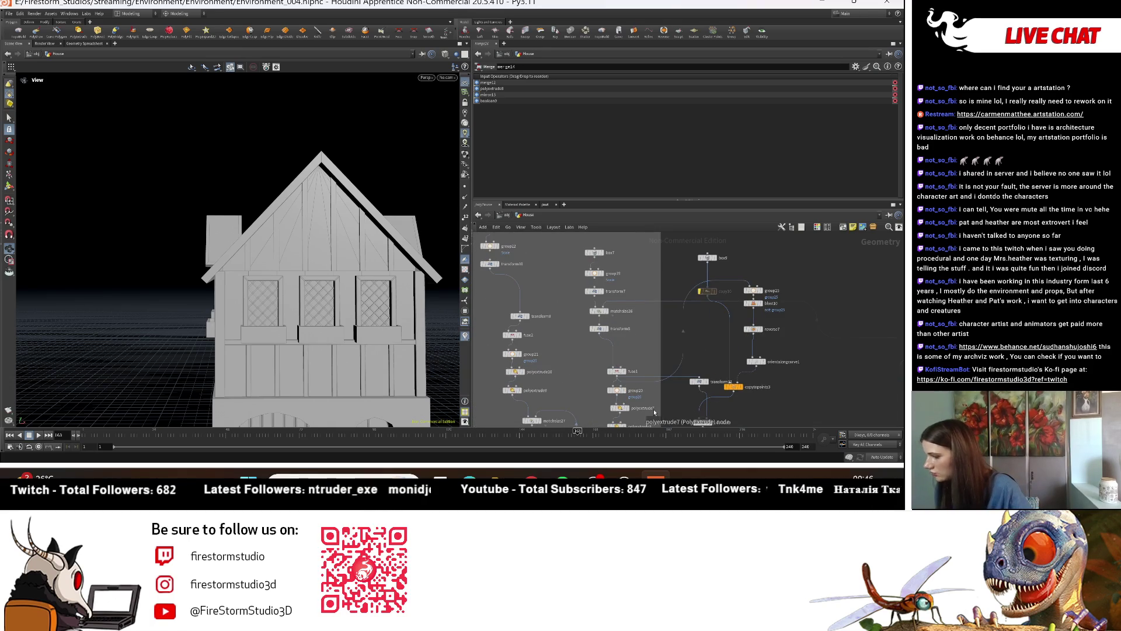
{"action": "middle_click_drag", "start_coordinate": [654, 413], "coordinate": [646, 370]}
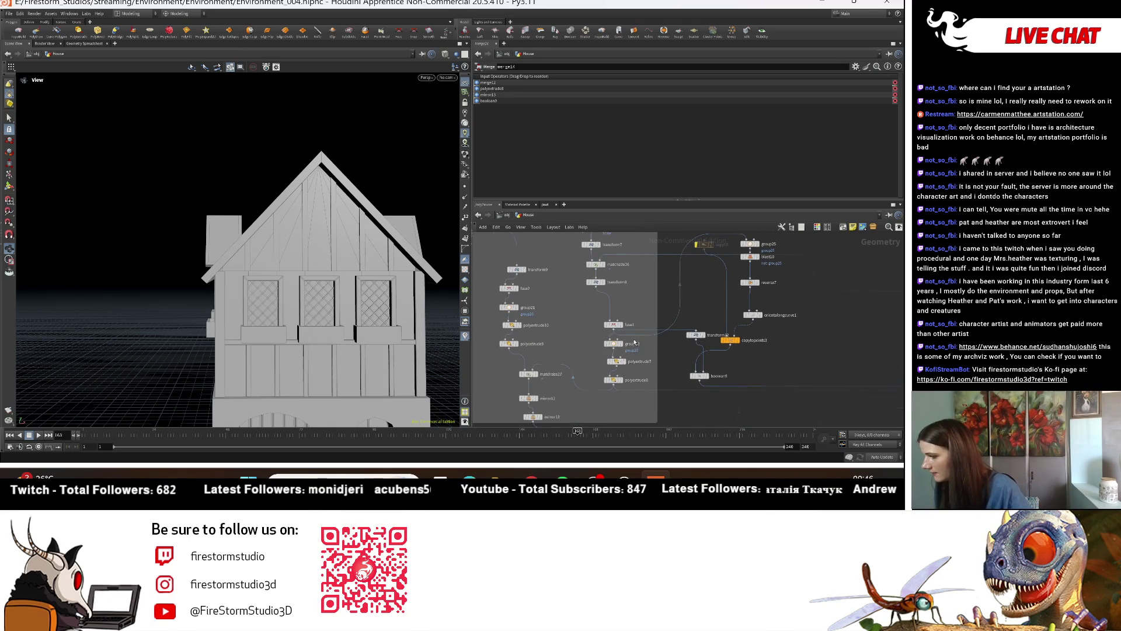
{"action": "scroll", "coordinate": [635, 343], "scroll_direction": "up", "scroll_amount": 1}
{"action": "middle_click_drag", "start_coordinate": [678, 332], "coordinate": [584, 338]}
{"action": "scroll", "coordinate": [738, 331], "scroll_direction": "up", "scroll_amount": 3}
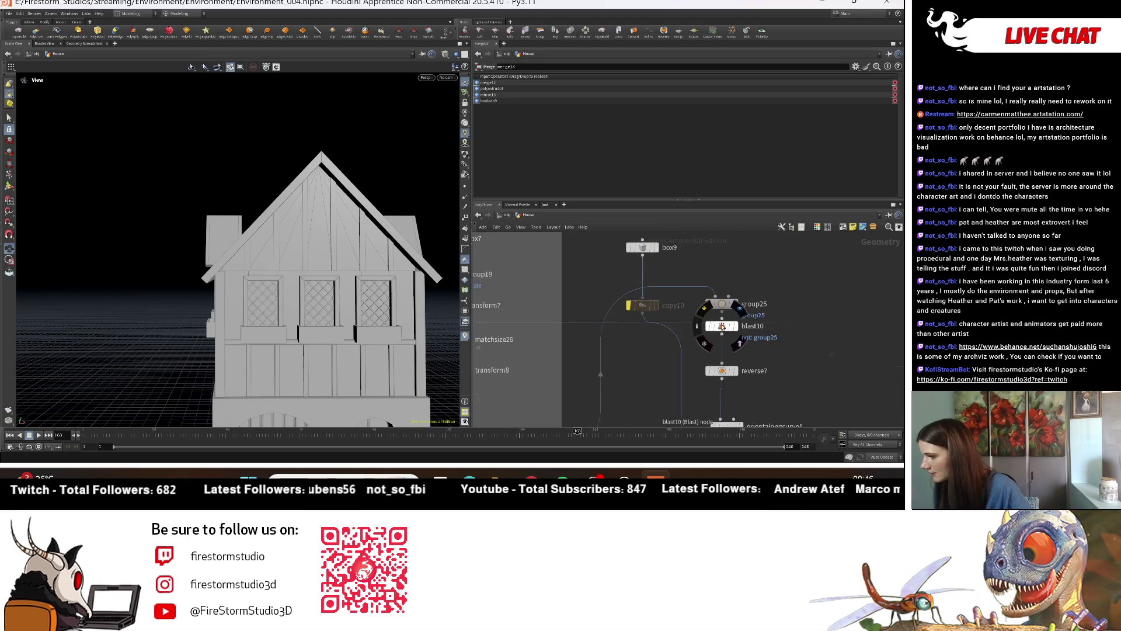
{"action": "left_click", "coordinate": [737, 332]}
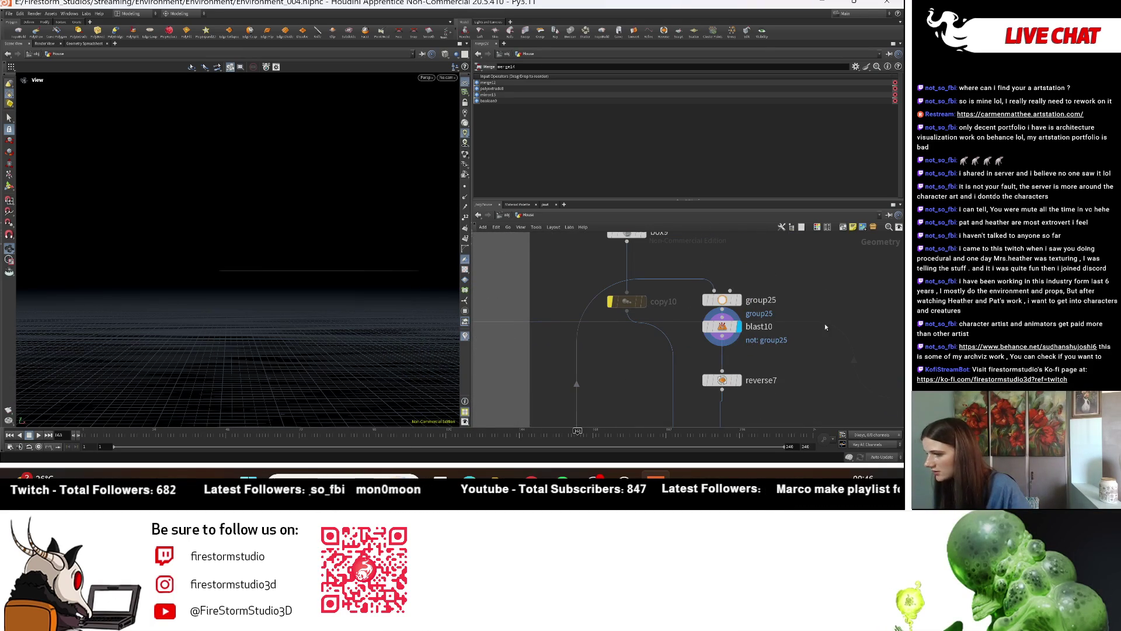
{"action": "middle_click_drag", "start_coordinate": [809, 321], "coordinate": [773, 303]}
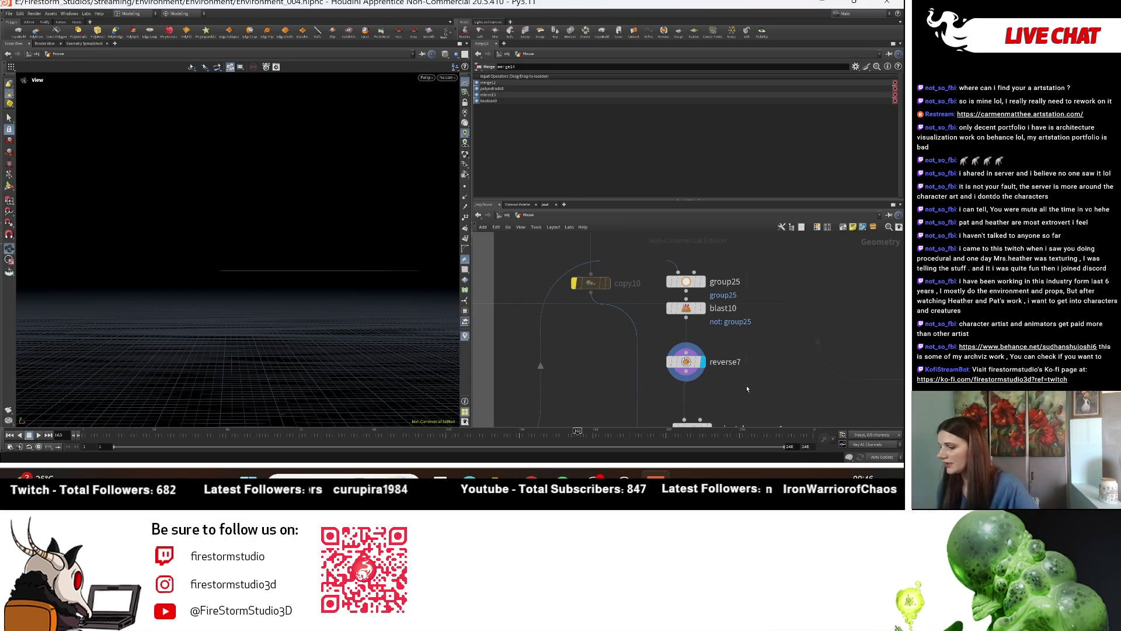
Step: Add polyextrude15 after reverse7 with an extrusion Distance of 0.05
{"action": "key", "text": "Tab"}
{"action": "type", "text": "p"}
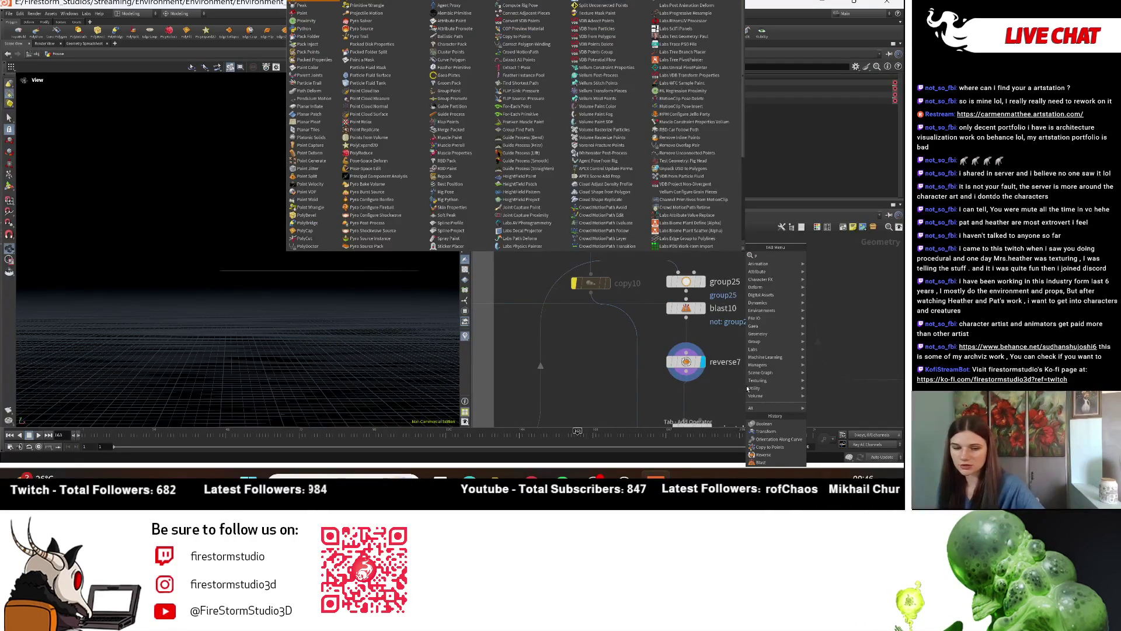
{"action": "type", "text": "ol"}
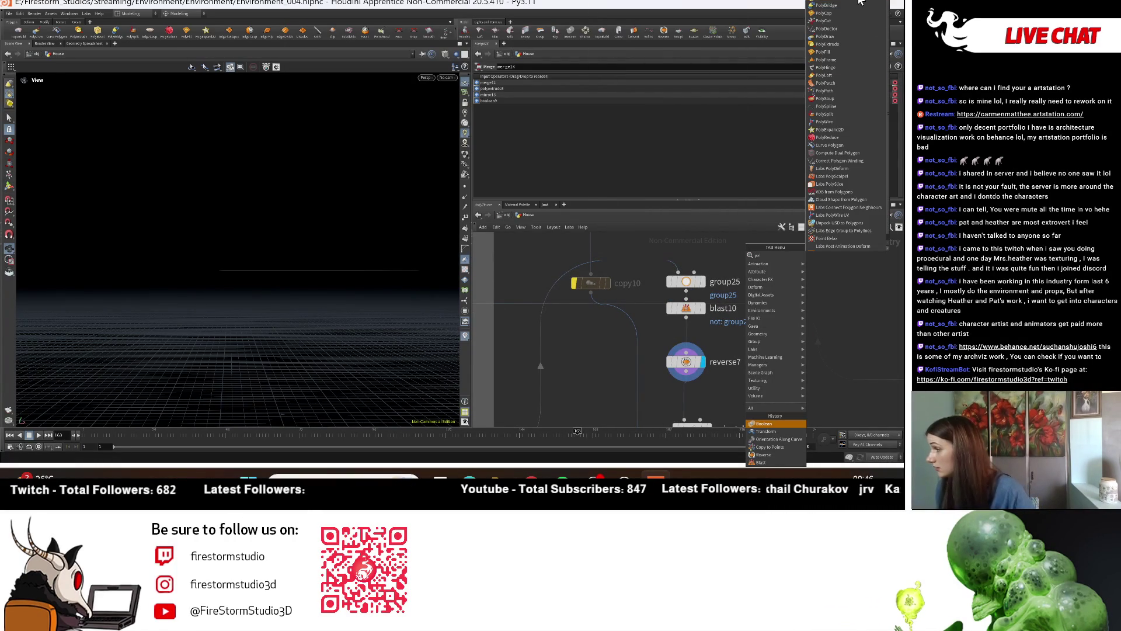
{"action": "left_click", "coordinate": [849, 43]}
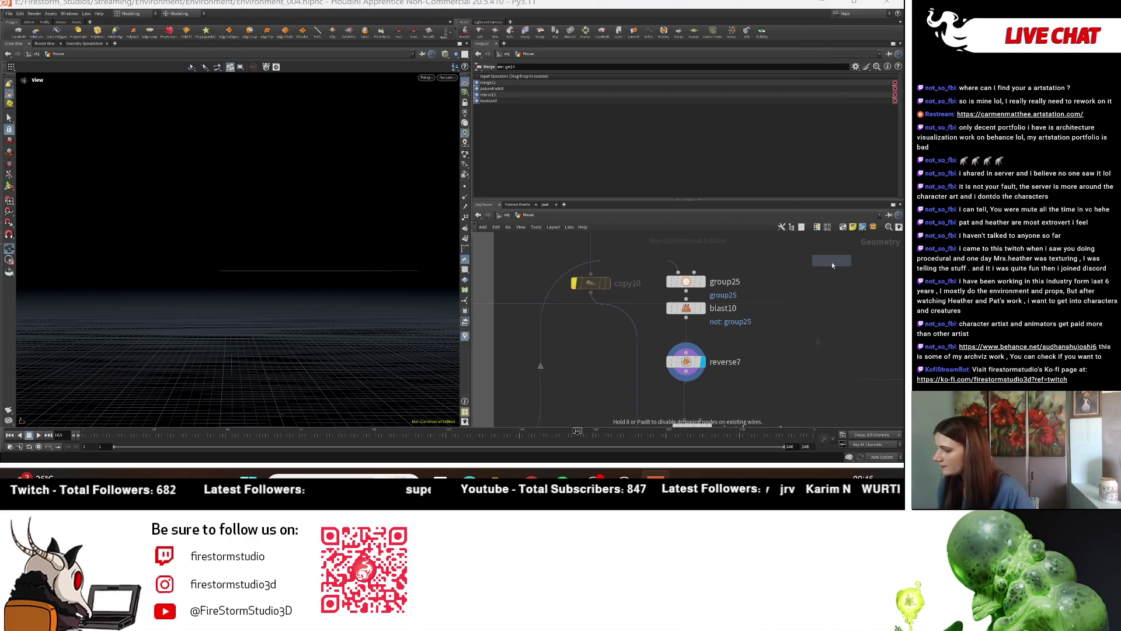
{"action": "left_click", "coordinate": [770, 351]}
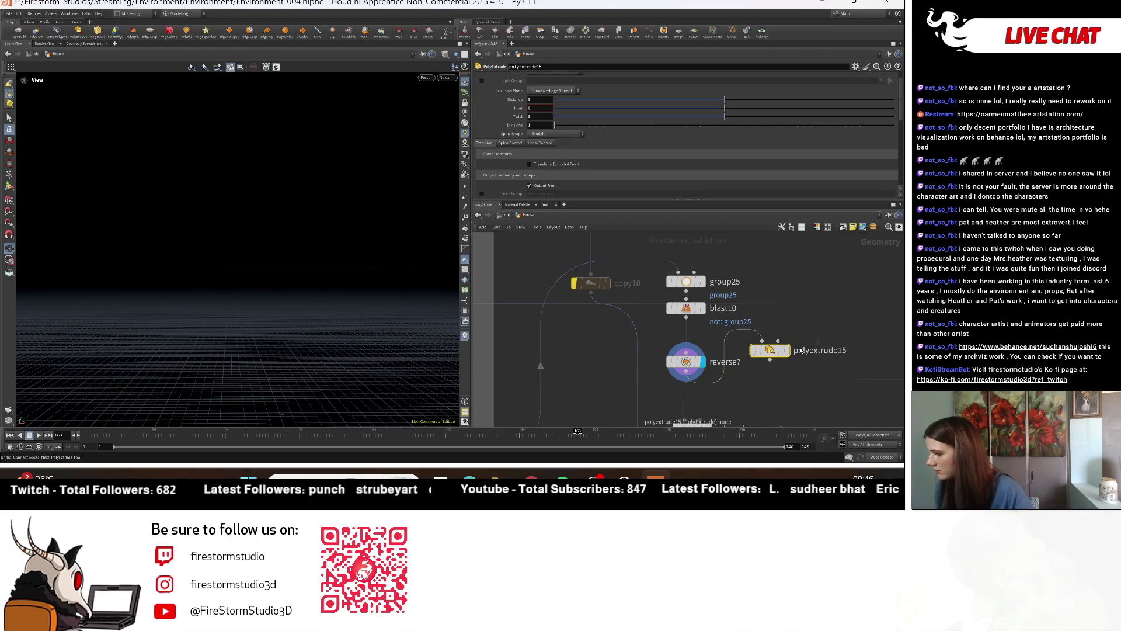
{"action": "left_click_drag", "start_coordinate": [769, 350], "coordinate": [774, 389]}
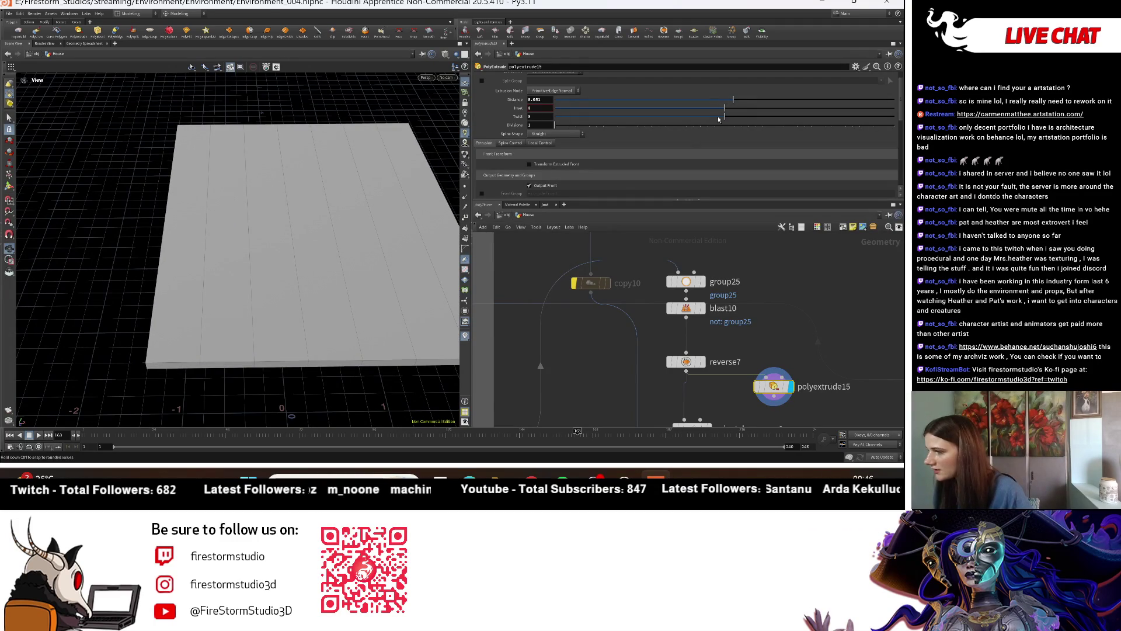
{"action": "left_click_drag", "start_coordinate": [133, 261], "coordinate": [344, 187]}
{"action": "left_click_drag", "start_coordinate": [733, 100], "coordinate": [717, 105]}
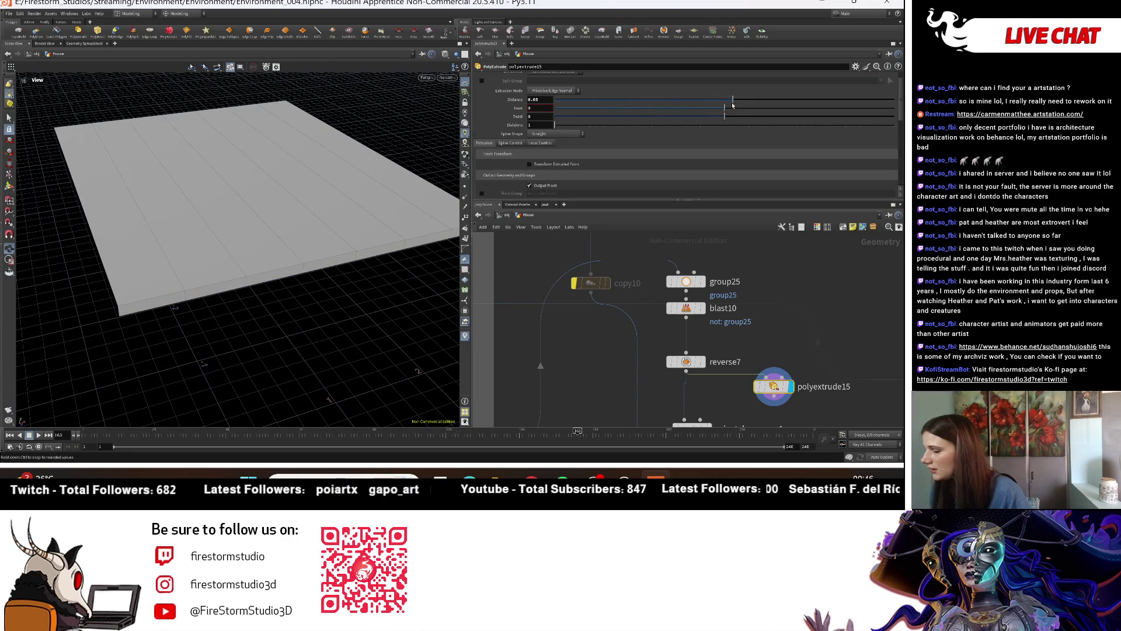
Step: Chain polyextrude16 after polyextrude15 and restrict its Group to extrudeSide
{"action": "scroll", "coordinate": [552, 149], "scroll_direction": "down", "scroll_amount": 5}
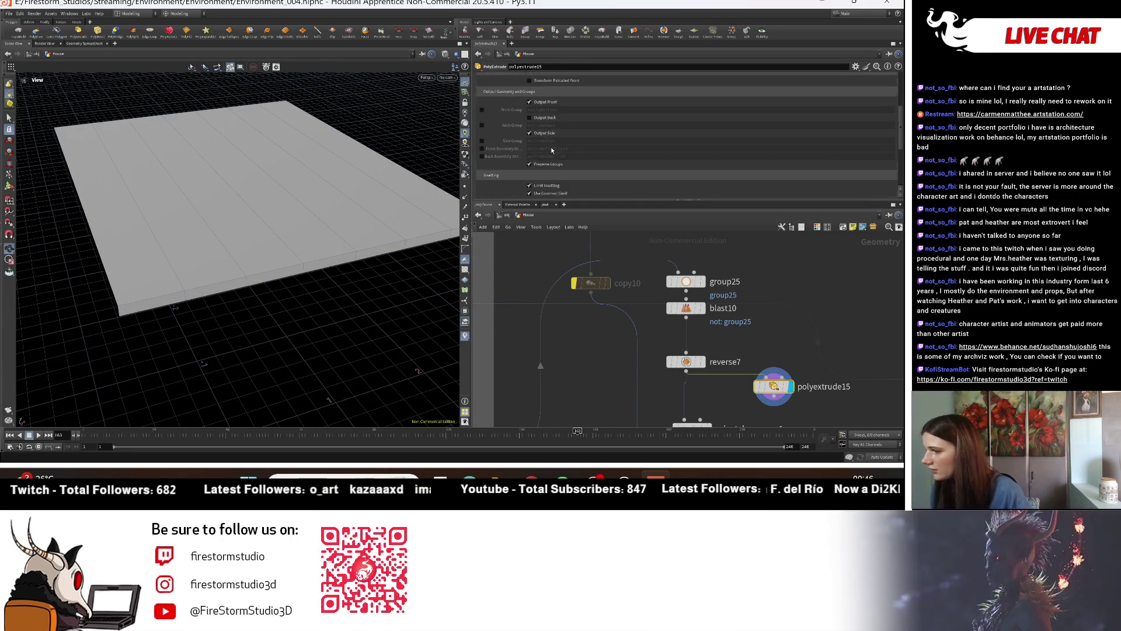
{"action": "scroll", "coordinate": [551, 149], "scroll_direction": "down", "scroll_amount": 1}
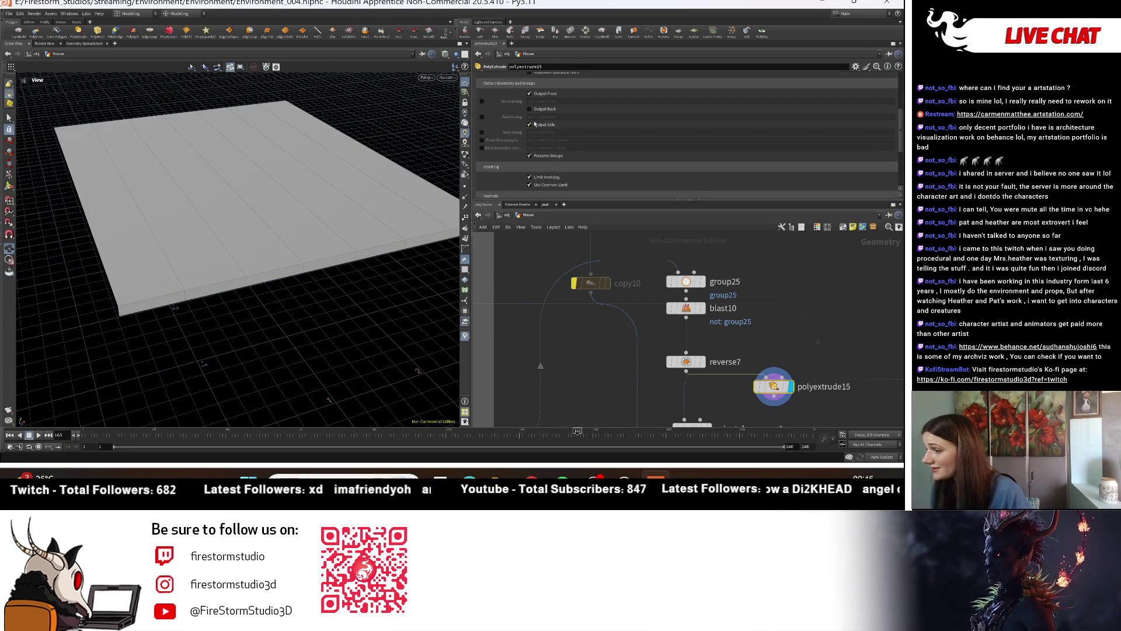
{"action": "middle_click_drag", "start_coordinate": [784, 392], "coordinate": [772, 323]}
{"action": "left_click", "coordinate": [800, 360]}
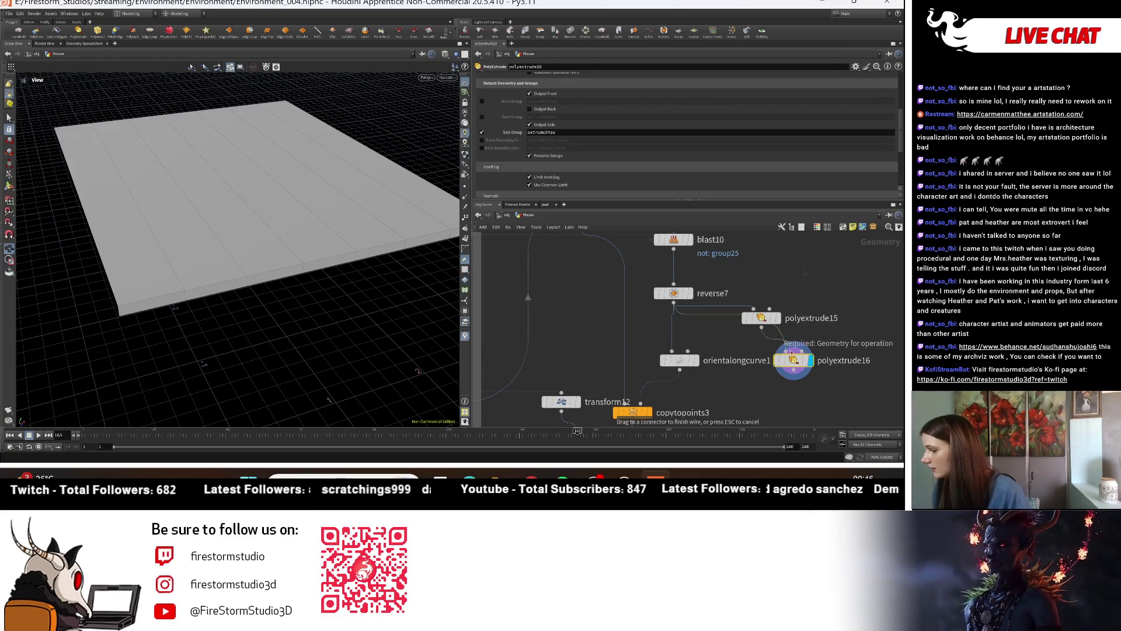
{"action": "left_click", "coordinate": [790, 351]}
{"action": "scroll", "coordinate": [531, 173], "scroll_direction": "down", "scroll_amount": 1}
{"action": "scroll", "coordinate": [532, 172], "scroll_direction": "down", "scroll_amount": 1}
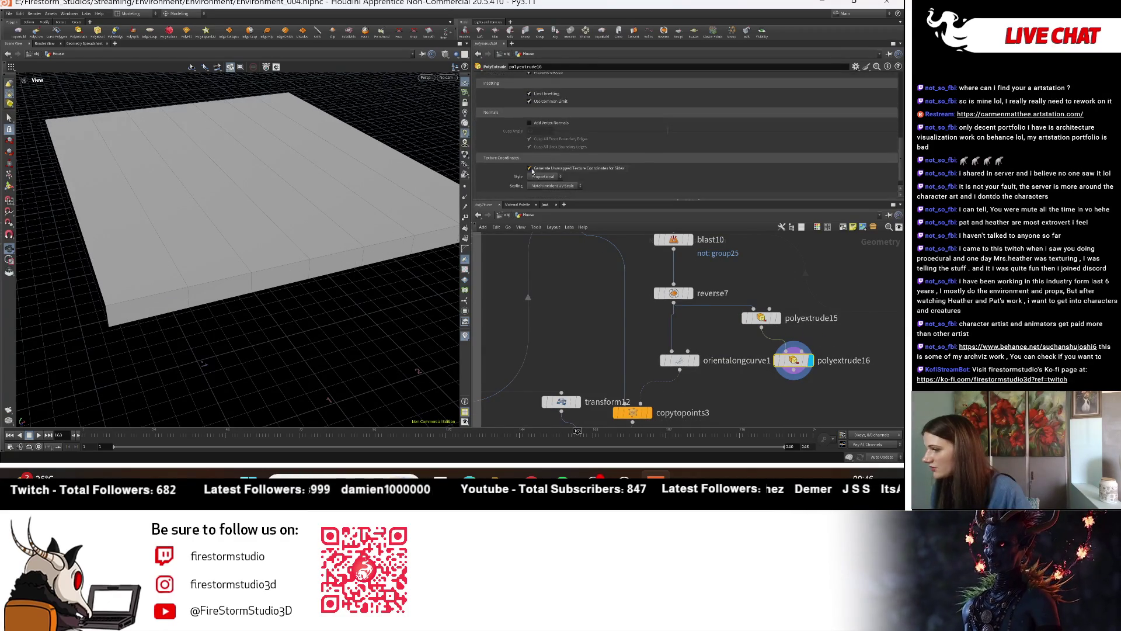
{"action": "scroll", "coordinate": [558, 120], "scroll_direction": "up", "scroll_amount": 2}
{"action": "scroll", "coordinate": [557, 120], "scroll_direction": "up", "scroll_amount": 2}
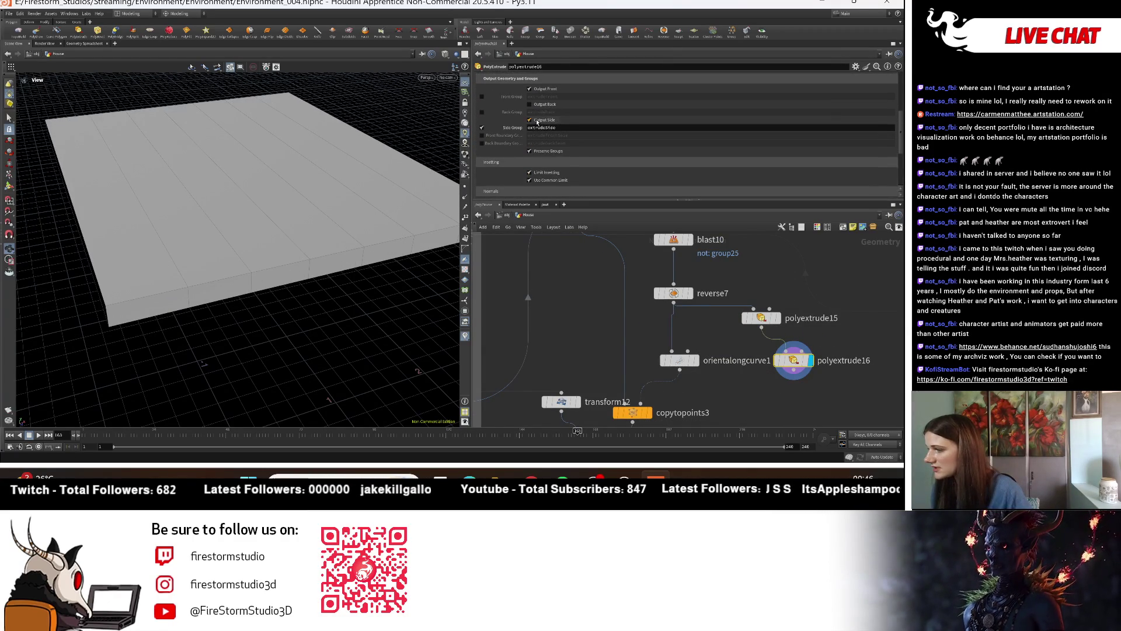
{"action": "scroll", "coordinate": [591, 127], "scroll_direction": "up", "scroll_amount": 2}
{"action": "scroll", "coordinate": [591, 127], "scroll_direction": "up", "scroll_amount": 2}
{"action": "left_click", "coordinate": [881, 78]}
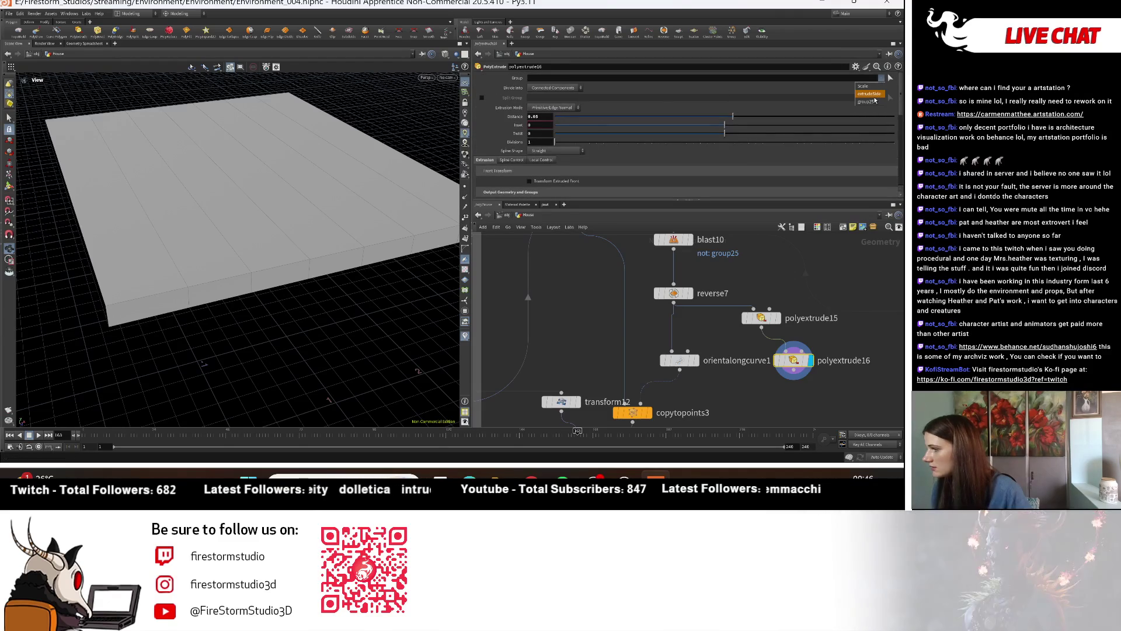
{"action": "left_click", "coordinate": [875, 100]}
Step: Inspect the thickened slab and wire polyextrude16 toward merge14
{"action": "left_click_drag", "start_coordinate": [166, 236], "coordinate": [246, 249]}
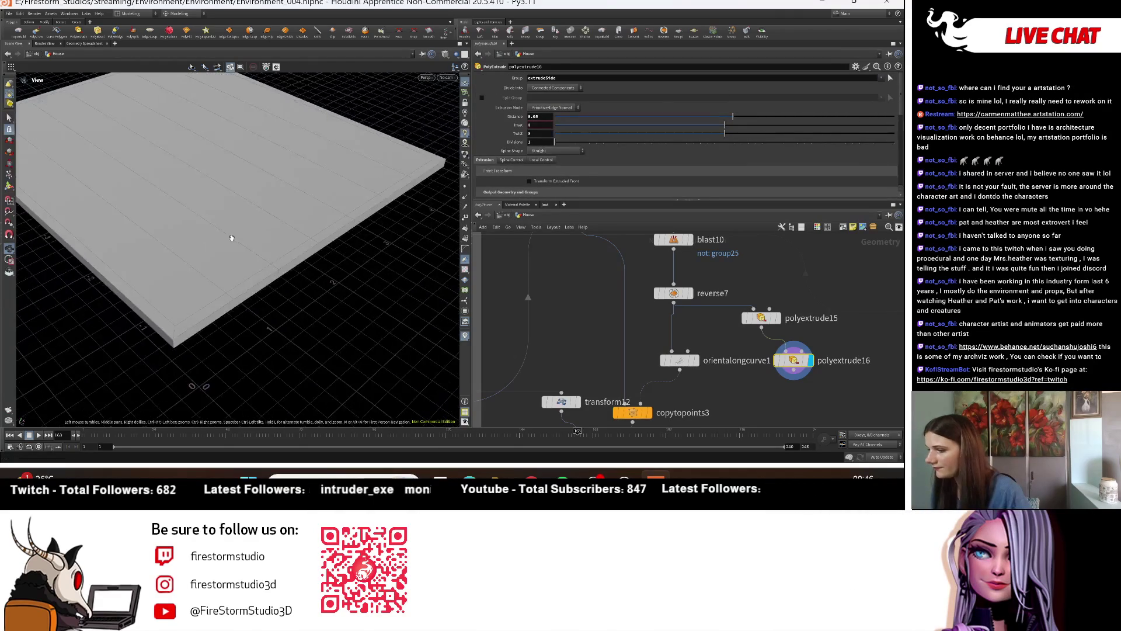
{"action": "scroll", "coordinate": [791, 368], "scroll_direction": "down", "scroll_amount": 3}
{"action": "middle_click_drag", "start_coordinate": [792, 368], "coordinate": [789, 344]}
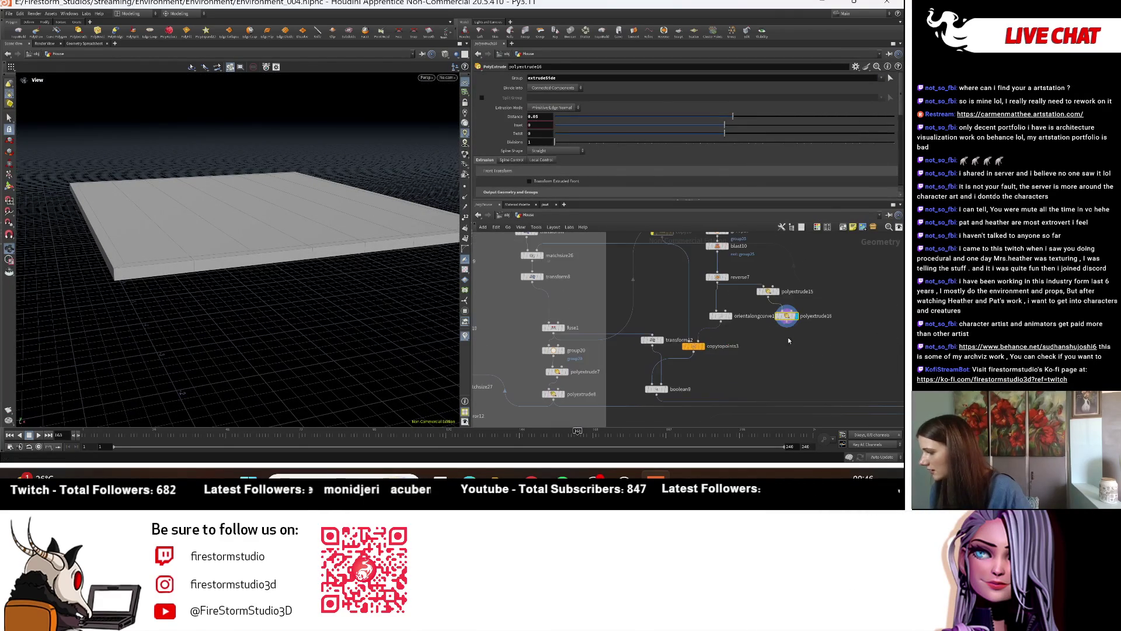
{"action": "left_click_drag", "start_coordinate": [792, 326], "coordinate": [614, 281]}
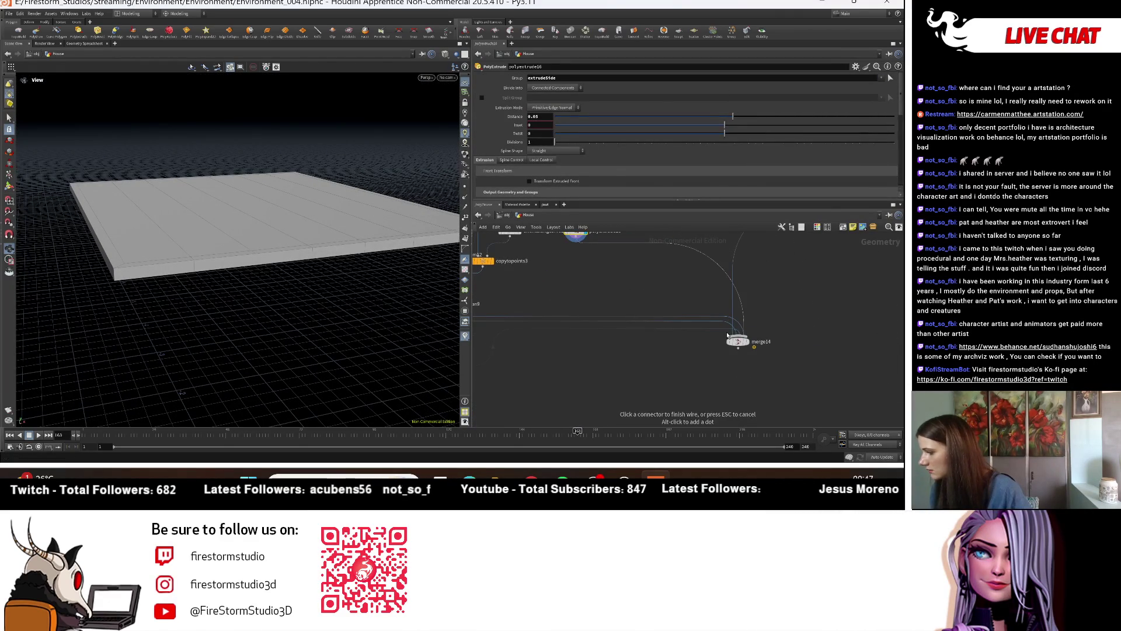
Step: Display merge14 to show the full merged house and inspect its roof dormer and window
{"action": "left_click", "coordinate": [752, 343]}
{"action": "mouse_move", "coordinate": [259, 277]}
{"action": "left_mouse_down"}
{"action": "mouse_move", "coordinate": [284, 287]}
{"action": "mouse_move", "coordinate": [261, 226]}
{"action": "left_mouse_up"}
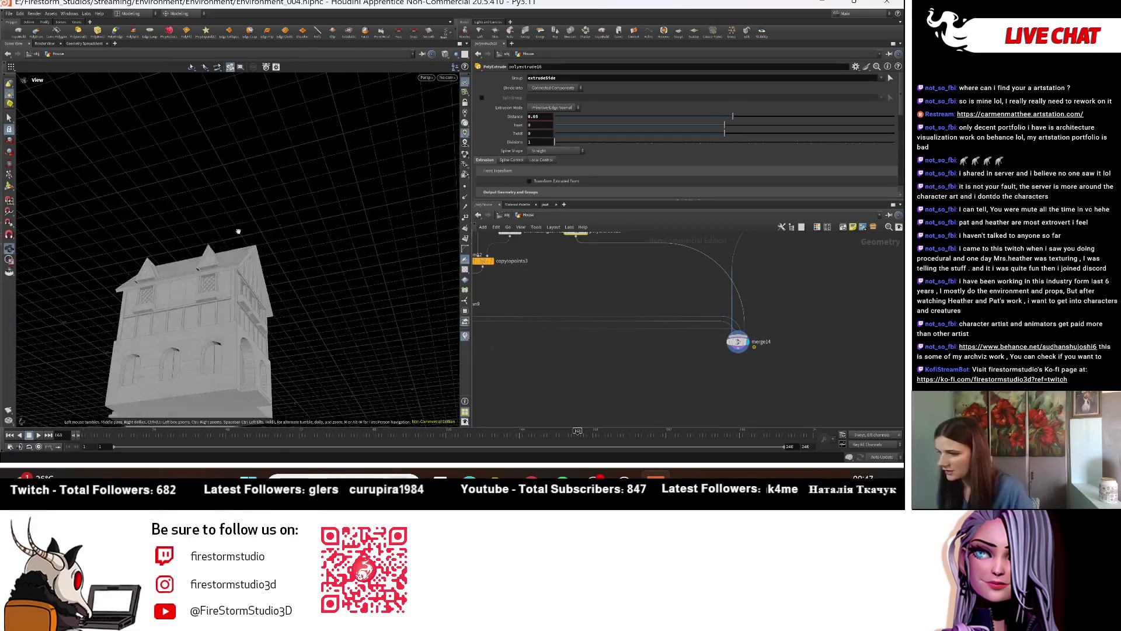
{"action": "right_click_drag", "start_coordinate": [261, 226], "coordinate": [10, 304]}
{"action": "mouse_move", "coordinate": [286, 239]}
{"action": "left_mouse_down"}
{"action": "mouse_move", "coordinate": [335, 308]}
{"action": "mouse_move", "coordinate": [338, 245]}
{"action": "left_mouse_up"}
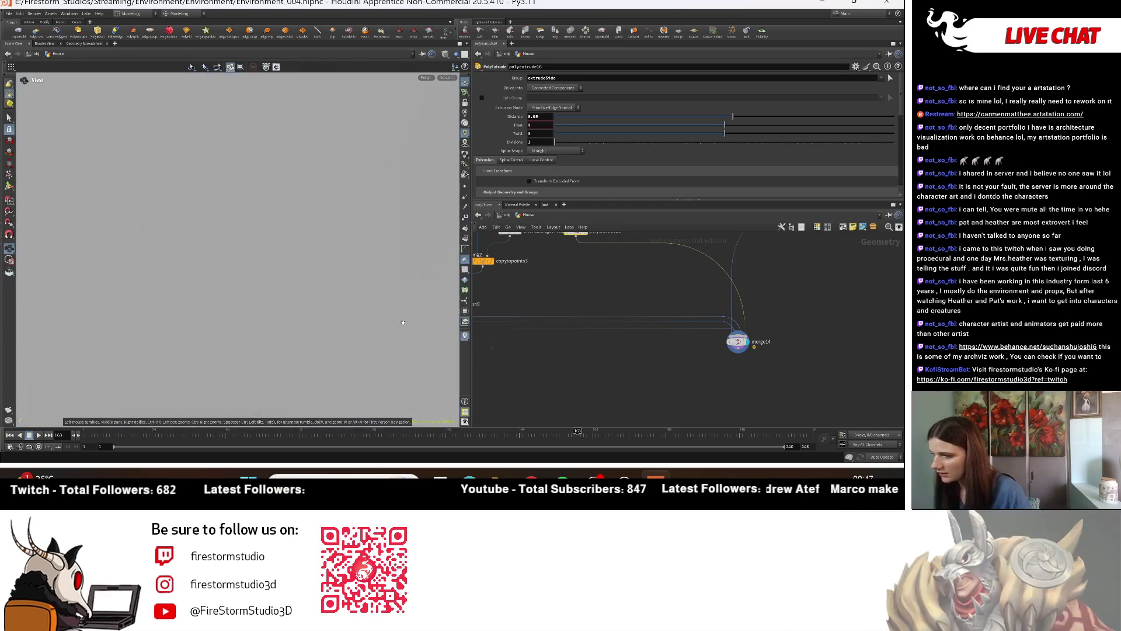
{"action": "scroll", "coordinate": [298, 249], "scroll_direction": "down", "scroll_amount": 5}
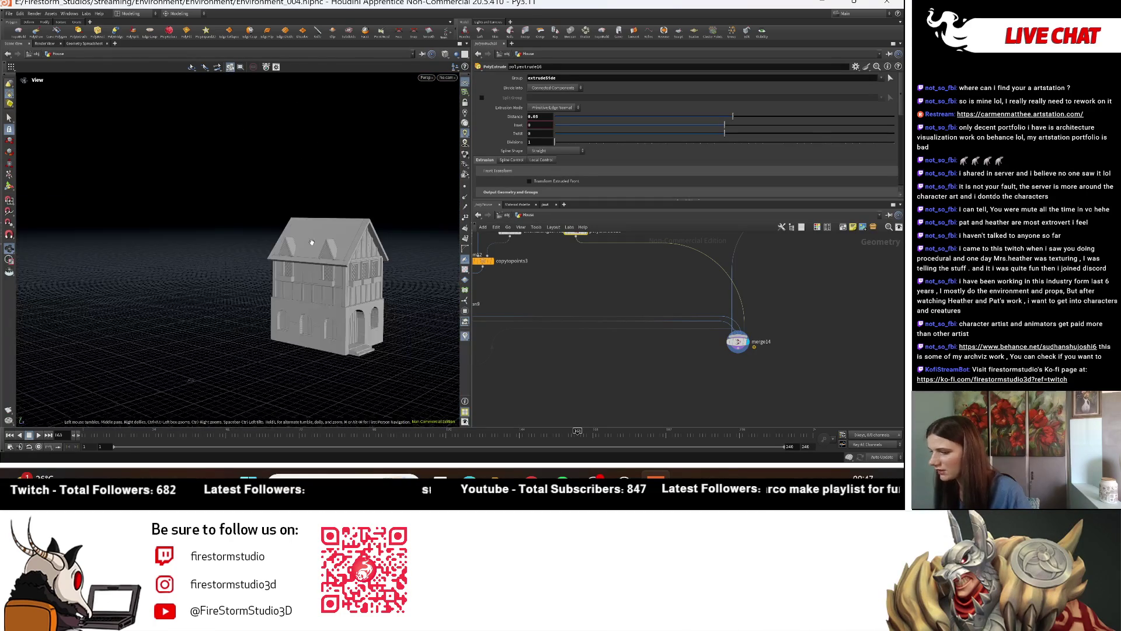
{"action": "left_click_drag", "start_coordinate": [294, 251], "coordinate": [399, 250]}
Step: Zoom in on the dormer side, then return to the object level
{"action": "scroll", "coordinate": [327, 275], "scroll_direction": "up", "scroll_amount": 2}
{"action": "scroll", "coordinate": [327, 275], "scroll_direction": "up", "scroll_amount": 3}
{"action": "scroll", "coordinate": [327, 275], "scroll_direction": "up", "scroll_amount": 1}
{"action": "scroll", "coordinate": [603, 290], "scroll_direction": "down", "scroll_amount": 3}
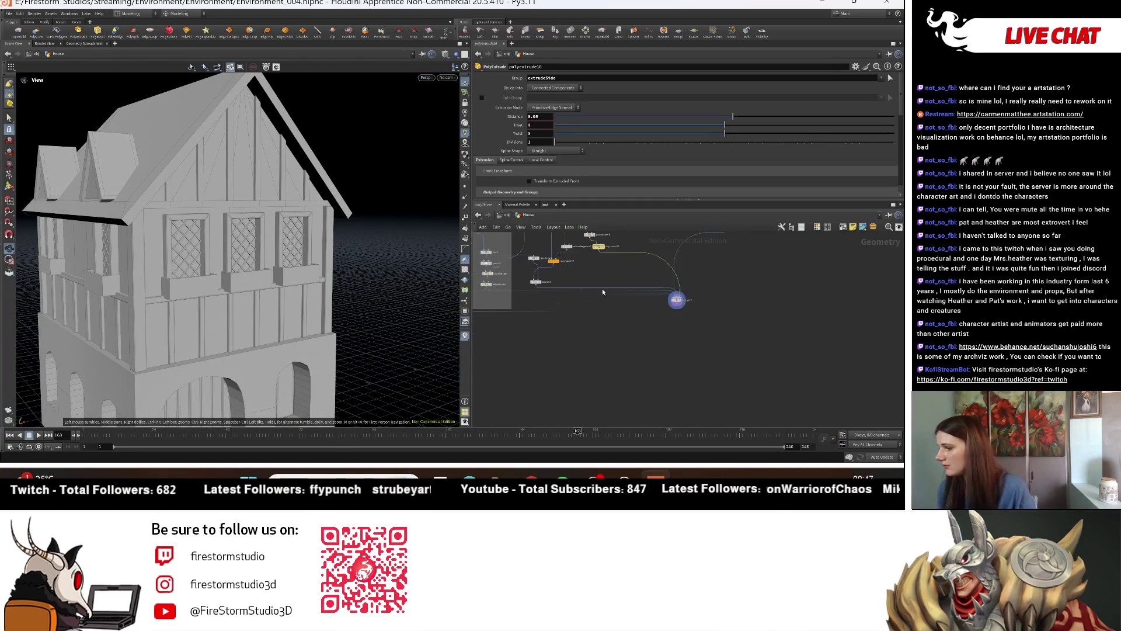
{"action": "scroll", "coordinate": [603, 290], "scroll_direction": "up", "scroll_amount": 3}
{"action": "left_click", "coordinate": [499, 216]}
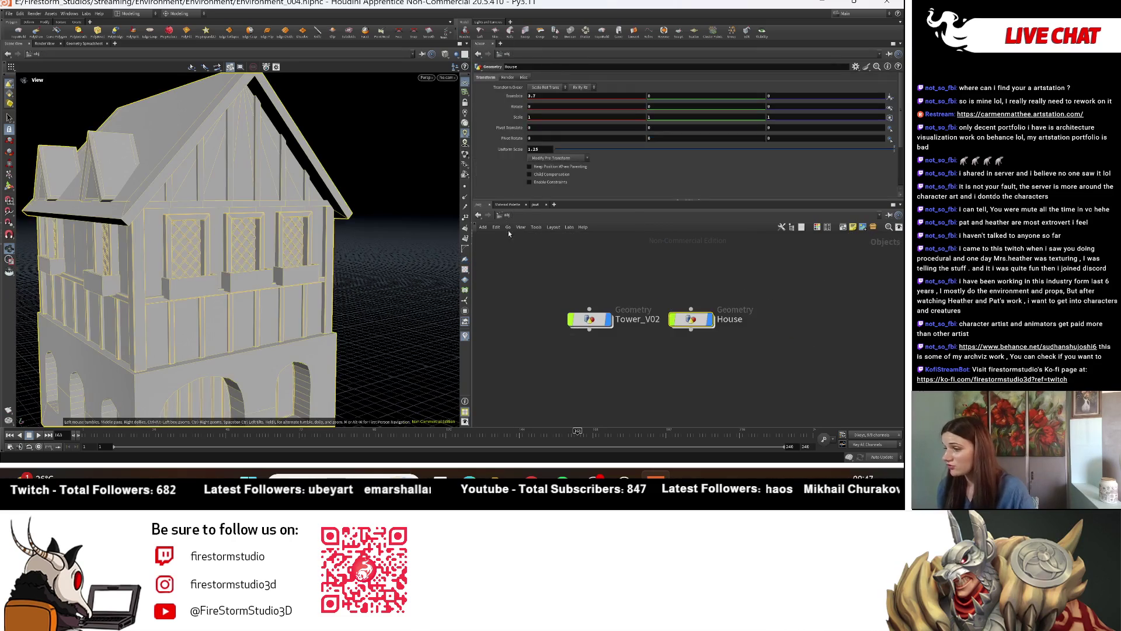
Step: Orbit around Tower_V02 and House at /obj, then dive into the House geometry network
{"action": "scroll", "coordinate": [215, 311], "scroll_direction": "down", "scroll_amount": 1}
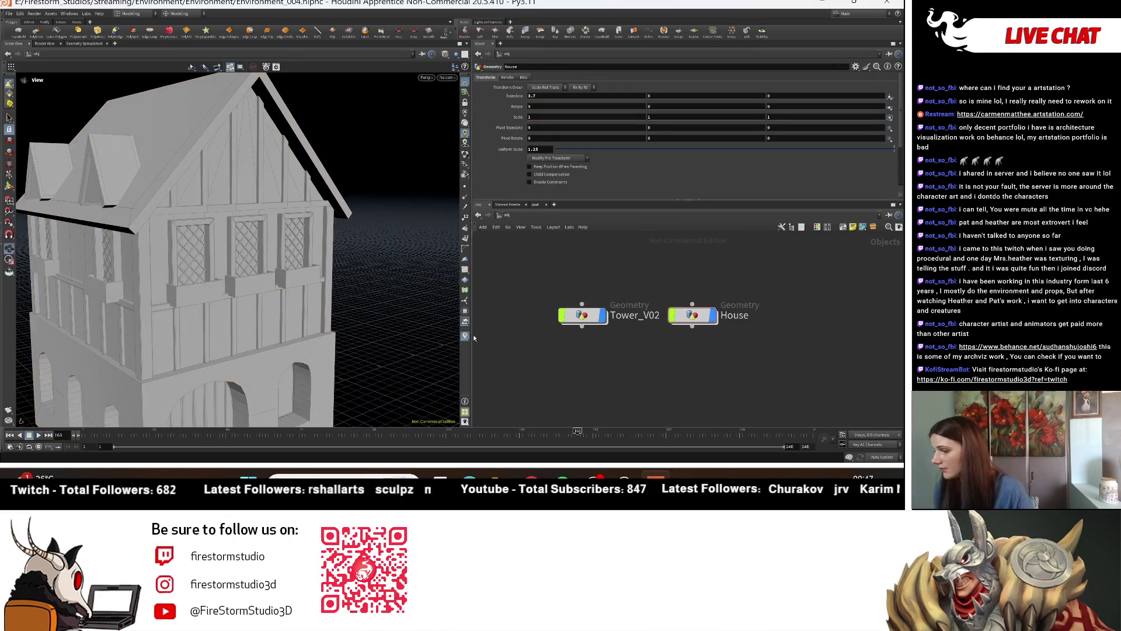
{"action": "scroll", "coordinate": [215, 311], "scroll_direction": "down", "scroll_amount": 3}
{"action": "scroll", "coordinate": [216, 311], "scroll_direction": "down", "scroll_amount": 2}
{"action": "mouse_move", "coordinate": [216, 311]}
{"action": "left_mouse_down"}
{"action": "mouse_move", "coordinate": [261, 304]}
{"action": "mouse_move", "coordinate": [200, 278]}
{"action": "mouse_move", "coordinate": [385, 331]}
{"action": "mouse_move", "coordinate": [335, 300]}
{"action": "mouse_move", "coordinate": [302, 315]}
{"action": "mouse_move", "coordinate": [252, 300]}
{"action": "mouse_move", "coordinate": [307, 304]}
{"action": "left_mouse_up"}
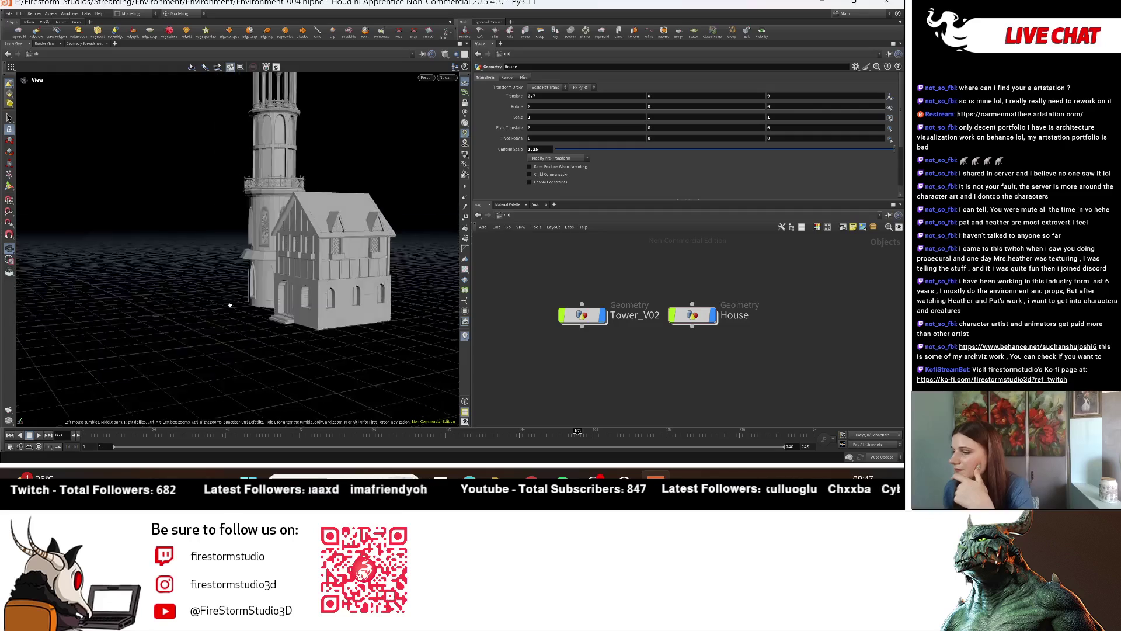
{"action": "scroll", "coordinate": [307, 304], "scroll_direction": "up", "scroll_amount": 5}
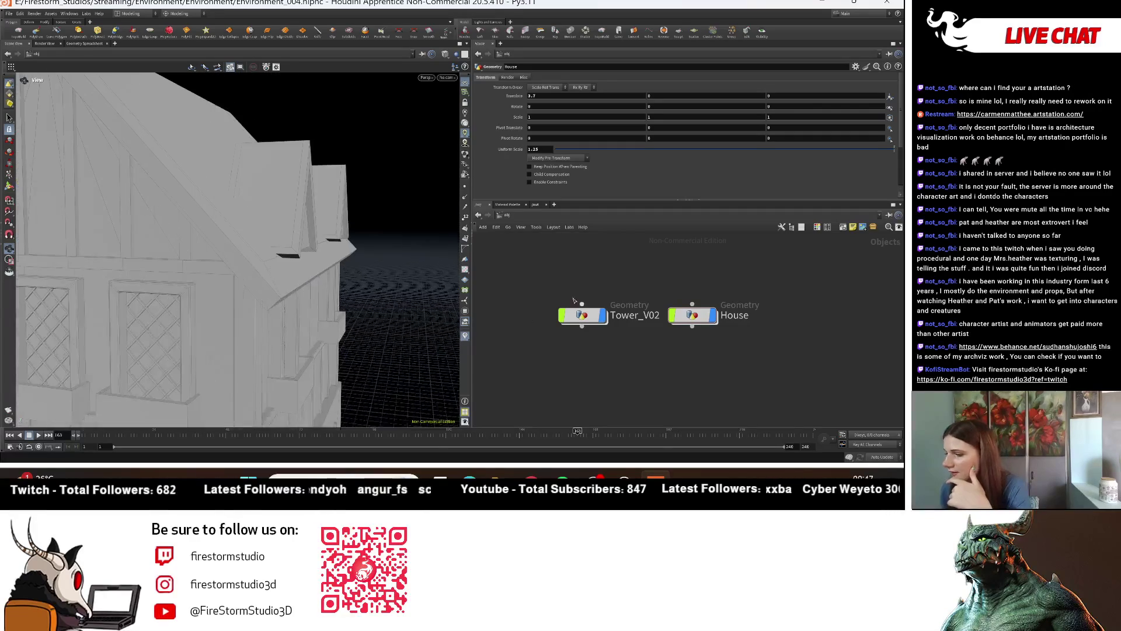
{"action": "scroll", "coordinate": [287, 284], "scroll_direction": "up", "scroll_amount": 2}
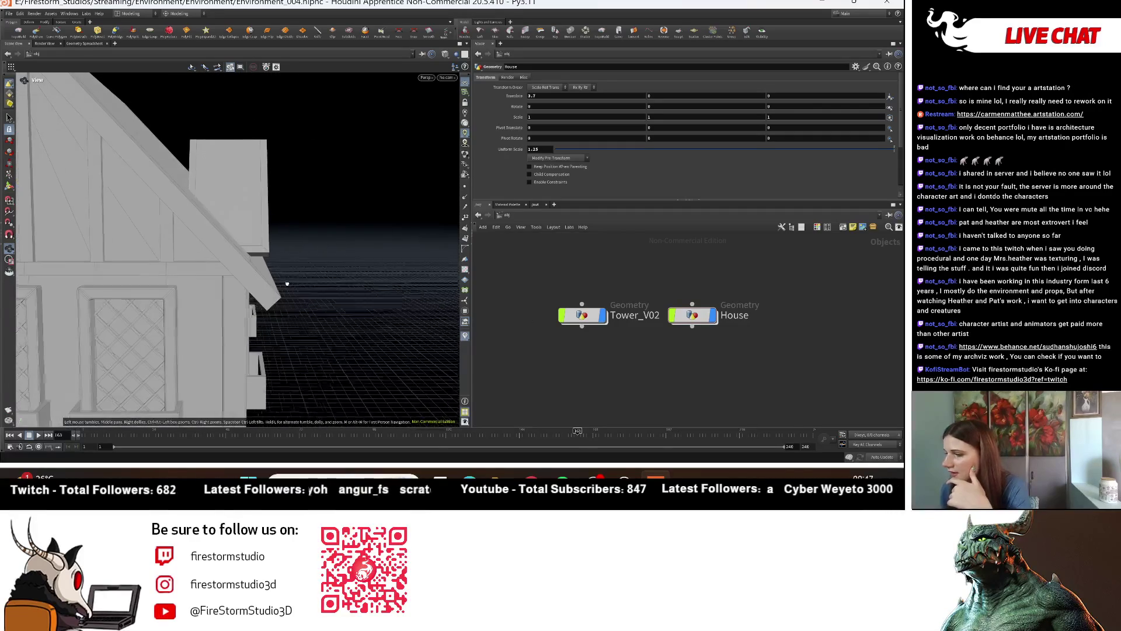
{"action": "double_click", "coordinate": [709, 318]}
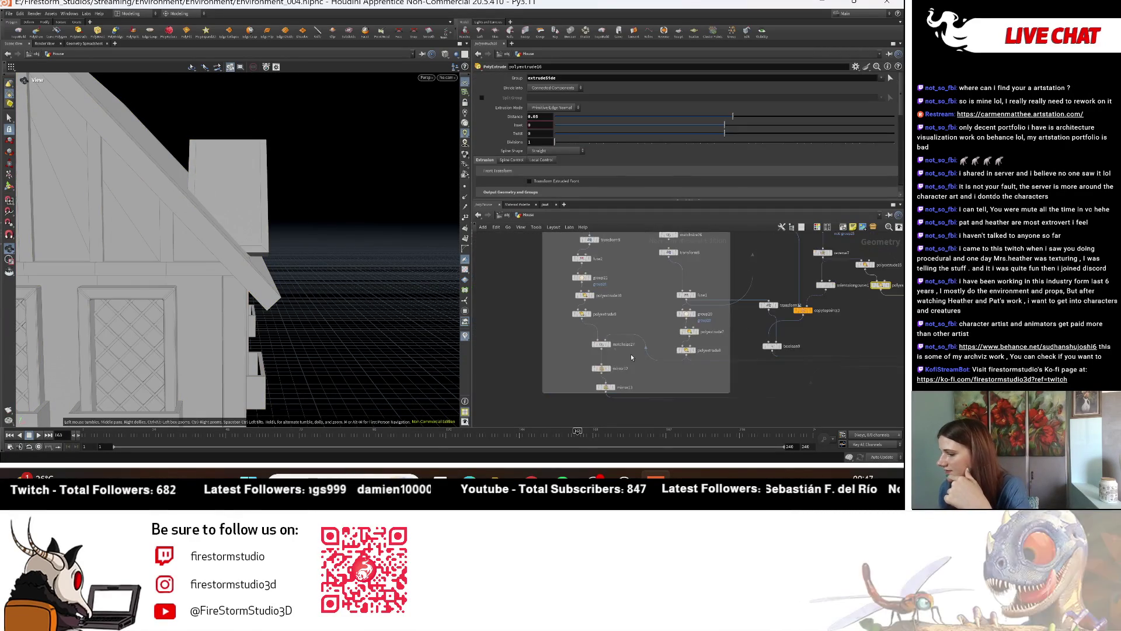
Step: Lower matchsize27's Justify Y offset to about -0.296
{"action": "scroll", "coordinate": [650, 349], "scroll_direction": "up", "scroll_amount": 3}
{"action": "left_click", "coordinate": [582, 334]}
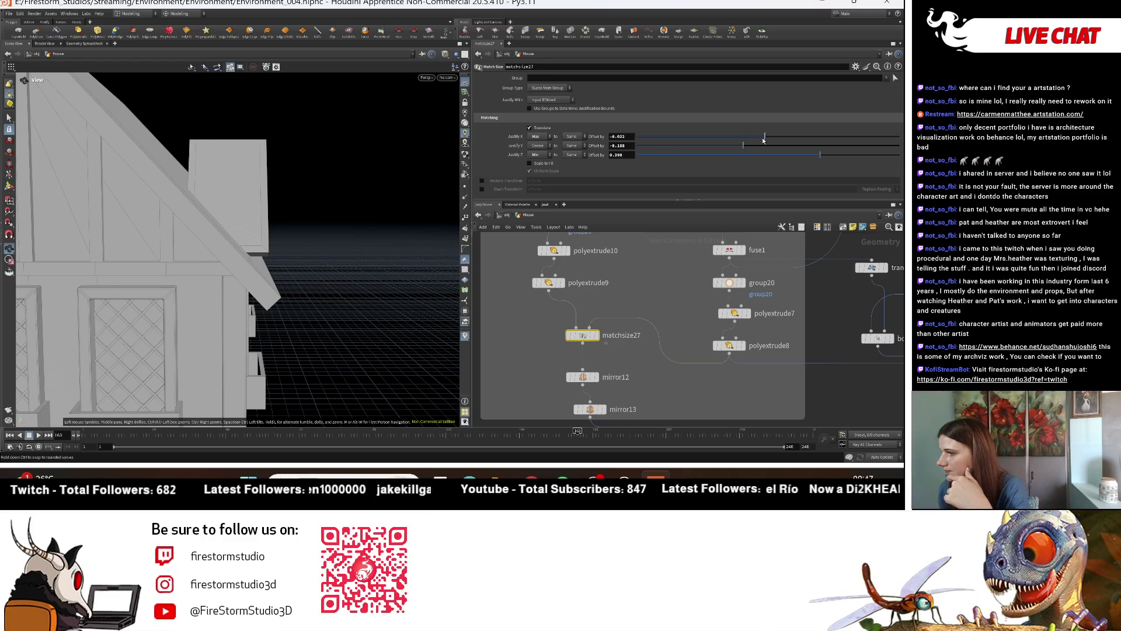
{"action": "left_click_drag", "start_coordinate": [744, 145], "coordinate": [729, 146]}
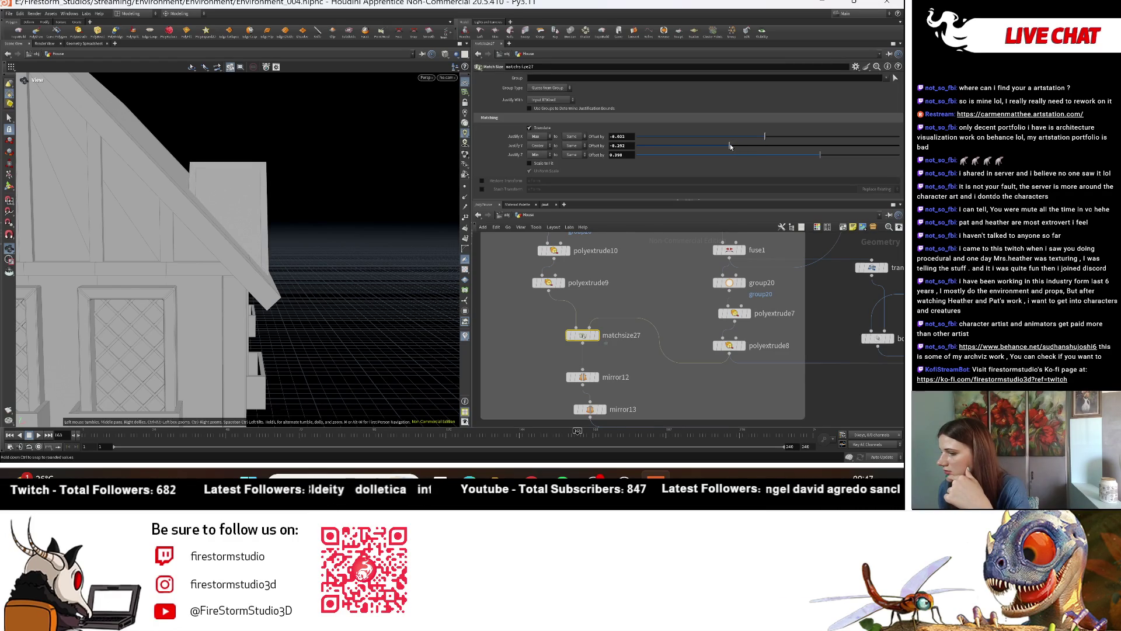
{"action": "left_click_drag", "start_coordinate": [303, 288], "coordinate": [340, 281]}
Step: Check the house's door side, then view it beside the tower at object level
{"action": "scroll", "coordinate": [333, 270], "scroll_direction": "down", "scroll_amount": 5}
{"action": "scroll", "coordinate": [123, 228], "scroll_direction": "down", "scroll_amount": 2}
{"action": "left_click_drag", "start_coordinate": [122, 227], "coordinate": [368, 271]}
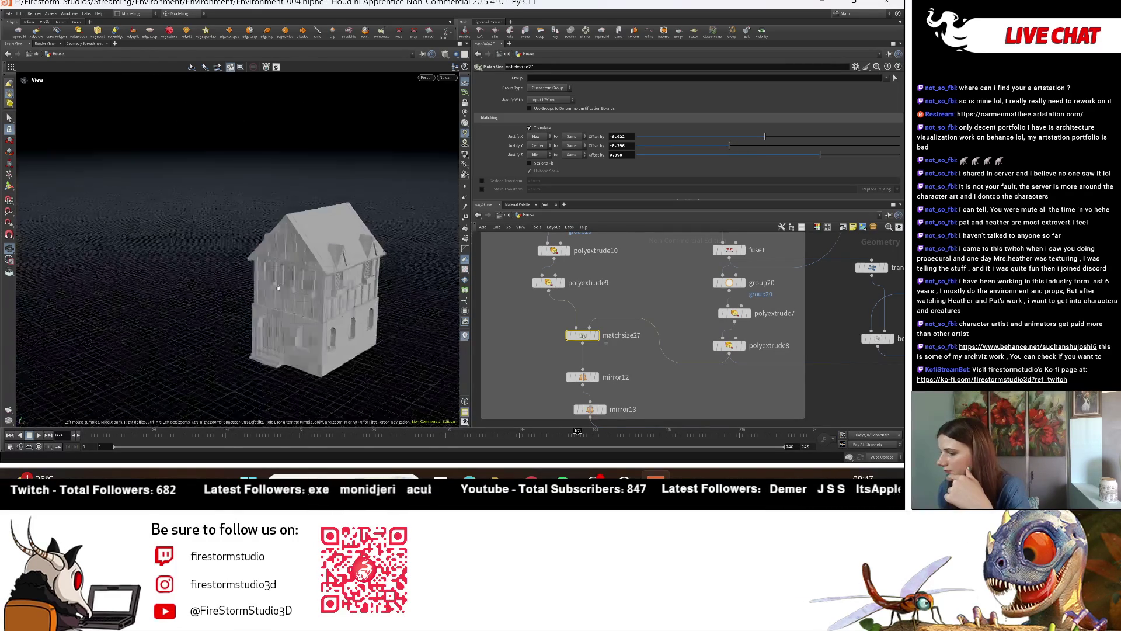
{"action": "left_click", "coordinate": [505, 216]}
{"action": "mouse_move", "coordinate": [304, 327]}
{"action": "left_mouse_down"}
{"action": "mouse_move", "coordinate": [325, 351]}
{"action": "mouse_move", "coordinate": [359, 344]}
{"action": "mouse_move", "coordinate": [319, 283]}
{"action": "left_mouse_up"}
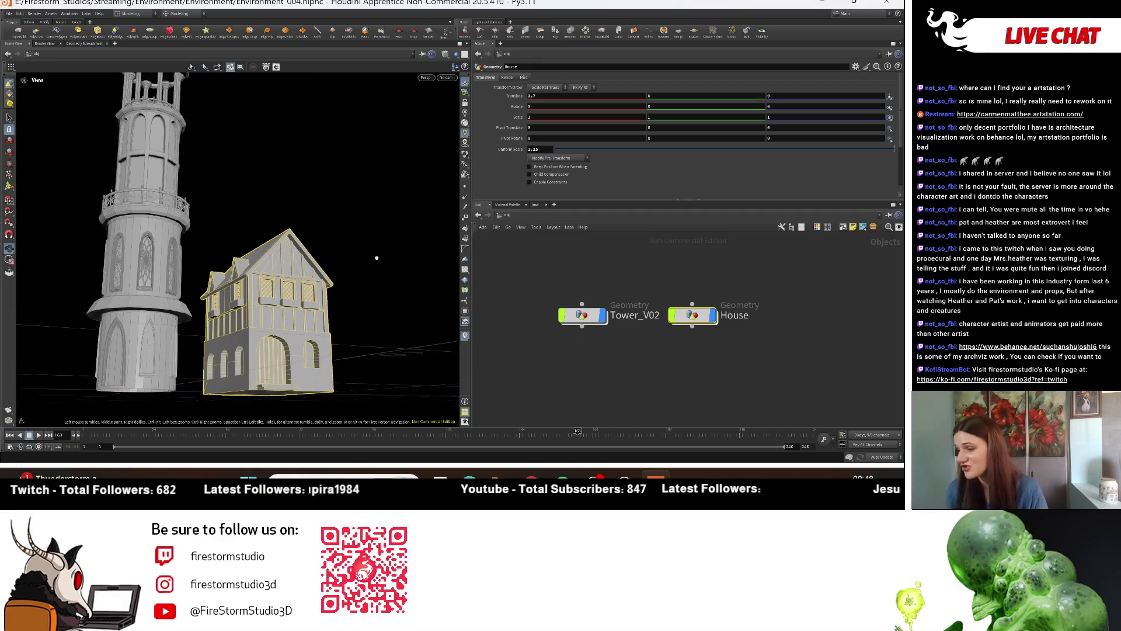
{"action": "left_click_drag", "start_coordinate": [374, 256], "coordinate": [453, 303]}
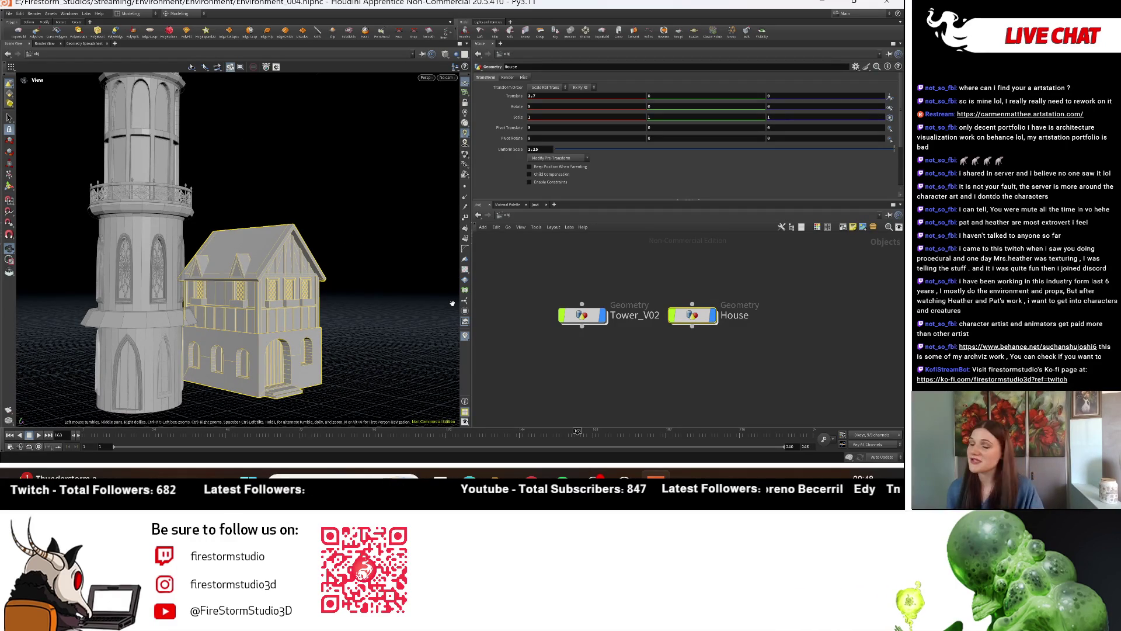
{"action": "left_click_drag", "start_coordinate": [379, 314], "coordinate": [228, 333]}
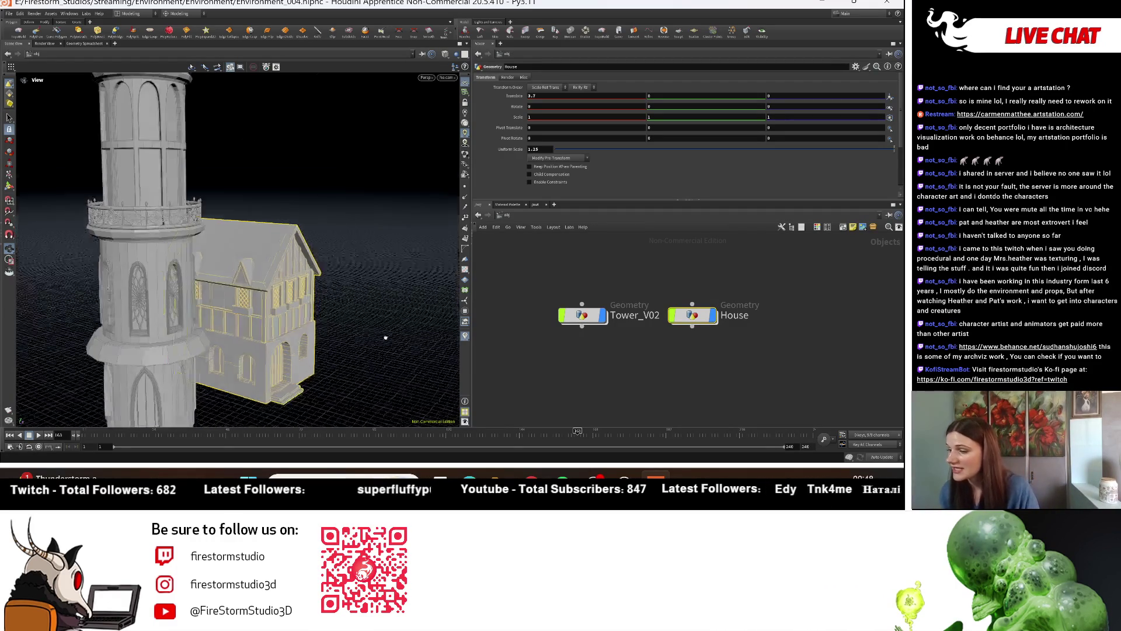
{"action": "mouse_move", "coordinate": [355, 350]}
{"action": "left_mouse_down"}
{"action": "mouse_move", "coordinate": [212, 220]}
{"action": "mouse_move", "coordinate": [721, 313]}
{"action": "left_mouse_up"}
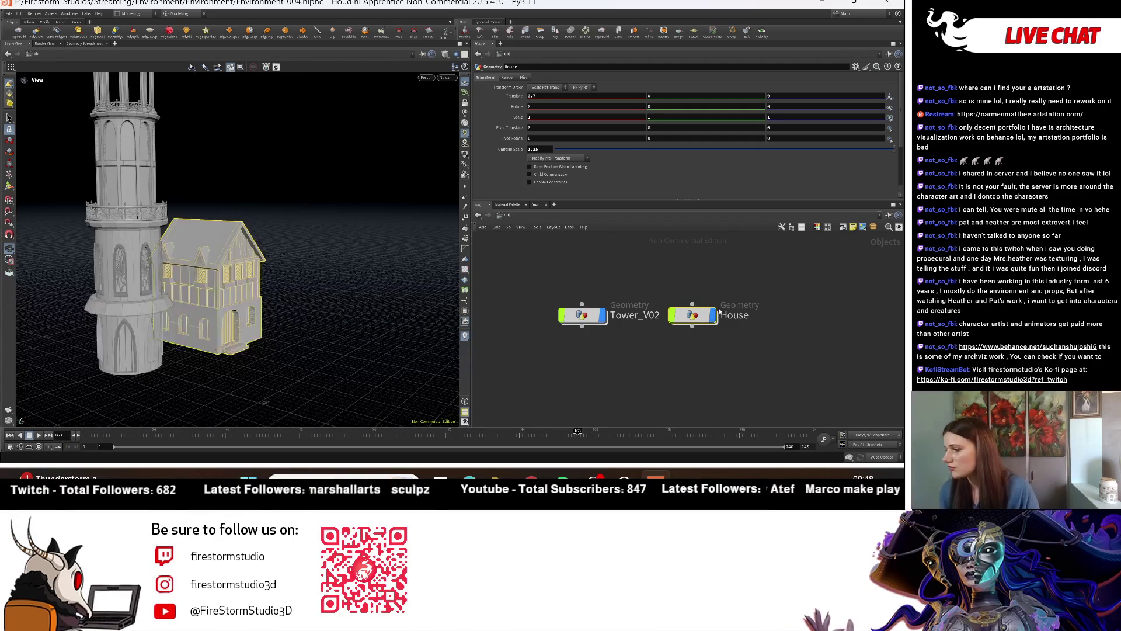
{"action": "right_click_drag", "start_coordinate": [316, 375], "coordinate": [233, 344]}
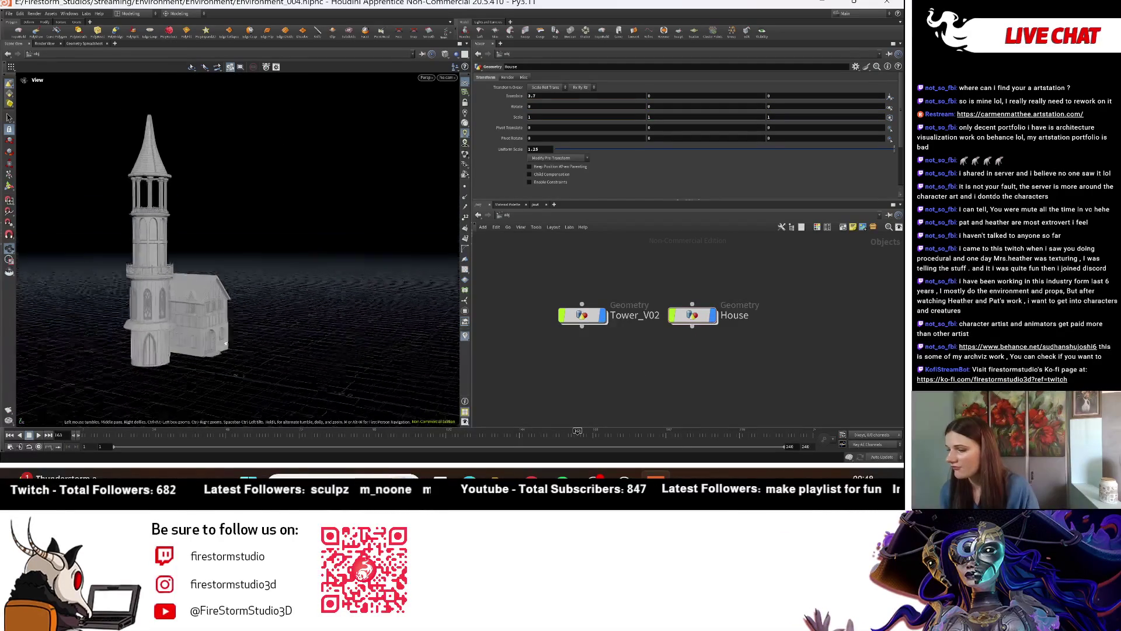
{"action": "left_click_drag", "start_coordinate": [127, 344], "coordinate": [251, 327]}
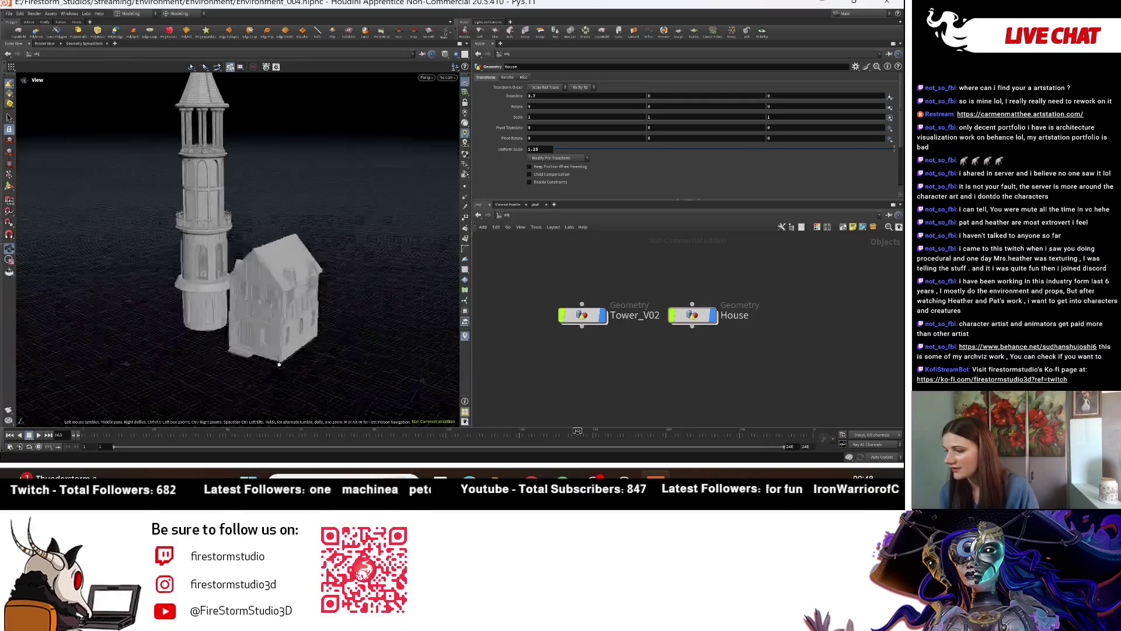
{"action": "right_click_drag", "start_coordinate": [251, 327], "coordinate": [302, 343]}
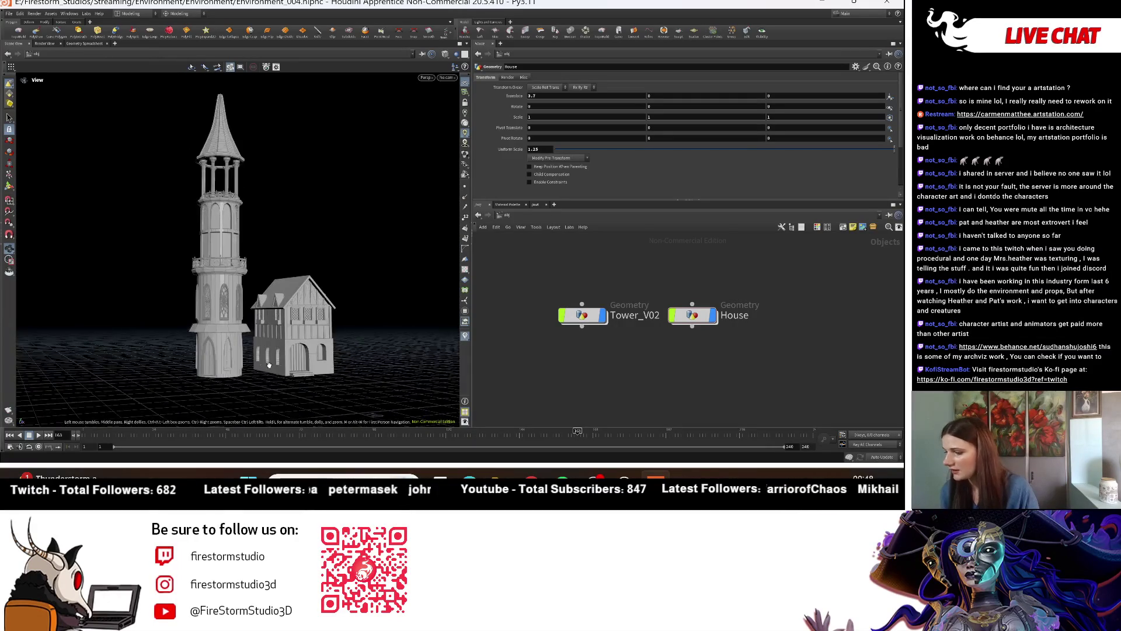
{"action": "right_click_drag", "start_coordinate": [239, 317], "coordinate": [257, 328]}
{"action": "left_click_drag", "start_coordinate": [257, 327], "coordinate": [308, 325]}
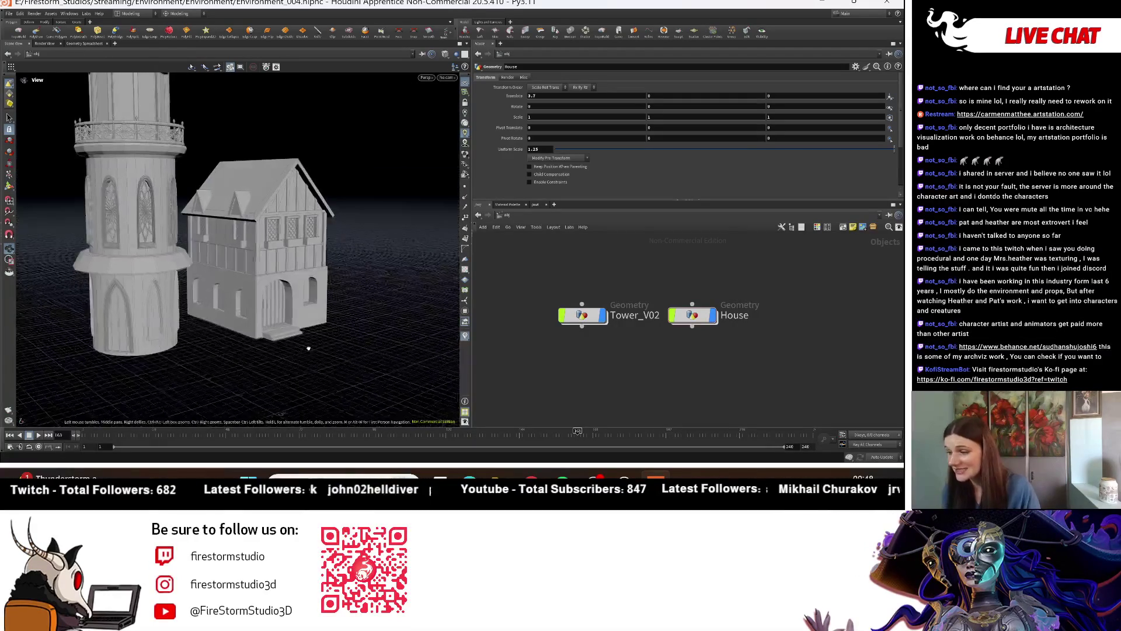
{"action": "right_click_drag", "start_coordinate": [308, 325], "coordinate": [349, 342]}
{"action": "left_click_drag", "start_coordinate": [348, 343], "coordinate": [281, 327]}
{"action": "right_click_drag", "start_coordinate": [280, 327], "coordinate": [242, 274]}
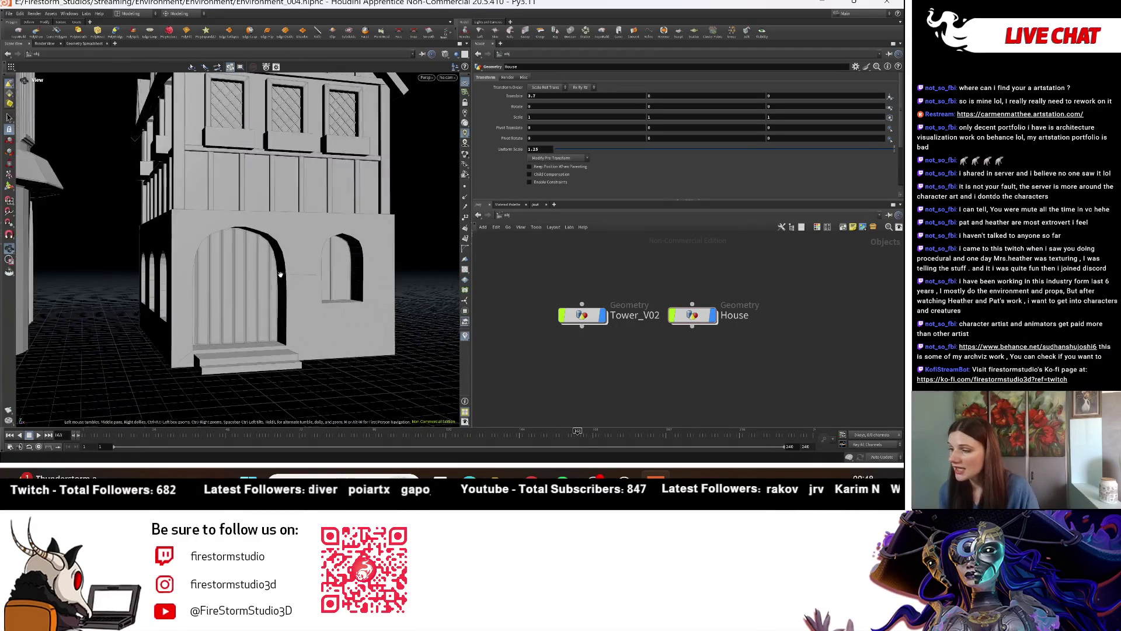
{"action": "left_click_drag", "start_coordinate": [304, 221], "coordinate": [342, 251]}
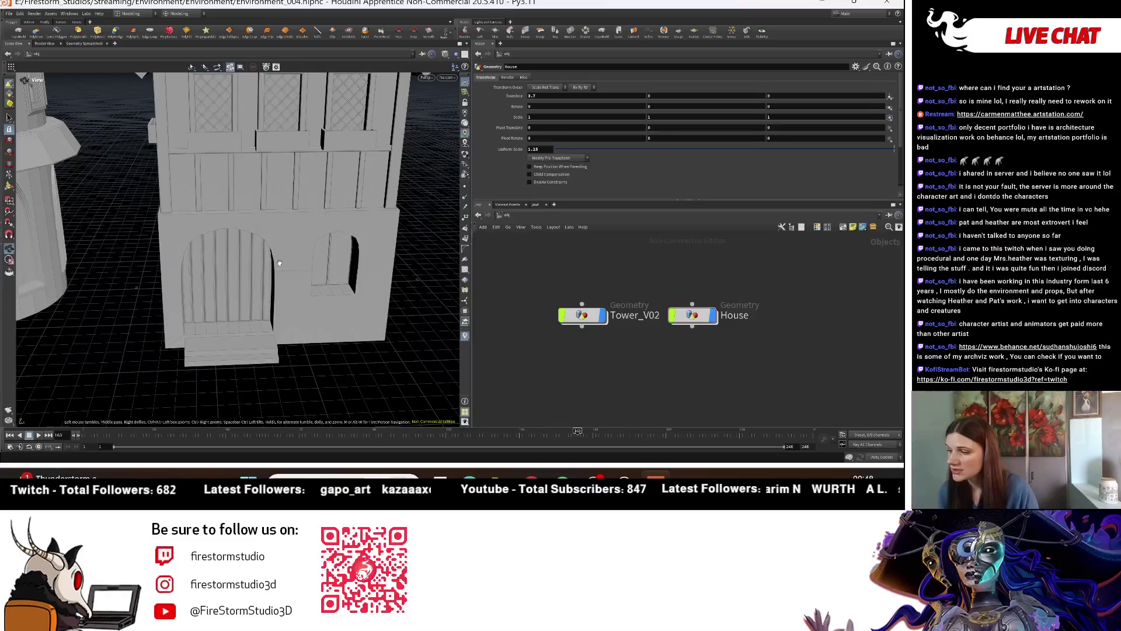
{"action": "right_click_drag", "start_coordinate": [303, 242], "coordinate": [222, 257]}
{"action": "mouse_move", "coordinate": [222, 257]}
{"action": "left_mouse_down"}
{"action": "mouse_move", "coordinate": [81, 276]}
{"action": "mouse_move", "coordinate": [193, 304]}
{"action": "left_mouse_up"}
{"action": "right_click_drag", "start_coordinate": [193, 304], "coordinate": [310, 322]}
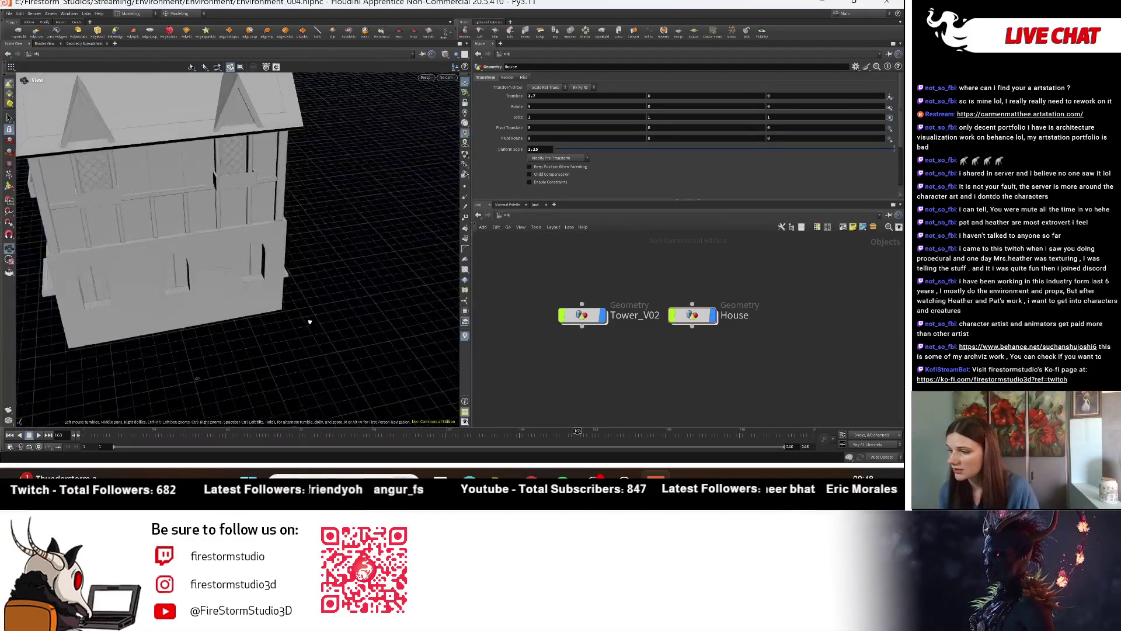
{"action": "left_click_drag", "start_coordinate": [310, 322], "coordinate": [245, 309]}
{"action": "right_click_drag", "start_coordinate": [245, 310], "coordinate": [203, 302]}
{"action": "mouse_move", "coordinate": [203, 302]}
{"action": "left_mouse_down"}
{"action": "mouse_move", "coordinate": [132, 319]}
{"action": "mouse_move", "coordinate": [607, 314]}
{"action": "left_mouse_up"}
Step: Inside House, preview the matchsize23 result alone, then redisplay the full two-storey house
{"action": "double_click", "coordinate": [686, 316]}
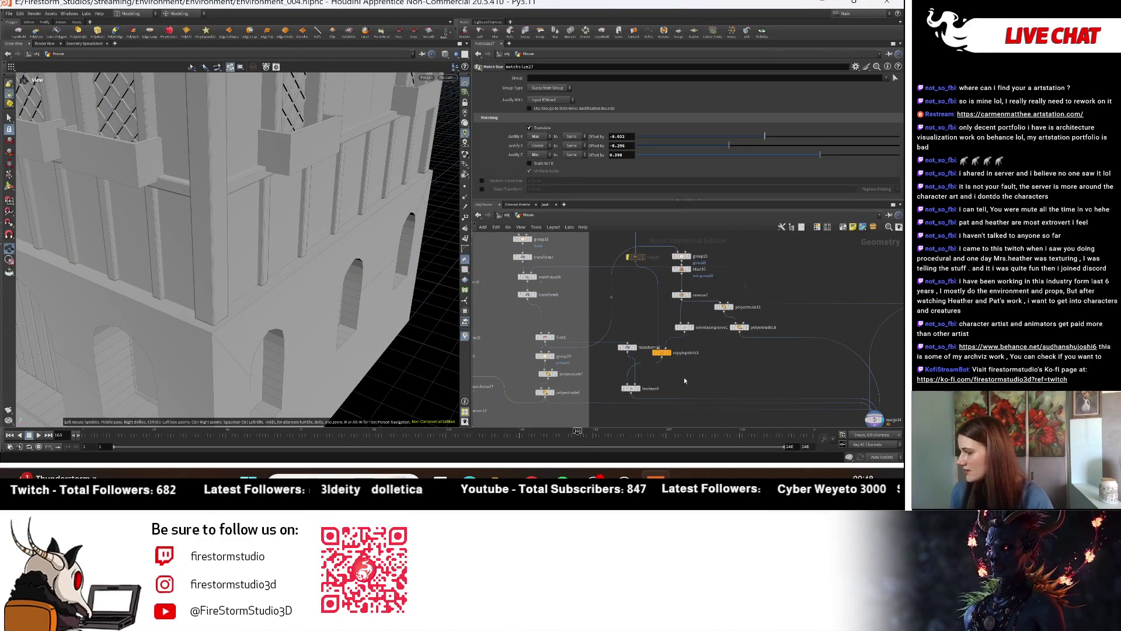
{"action": "scroll", "coordinate": [811, 309], "scroll_direction": "up", "scroll_amount": 1}
{"action": "scroll", "coordinate": [726, 273], "scroll_direction": "up", "scroll_amount": 1}
{"action": "key", "text": "h"}
{"action": "scroll", "coordinate": [642, 319], "scroll_direction": "up", "scroll_amount": 2}
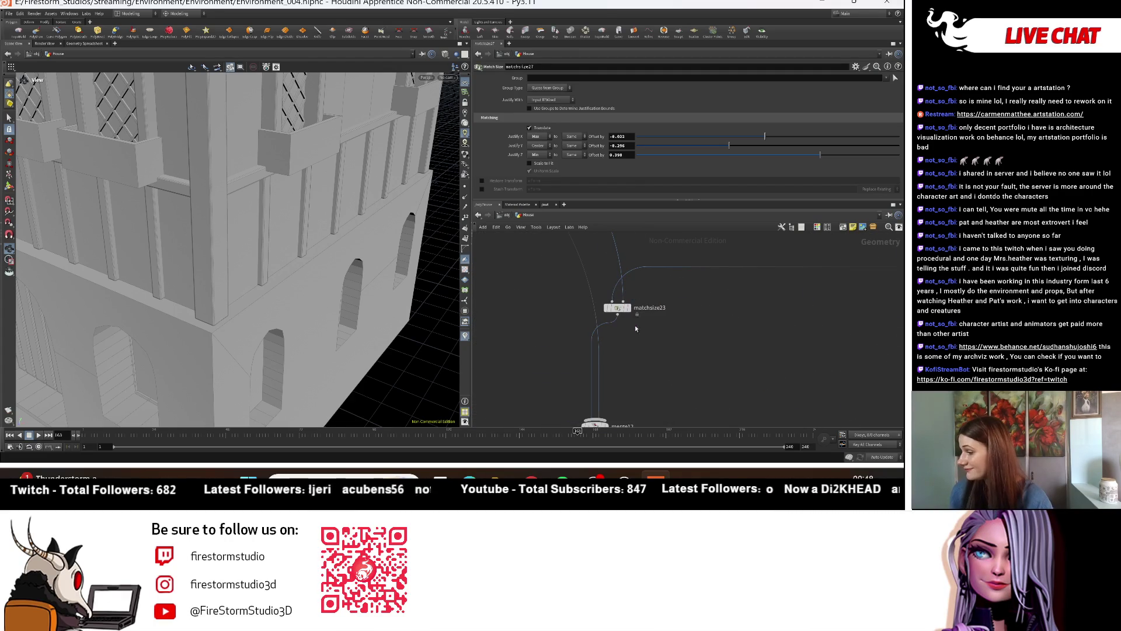
{"action": "left_click", "coordinate": [634, 312]}
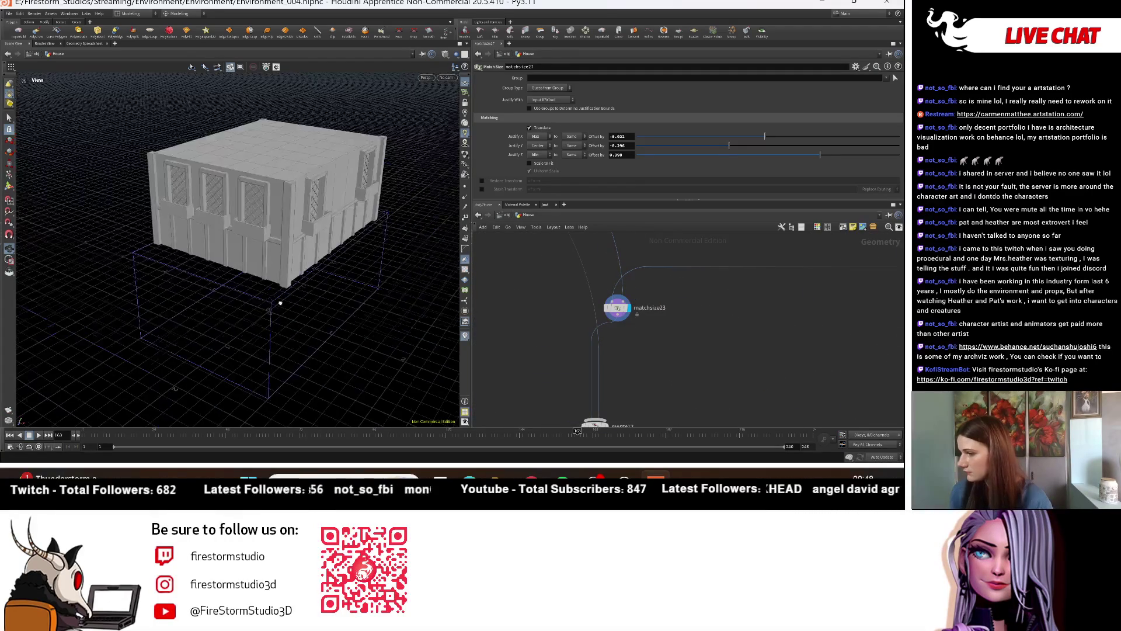
{"action": "mouse_move", "coordinate": [631, 386]}
{"action": "middle_mouse_down"}
{"action": "mouse_move", "coordinate": [629, 315]}
{"action": "mouse_move", "coordinate": [614, 326]}
{"action": "middle_mouse_up"}
{"action": "left_click", "coordinate": [611, 354]}
Step: Try matchsize23's Scale Axis as Area, Best Fit and Perimeter, settling on Volume
{"action": "left_click", "coordinate": [620, 312]}
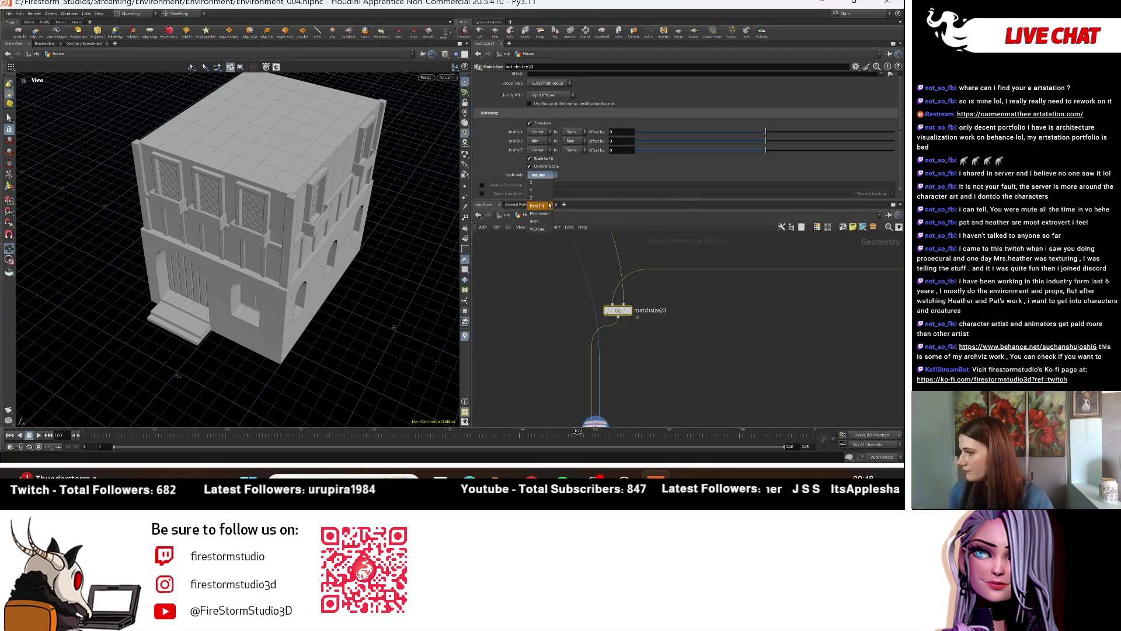
{"action": "left_click", "coordinate": [543, 216]}
{"action": "left_click", "coordinate": [542, 176]}
{"action": "left_click", "coordinate": [542, 188]}
{"action": "left_click", "coordinate": [543, 177]}
{"action": "left_click", "coordinate": [548, 214]}
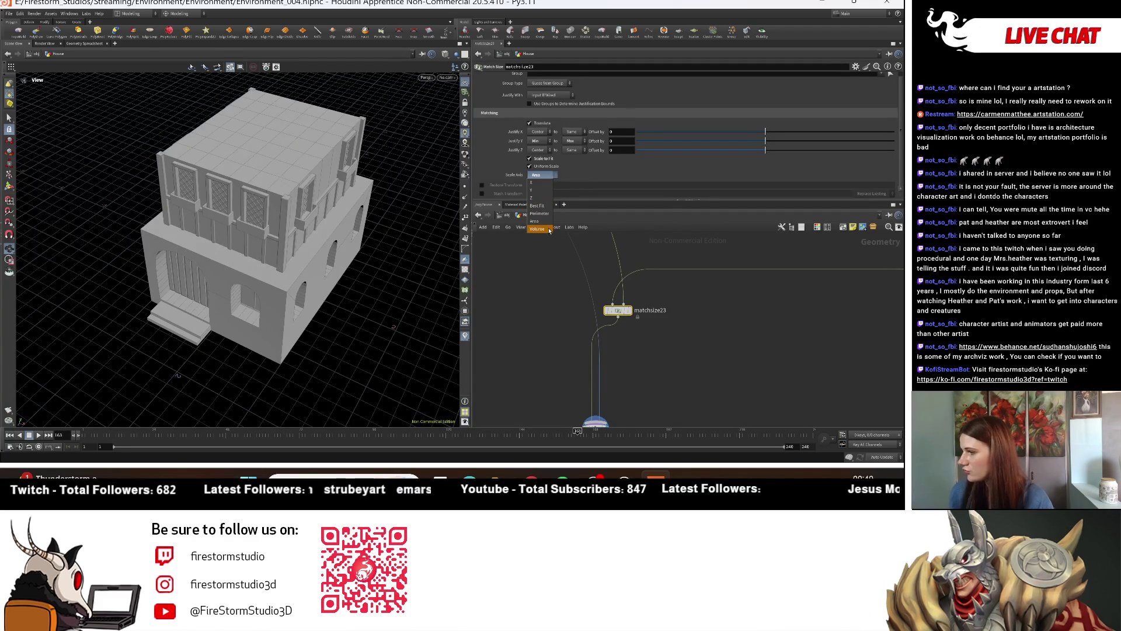
{"action": "left_click", "coordinate": [549, 230]}
Step: View the house up close and open the Tab menu to add a node
{"action": "mouse_move", "coordinate": [327, 211]}
{"action": "left_mouse_down"}
{"action": "mouse_move", "coordinate": [371, 265]}
{"action": "mouse_move", "coordinate": [265, 326]}
{"action": "mouse_move", "coordinate": [399, 280]}
{"action": "left_mouse_up"}
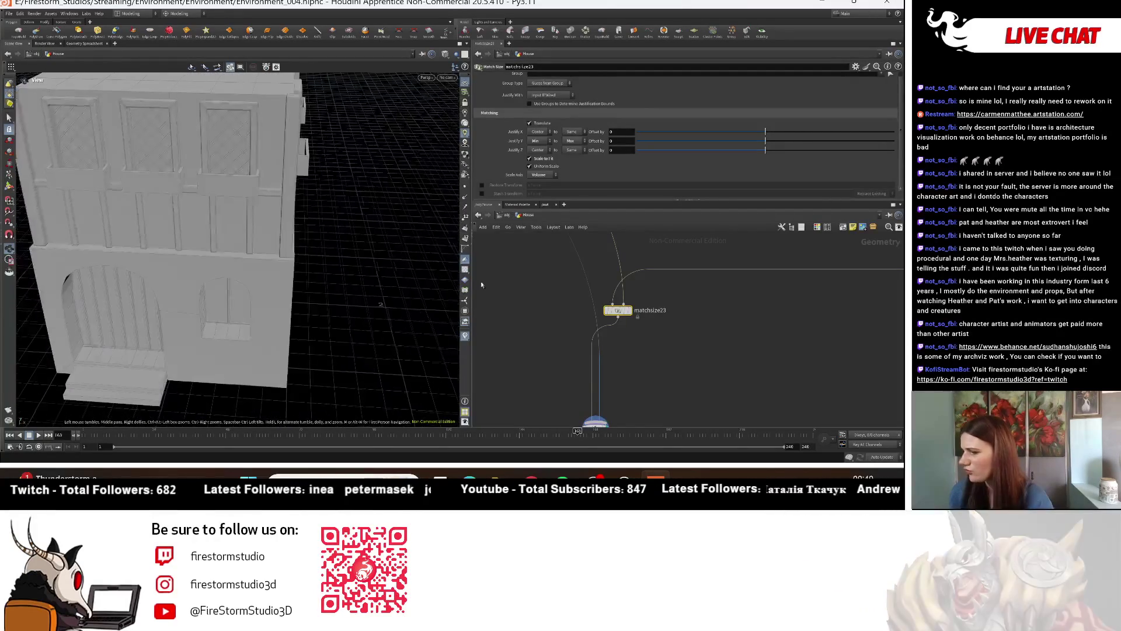
{"action": "scroll", "coordinate": [617, 337], "scroll_direction": "up", "scroll_amount": 2}
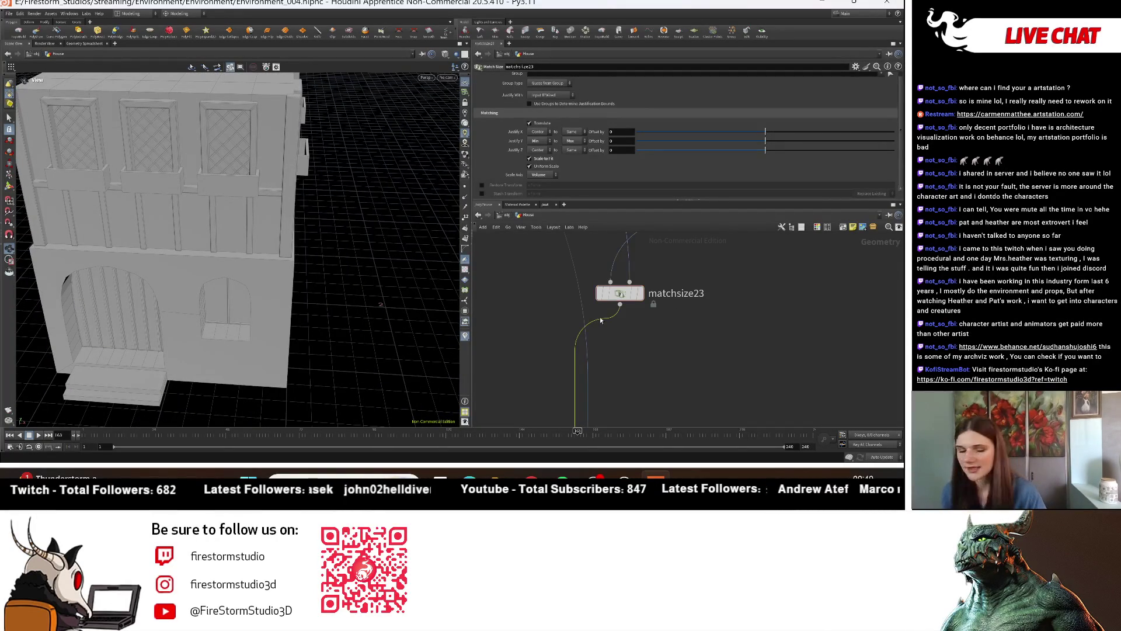
{"action": "key", "text": "Tab"}
Step: Add transform13 below matchsize23 and set its X and Z scale to 1.025
{"action": "type", "text": "trans"}
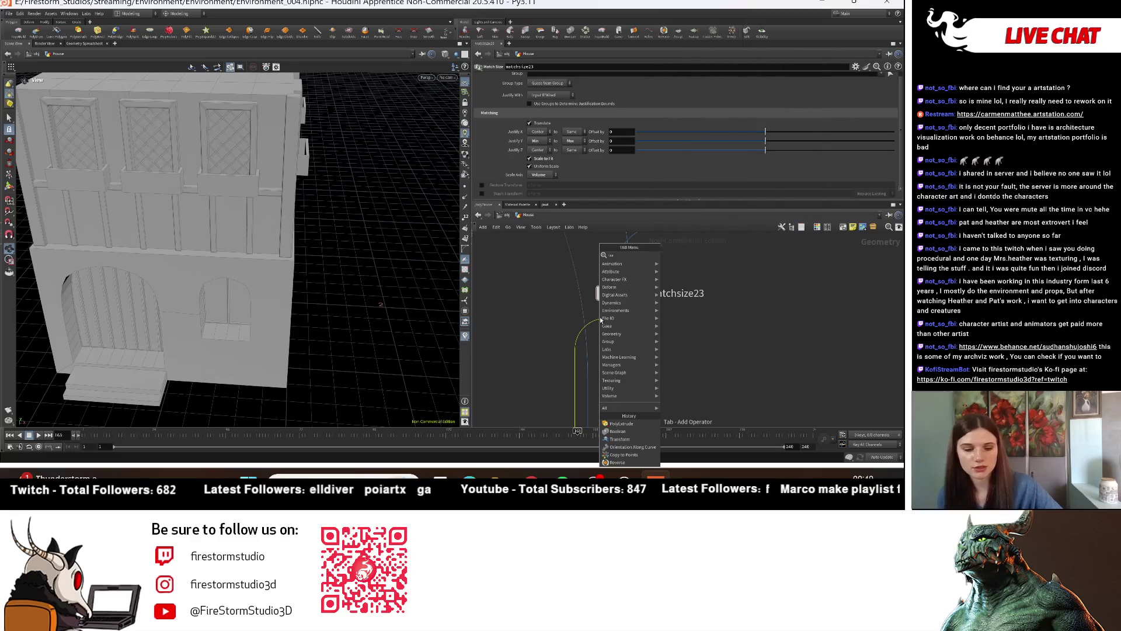
{"action": "left_click", "coordinate": [681, 7]}
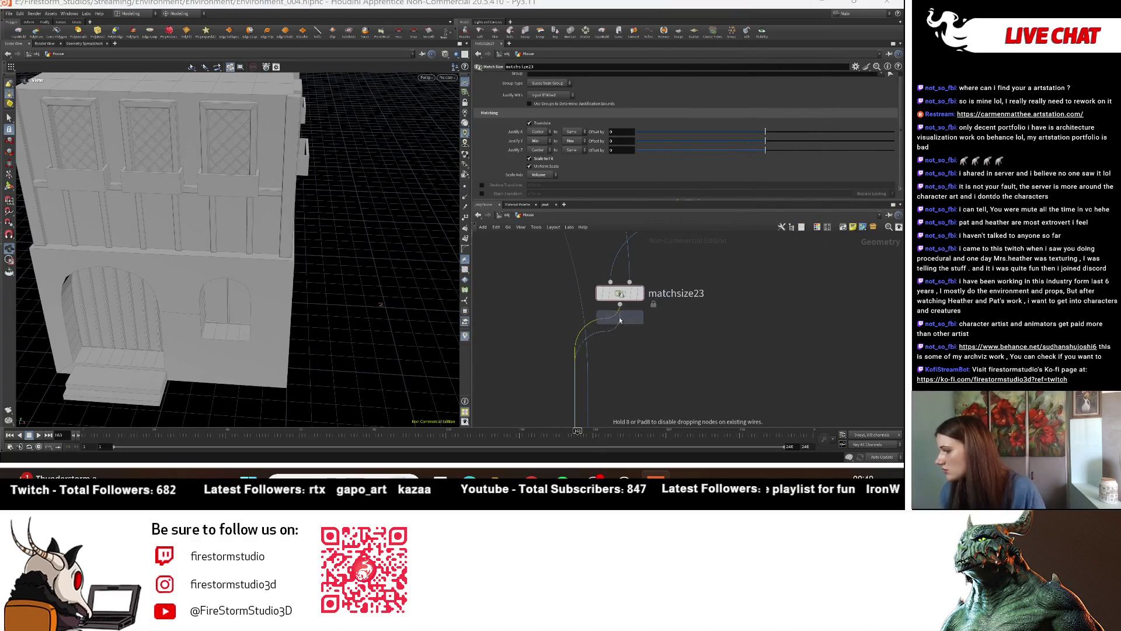
{"action": "left_click", "coordinate": [622, 342]}
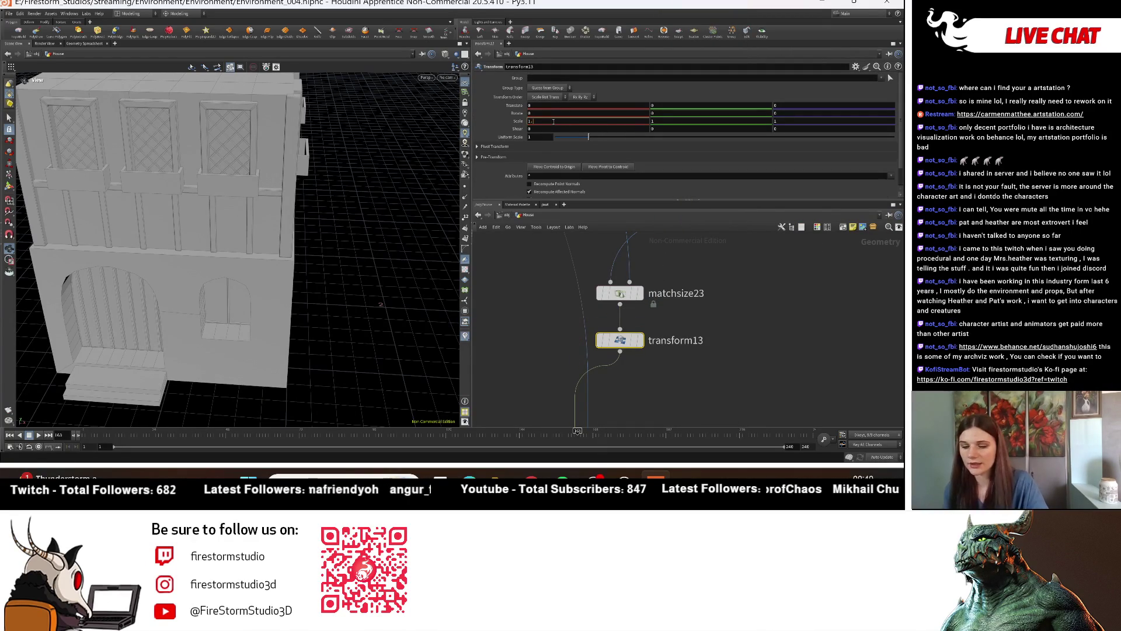
{"action": "type", "text": "1"}
{"action": "key", "text": "Return"}
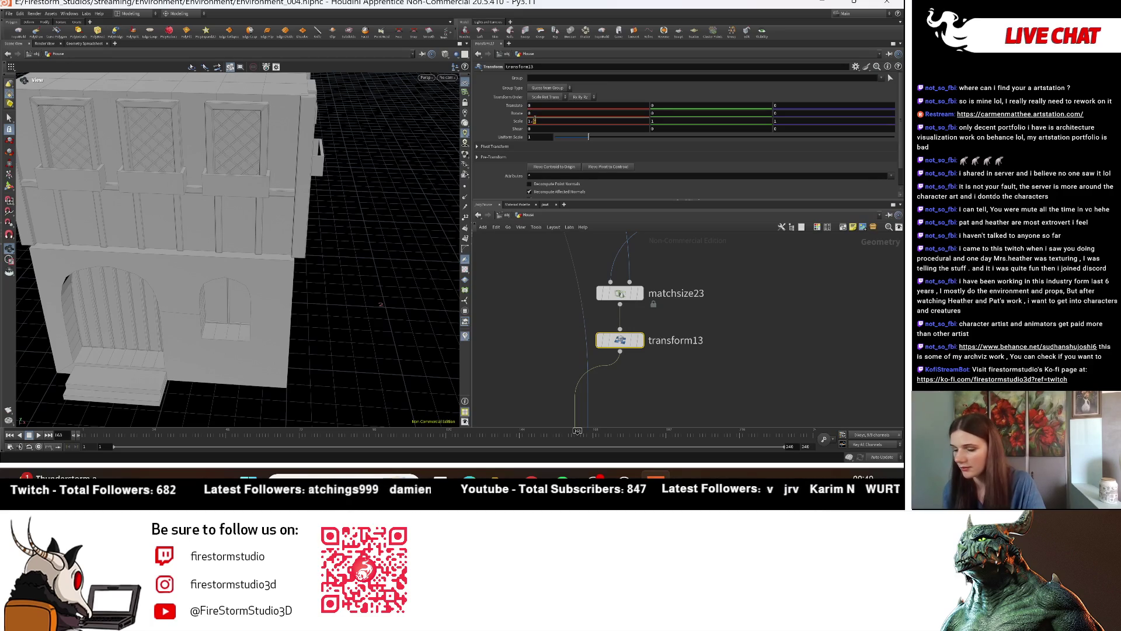
{"action": "key", "text": "BackSpace"}
{"action": "type", "text": "05"}
{"action": "key", "text": "Return"}
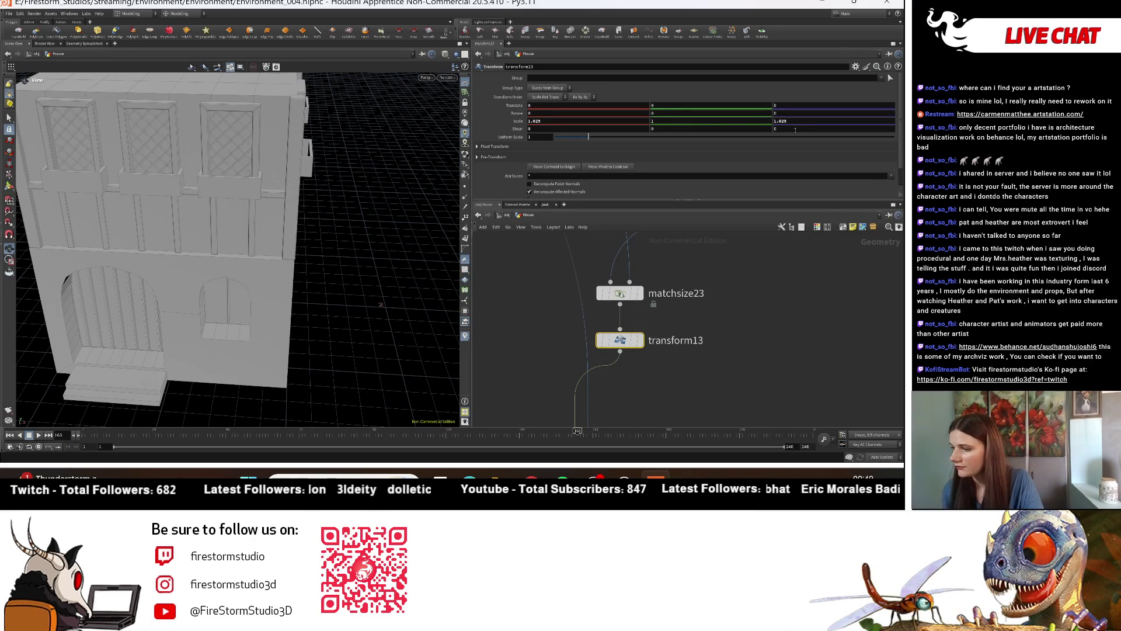
{"action": "left_click_drag", "start_coordinate": [429, 236], "coordinate": [374, 245]}
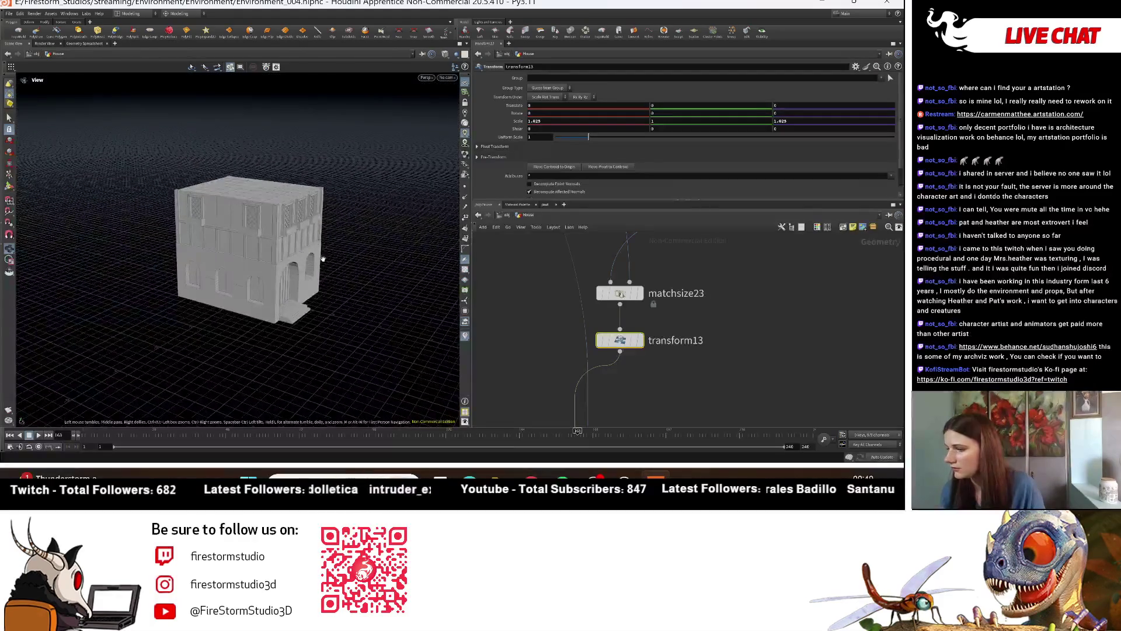
Step: Display the complete house with its roof and orbit close to its front
{"action": "scroll", "coordinate": [696, 347], "scroll_direction": "down", "scroll_amount": 2}
{"action": "scroll", "coordinate": [699, 320], "scroll_direction": "down", "scroll_amount": 2}
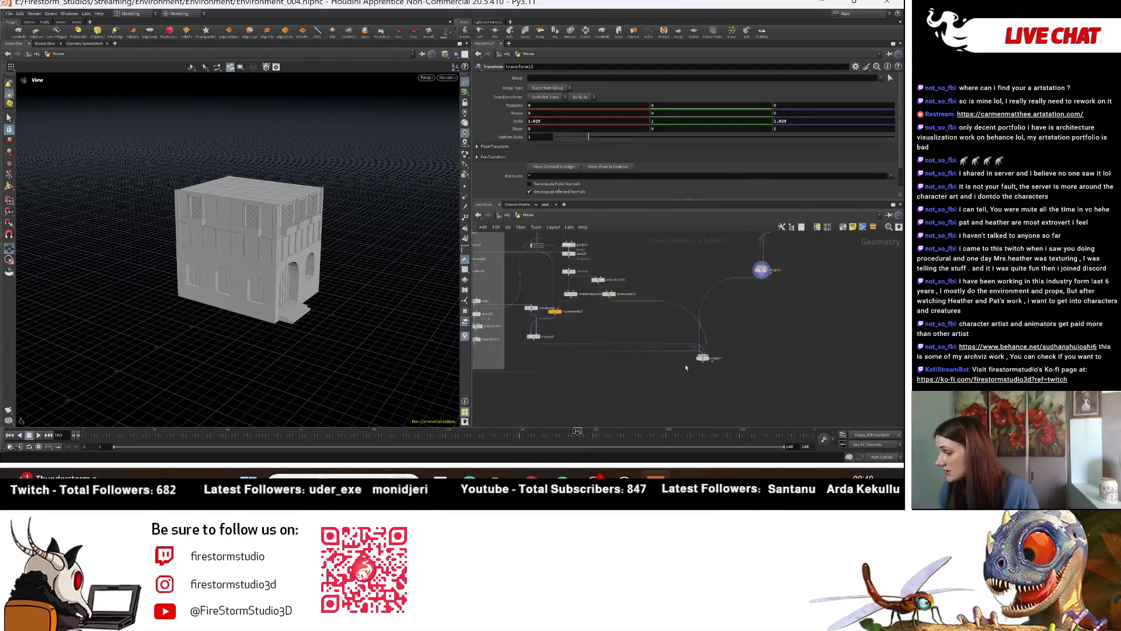
{"action": "scroll", "coordinate": [734, 354], "scroll_direction": "up", "scroll_amount": 2}
{"action": "left_click", "coordinate": [732, 355]}
{"action": "mouse_move", "coordinate": [155, 233]}
{"action": "left_mouse_down"}
{"action": "mouse_move", "coordinate": [359, 215]}
{"action": "mouse_move", "coordinate": [260, 294]}
{"action": "mouse_move", "coordinate": [318, 252]}
{"action": "mouse_move", "coordinate": [307, 269]}
{"action": "mouse_move", "coordinate": [313, 308]}
{"action": "mouse_move", "coordinate": [318, 243]}
{"action": "left_mouse_up"}
{"action": "scroll", "coordinate": [359, 215], "scroll_direction": "up", "scroll_amount": 3}
{"action": "scroll", "coordinate": [358, 215], "scroll_direction": "down", "scroll_amount": 3}
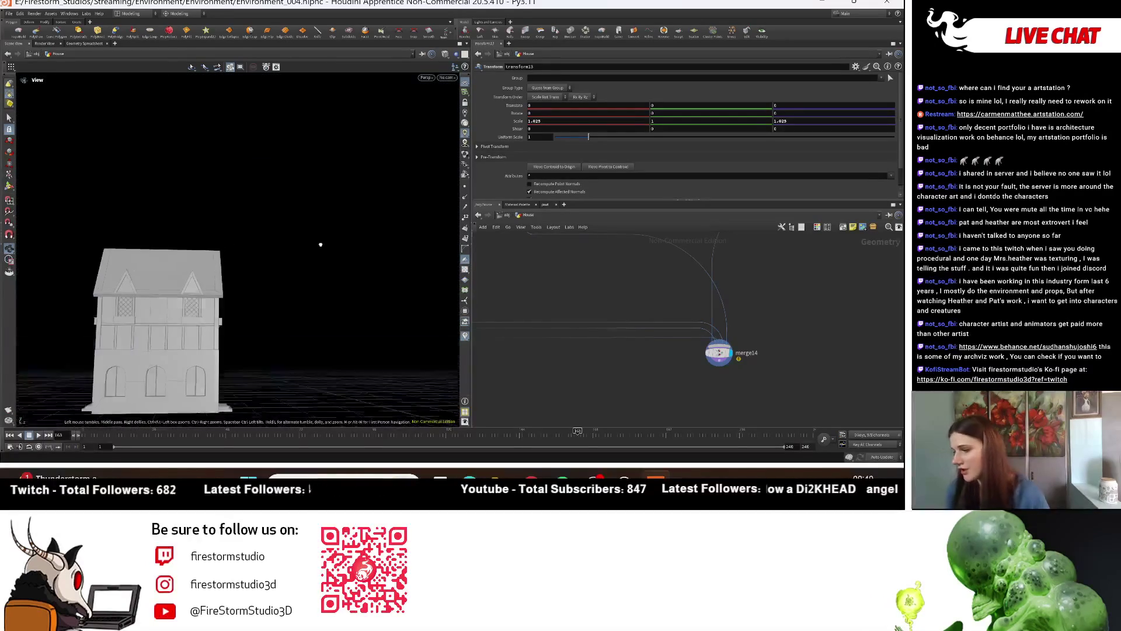
Step: Inspect the front gable boards and upper-floor lattice windows from lower-left angles
{"action": "mouse_move", "coordinate": [185, 239]}
{"action": "left_mouse_down"}
{"action": "mouse_move", "coordinate": [242, 257]}
{"action": "mouse_move", "coordinate": [164, 344]}
{"action": "left_mouse_up"}
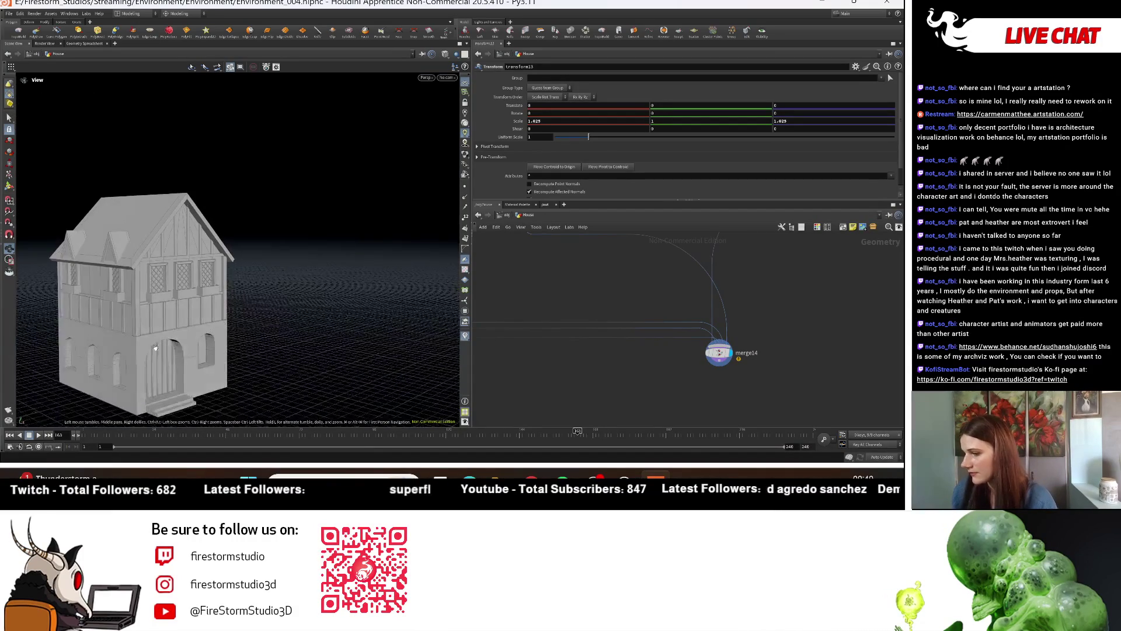
{"action": "mouse_move", "coordinate": [225, 267]}
{"action": "left_mouse_down"}
{"action": "mouse_move", "coordinate": [111, 288]}
{"action": "mouse_move", "coordinate": [157, 261]}
{"action": "left_mouse_up"}
{"action": "scroll", "coordinate": [165, 313], "scroll_direction": "up", "scroll_amount": 5}
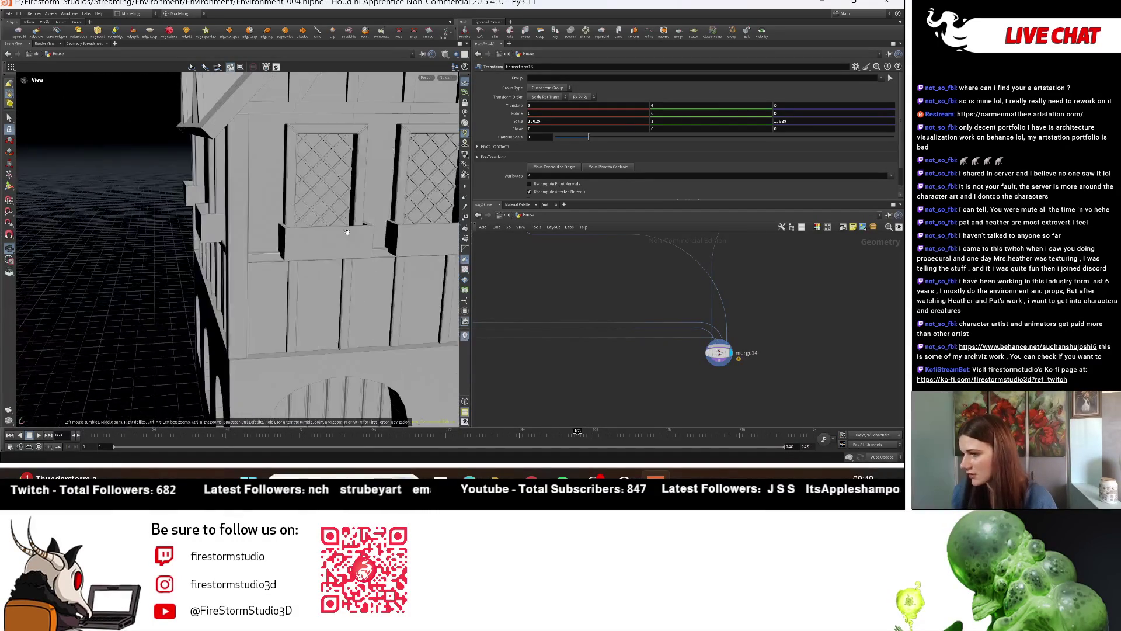
{"action": "left_click_drag", "start_coordinate": [166, 312], "coordinate": [328, 316]}
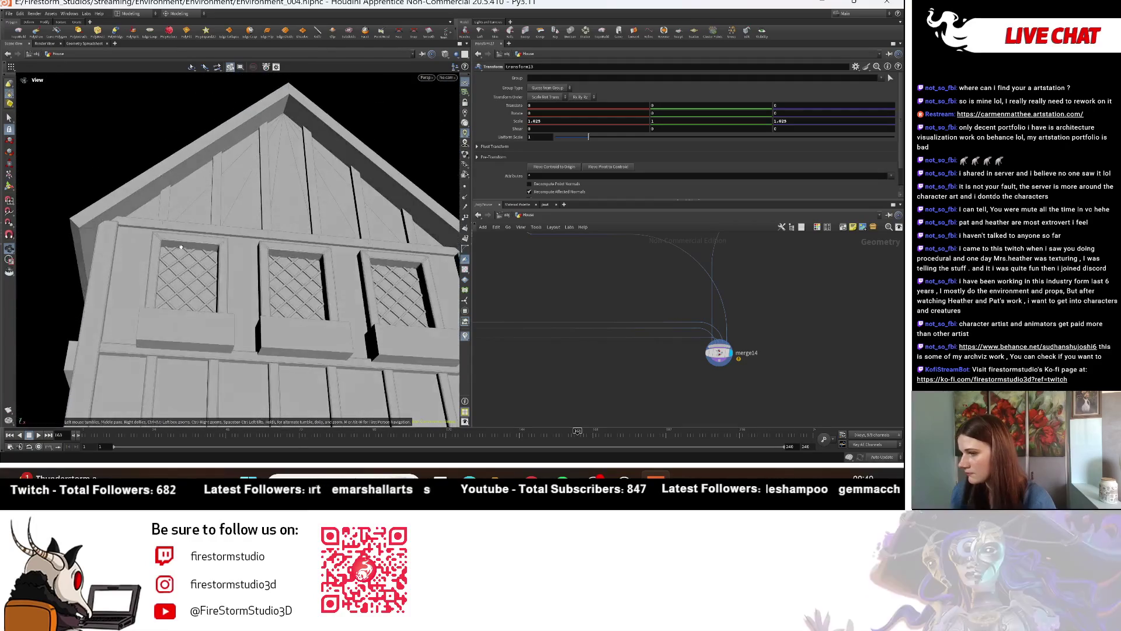
{"action": "scroll", "coordinate": [643, 327], "scroll_direction": "down", "scroll_amount": 3}
{"action": "scroll", "coordinate": [619, 367], "scroll_direction": "up", "scroll_amount": 4}
{"action": "left_click", "coordinate": [619, 366]}
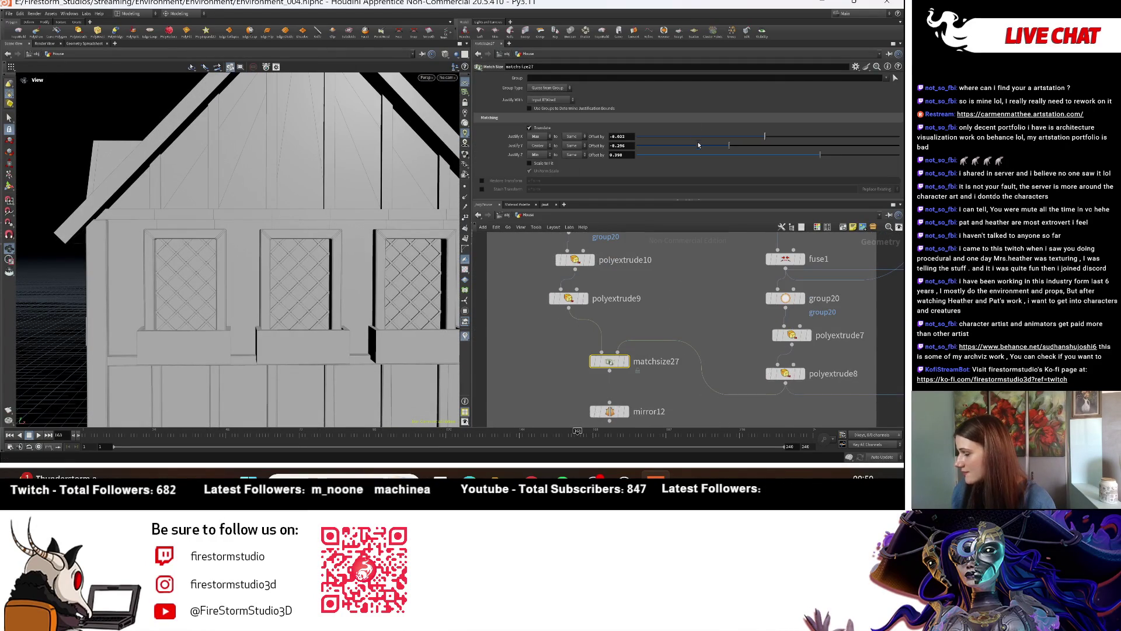
Step: Set transform8's scale to 0.88, 1, 0.775
{"action": "scroll", "coordinate": [617, 278], "scroll_direction": "down", "scroll_amount": 3}
{"action": "middle_click_drag", "start_coordinate": [617, 279], "coordinate": [607, 387]}
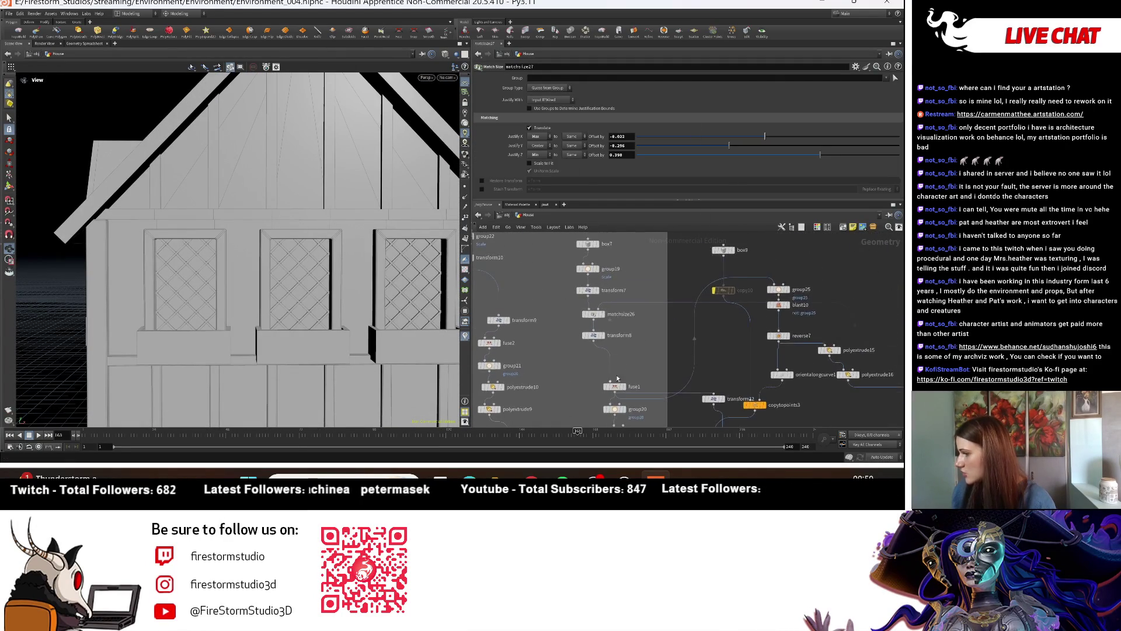
{"action": "scroll", "coordinate": [620, 356], "scroll_direction": "up", "scroll_amount": 1}
{"action": "left_click", "coordinate": [589, 331]}
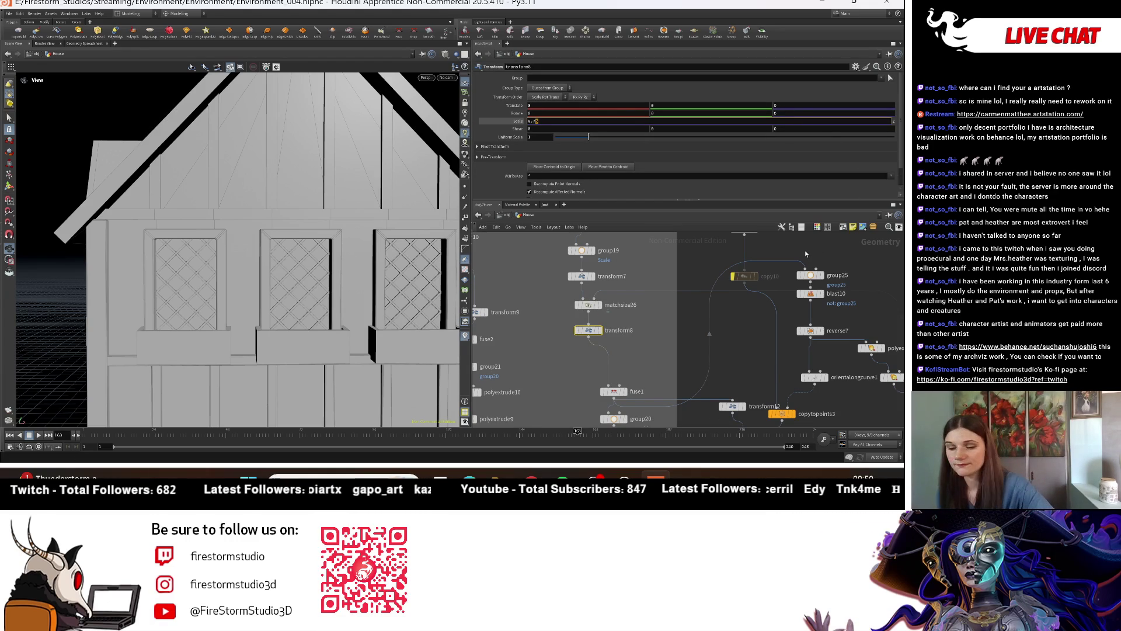
{"action": "key", "text": "Return"}
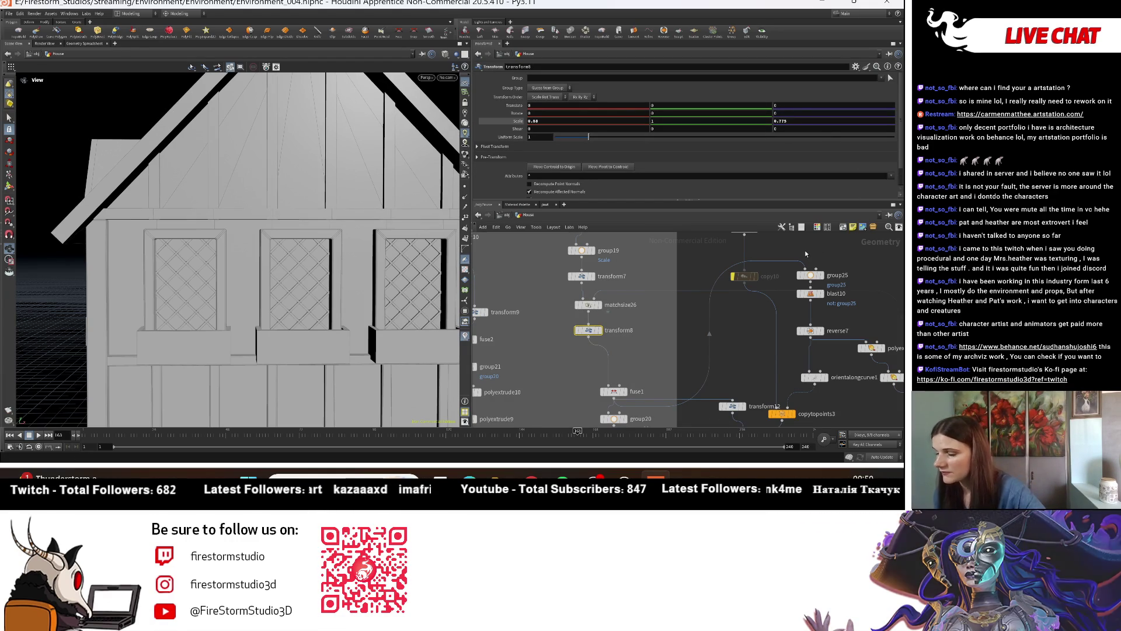
Step: Revise transform8's X scale to 0.9 and view the house's front gable
{"action": "mouse_move", "coordinate": [320, 261]}
{"action": "left_mouse_down"}
{"action": "mouse_move", "coordinate": [377, 264]}
{"action": "mouse_move", "coordinate": [225, 211]}
{"action": "mouse_move", "coordinate": [200, 215]}
{"action": "left_mouse_up"}
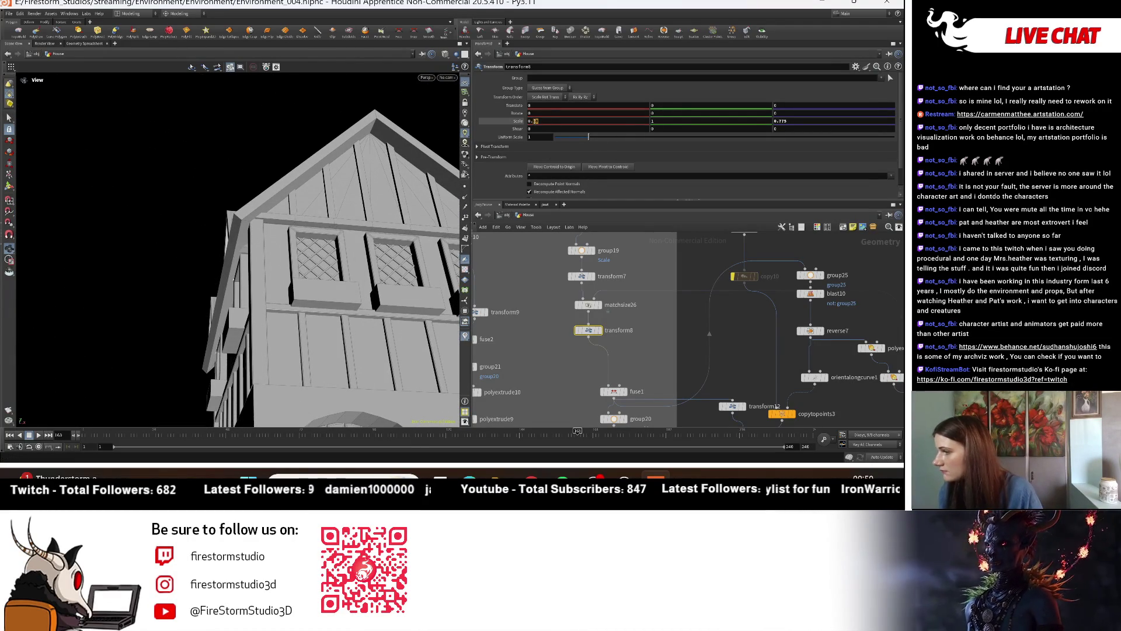
{"action": "key", "text": "Return"}
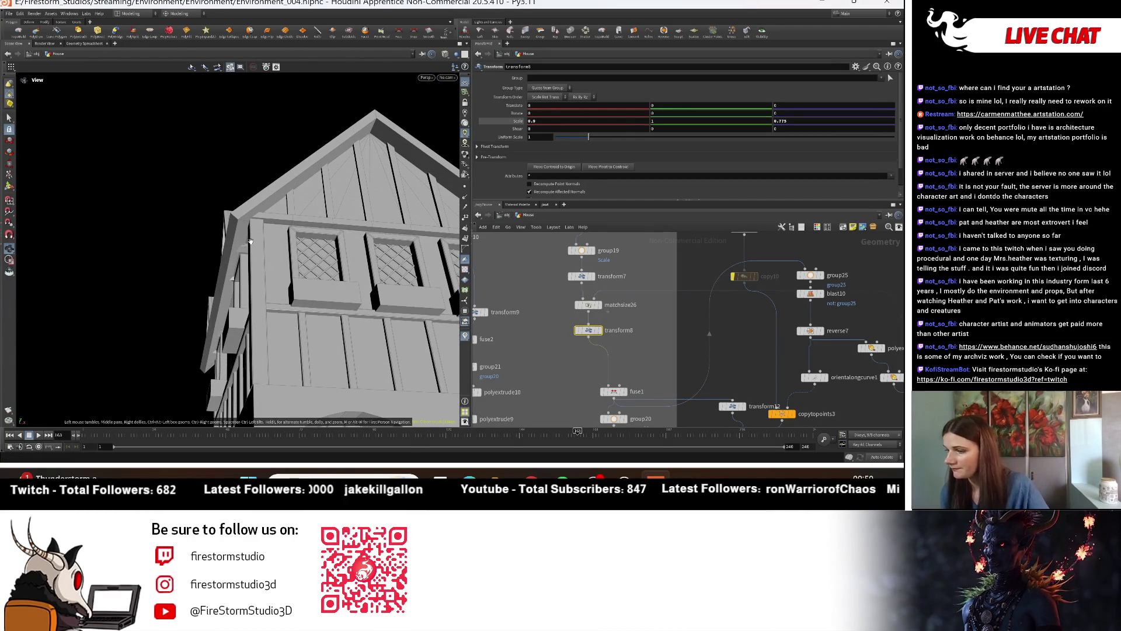
{"action": "mouse_move", "coordinate": [282, 270]}
{"action": "left_mouse_down"}
{"action": "mouse_move", "coordinate": [184, 189]}
{"action": "mouse_move", "coordinate": [445, 305]}
{"action": "left_mouse_up"}
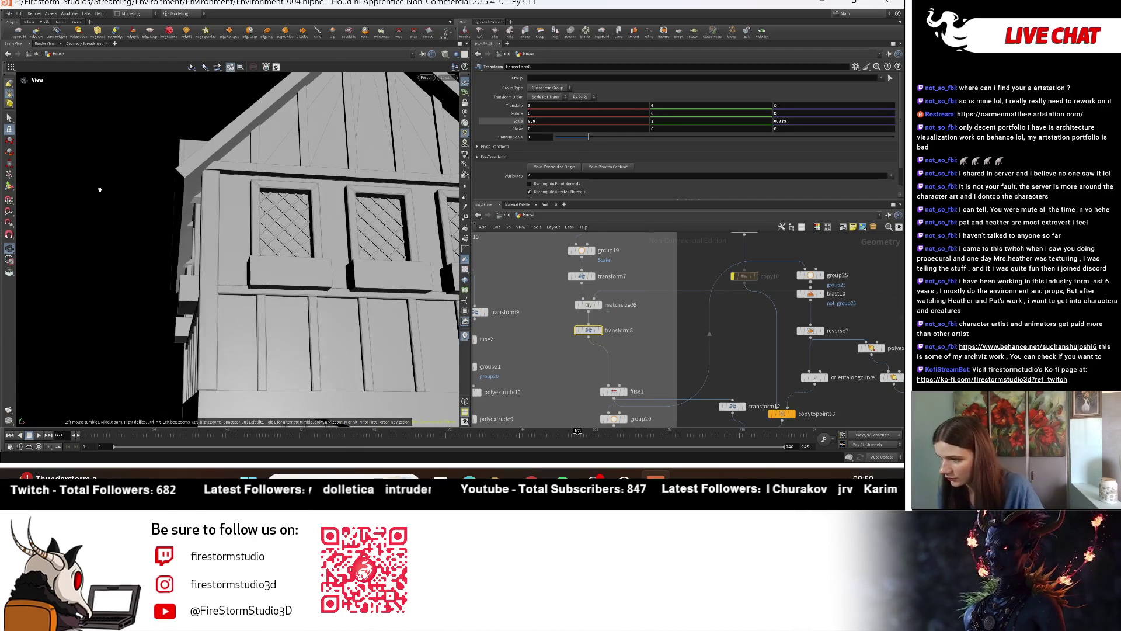
{"action": "middle_click_drag", "start_coordinate": [526, 385], "coordinate": [573, 341]}
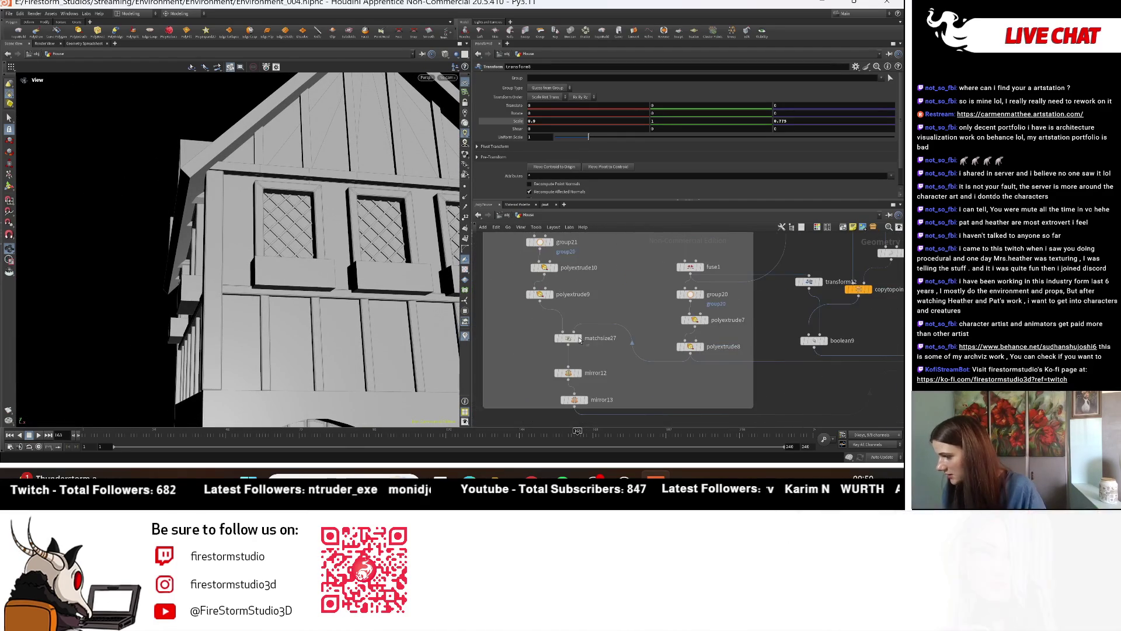
{"action": "left_click", "coordinate": [571, 340]}
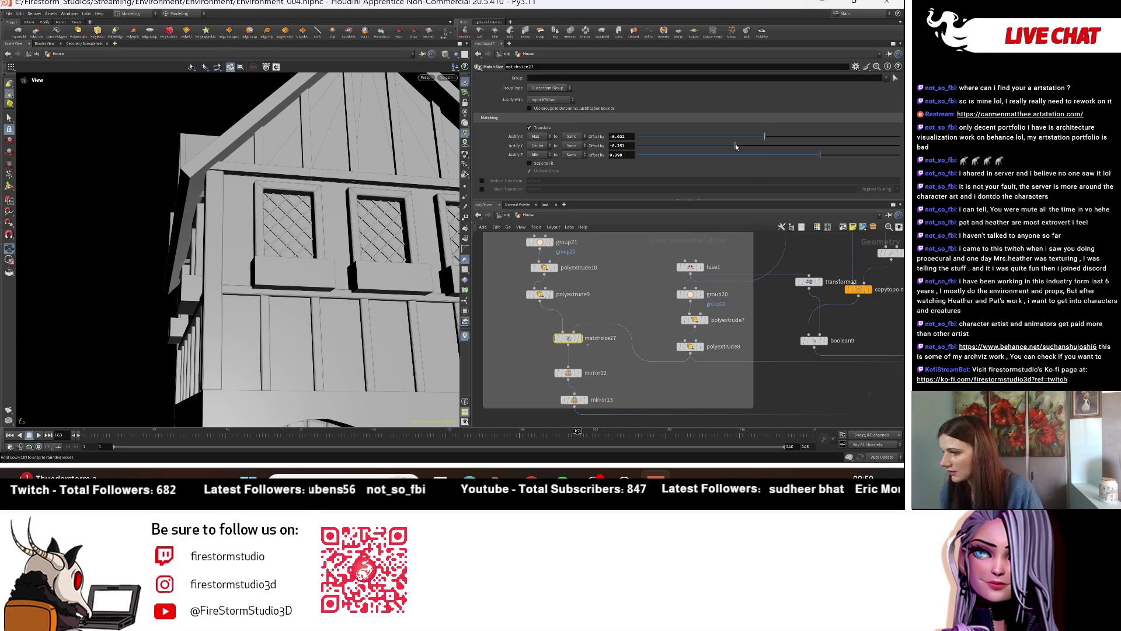
Step: Set matchsize27's Justify X offset to -0.09 and Z to about 0.43, then go up to /obj
{"action": "mouse_move", "coordinate": [350, 245]}
{"action": "left_mouse_down"}
{"action": "mouse_move", "coordinate": [186, 213]}
{"action": "mouse_move", "coordinate": [266, 222]}
{"action": "mouse_move", "coordinate": [299, 246]}
{"action": "mouse_move", "coordinate": [362, 240]}
{"action": "left_mouse_up"}
{"action": "left_click_drag", "start_coordinate": [761, 140], "coordinate": [758, 138]}
{"action": "left_click_drag", "start_coordinate": [220, 275], "coordinate": [308, 267]}
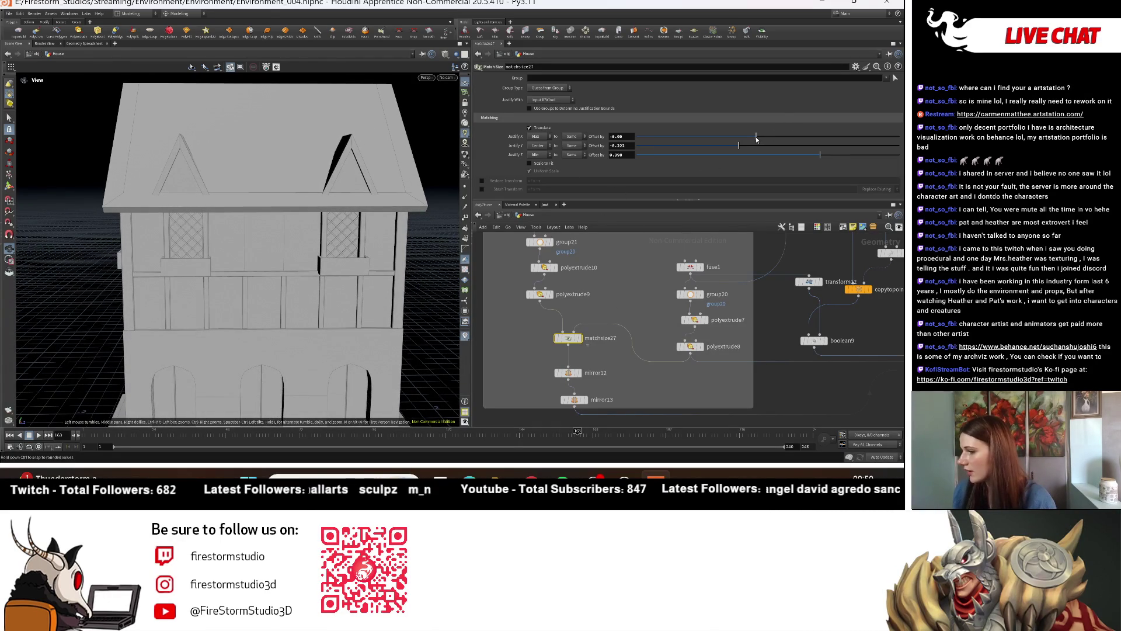
{"action": "left_click_drag", "start_coordinate": [820, 155], "coordinate": [816, 157]}
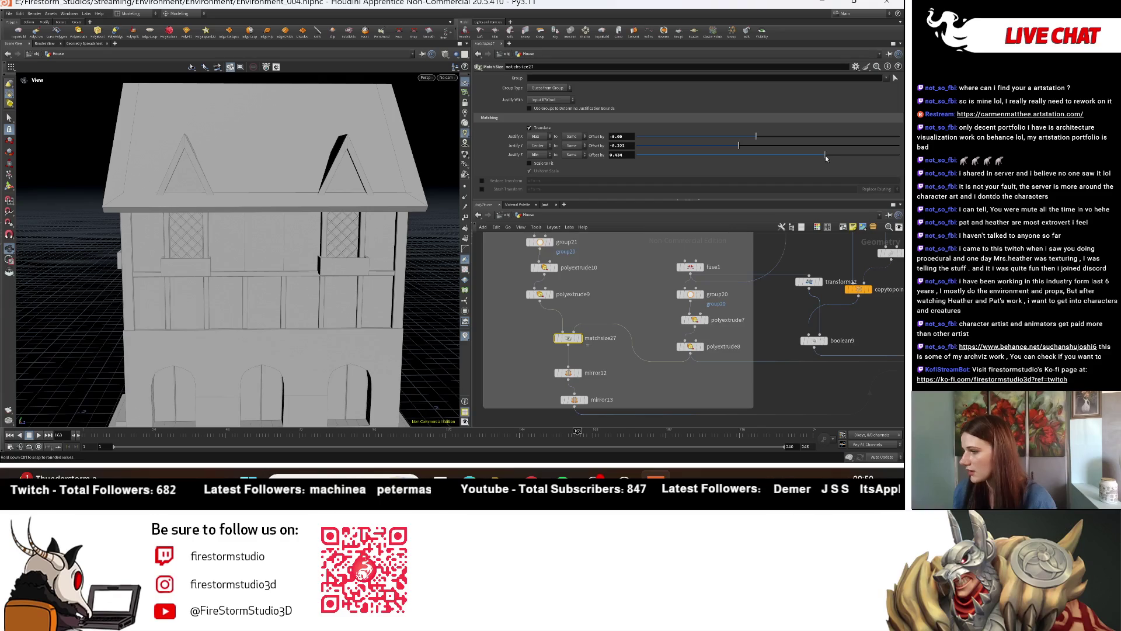
{"action": "scroll", "coordinate": [68, 268], "scroll_direction": "down", "scroll_amount": 5}
{"action": "left_click_drag", "start_coordinate": [67, 267], "coordinate": [236, 253]}
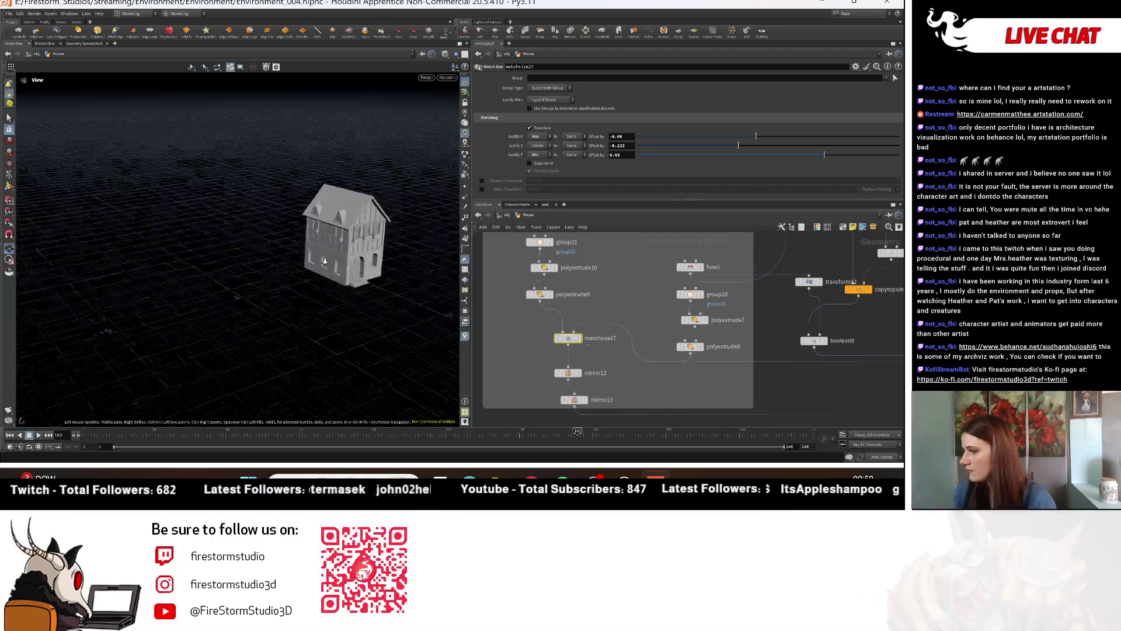
{"action": "key", "text": "u"}
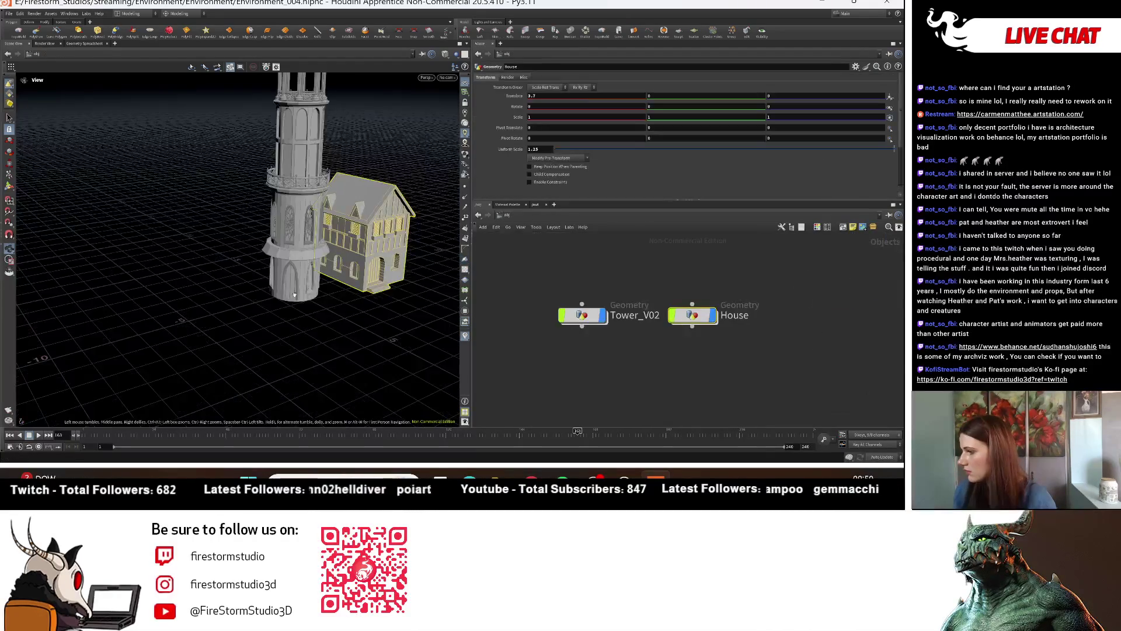
{"action": "scroll", "coordinate": [313, 293], "scroll_direction": "down", "scroll_amount": 3}
{"action": "mouse_move", "coordinate": [313, 293]}
{"action": "left_mouse_down"}
{"action": "mouse_move", "coordinate": [263, 290]}
{"action": "mouse_move", "coordinate": [350, 307]}
{"action": "mouse_move", "coordinate": [346, 247]}
{"action": "left_mouse_up"}
{"action": "scroll", "coordinate": [251, 286], "scroll_direction": "up", "scroll_amount": 5}
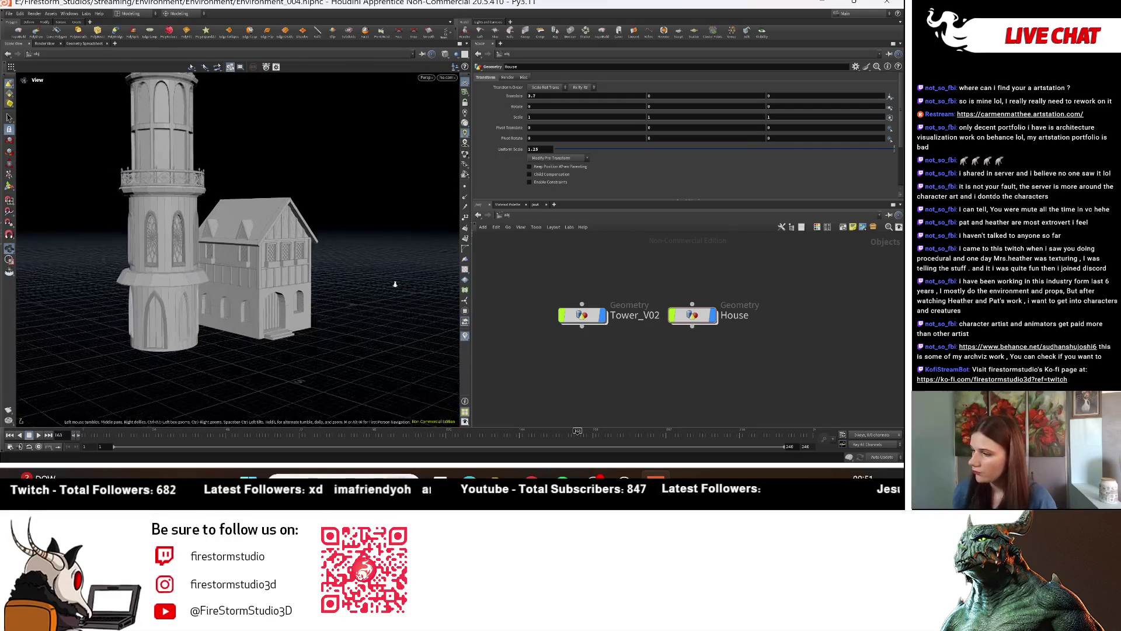
{"action": "left_click_drag", "start_coordinate": [327, 233], "coordinate": [221, 217]}
{"action": "left_click_drag", "start_coordinate": [291, 268], "coordinate": [270, 276]}
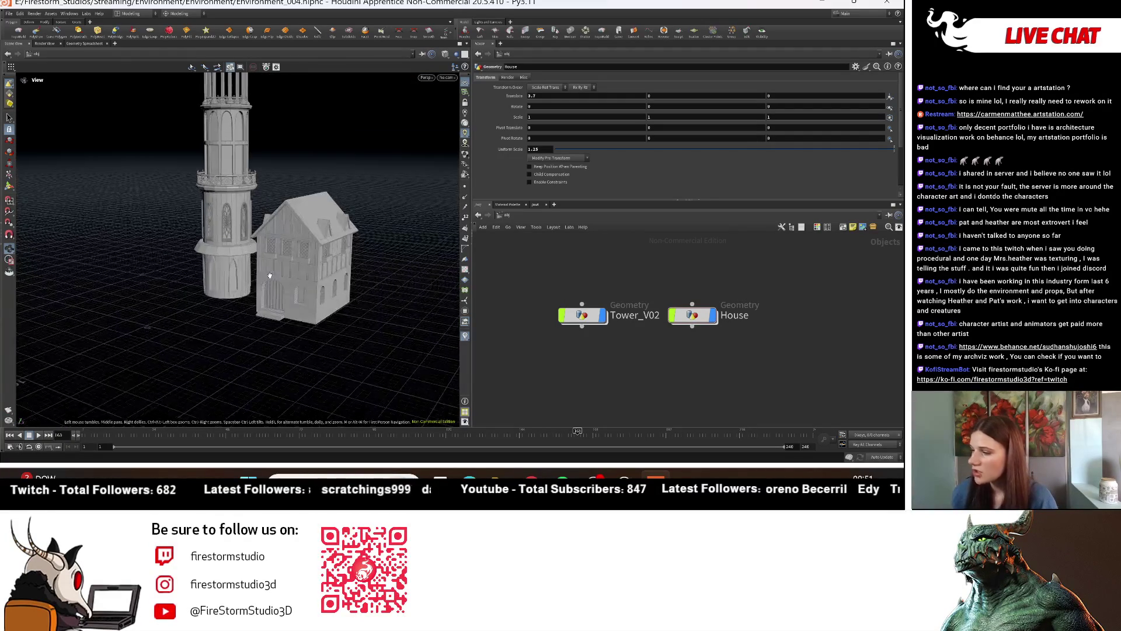
{"action": "mouse_move", "coordinate": [316, 173]}
{"action": "left_mouse_down"}
{"action": "mouse_move", "coordinate": [111, 253]}
{"action": "mouse_move", "coordinate": [44, 236]}
{"action": "mouse_move", "coordinate": [101, 262]}
{"action": "mouse_move", "coordinate": [265, 142]}
{"action": "mouse_move", "coordinate": [156, 253]}
{"action": "mouse_move", "coordinate": [274, 224]}
{"action": "mouse_move", "coordinate": [162, 271]}
{"action": "mouse_move", "coordinate": [209, 269]}
{"action": "left_mouse_up"}
{"action": "scroll", "coordinate": [101, 262], "scroll_direction": "up", "scroll_amount": 5}
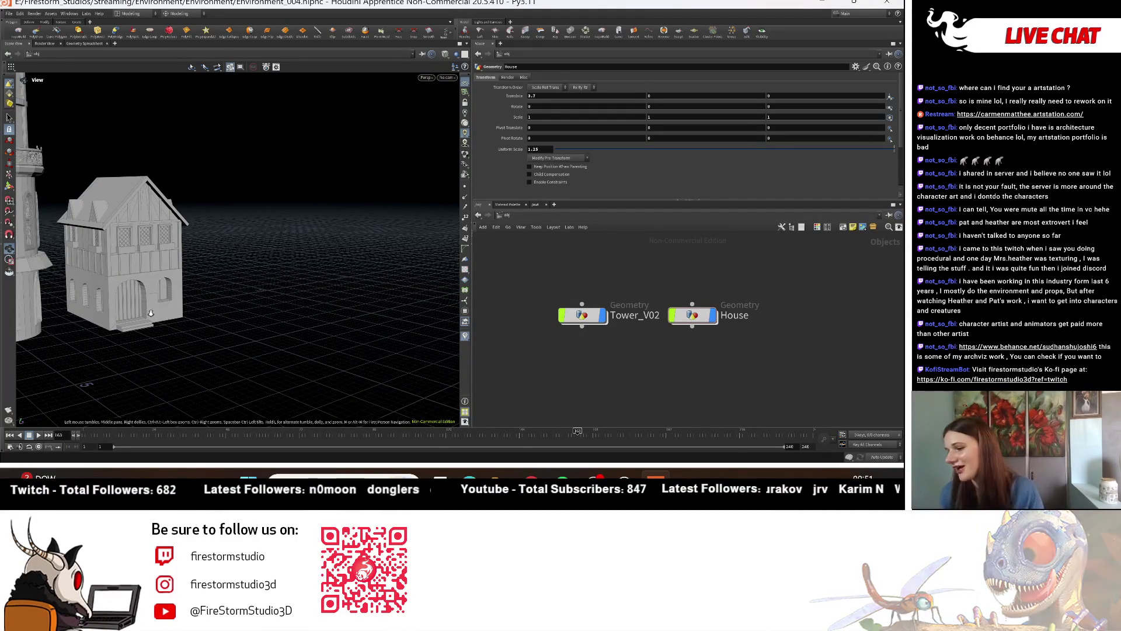
{"action": "right_click_drag", "start_coordinate": [101, 280], "coordinate": [290, 334]}
{"action": "left_click_drag", "start_coordinate": [291, 335], "coordinate": [181, 319]}
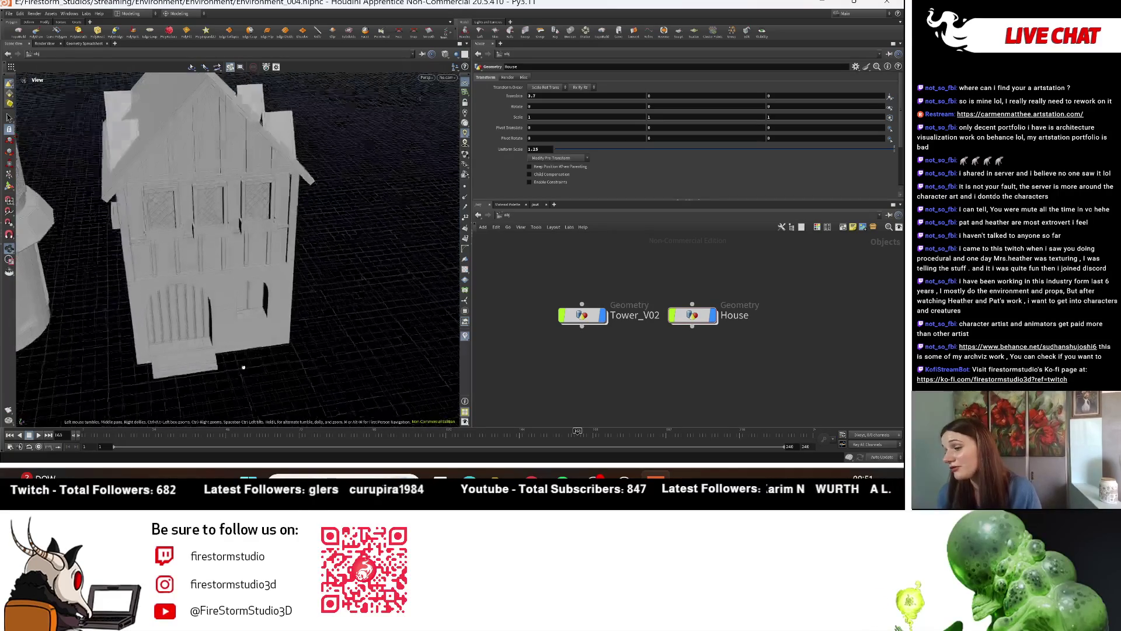
{"action": "scroll", "coordinate": [181, 319], "scroll_direction": "down", "scroll_amount": 5}
{"action": "scroll", "coordinate": [178, 316], "scroll_direction": "down", "scroll_amount": 3}
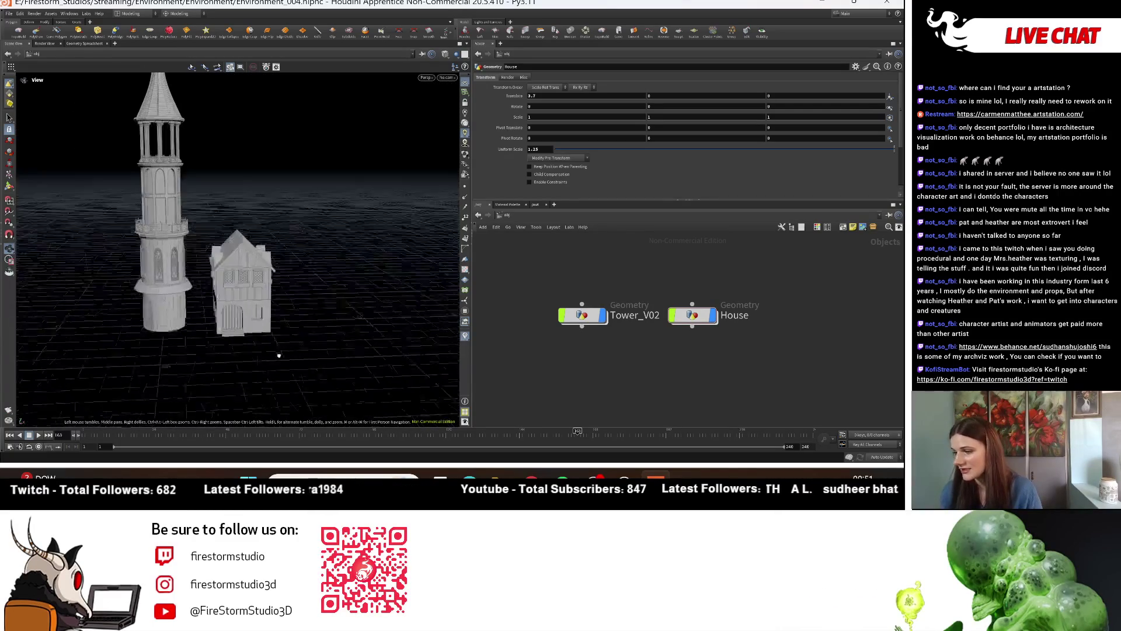
{"action": "mouse_move", "coordinate": [177, 313]}
{"action": "left_mouse_down"}
{"action": "mouse_move", "coordinate": [222, 291]}
{"action": "mouse_move", "coordinate": [248, 365]}
{"action": "left_mouse_up"}
{"action": "scroll", "coordinate": [222, 291], "scroll_direction": "up", "scroll_amount": 5}
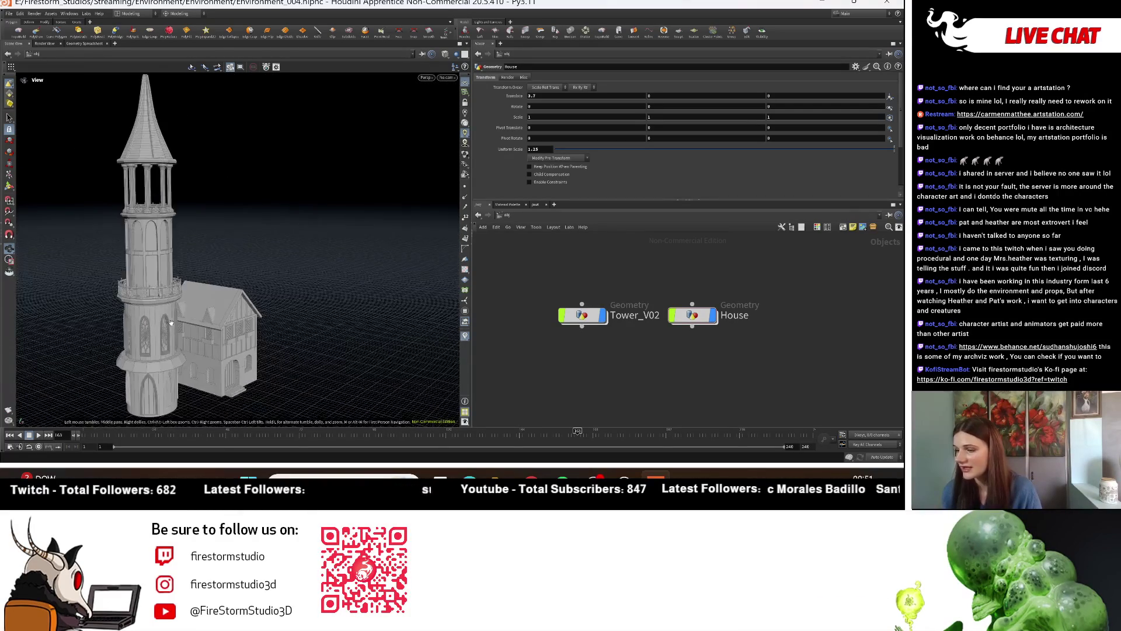
{"action": "middle_click_drag", "start_coordinate": [249, 365], "coordinate": [203, 286]}
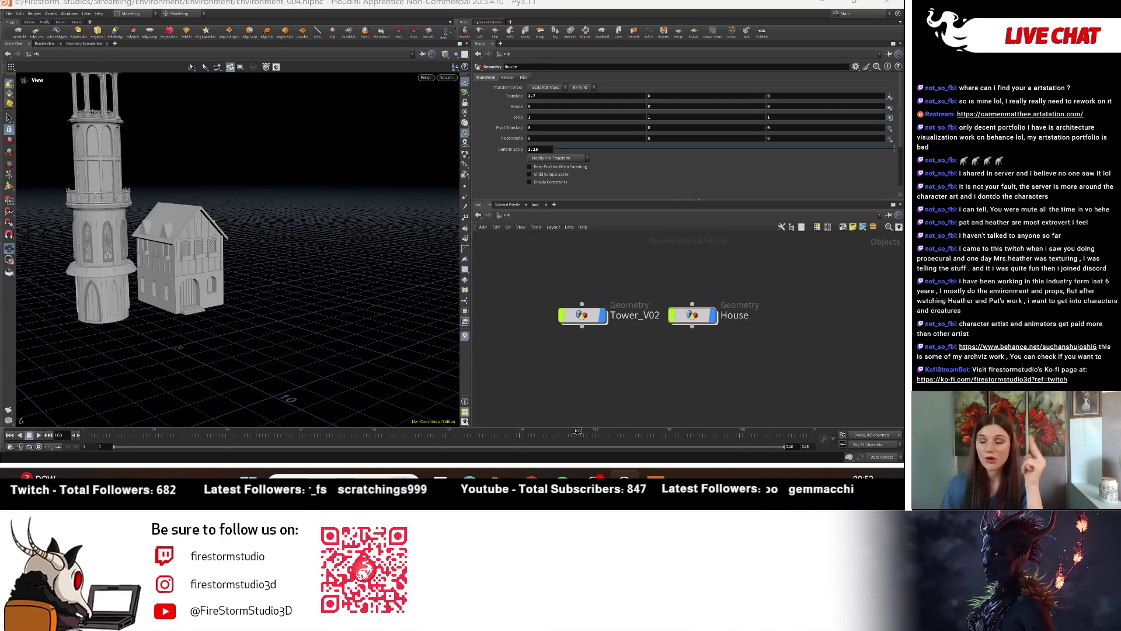
{"action": "mouse_move", "coordinate": [192, 263]}
{"action": "left_mouse_down"}
{"action": "mouse_move", "coordinate": [217, 251]}
{"action": "mouse_move", "coordinate": [230, 183]}
{"action": "left_mouse_up"}
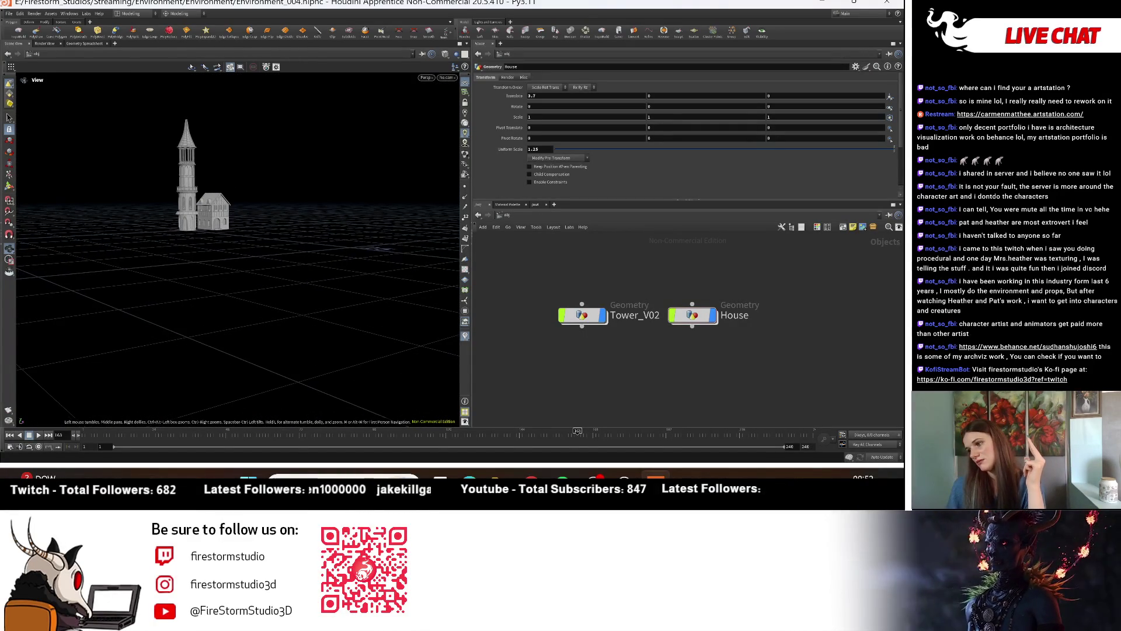
{"action": "scroll", "coordinate": [327, 237], "scroll_direction": "up", "scroll_amount": 8}
{"action": "scroll", "coordinate": [327, 237], "scroll_direction": "up", "scroll_amount": 5}
{"action": "mouse_move", "coordinate": [292, 245]}
{"action": "left_mouse_down"}
{"action": "mouse_move", "coordinate": [235, 260]}
{"action": "mouse_move", "coordinate": [220, 202]}
{"action": "left_mouse_up"}
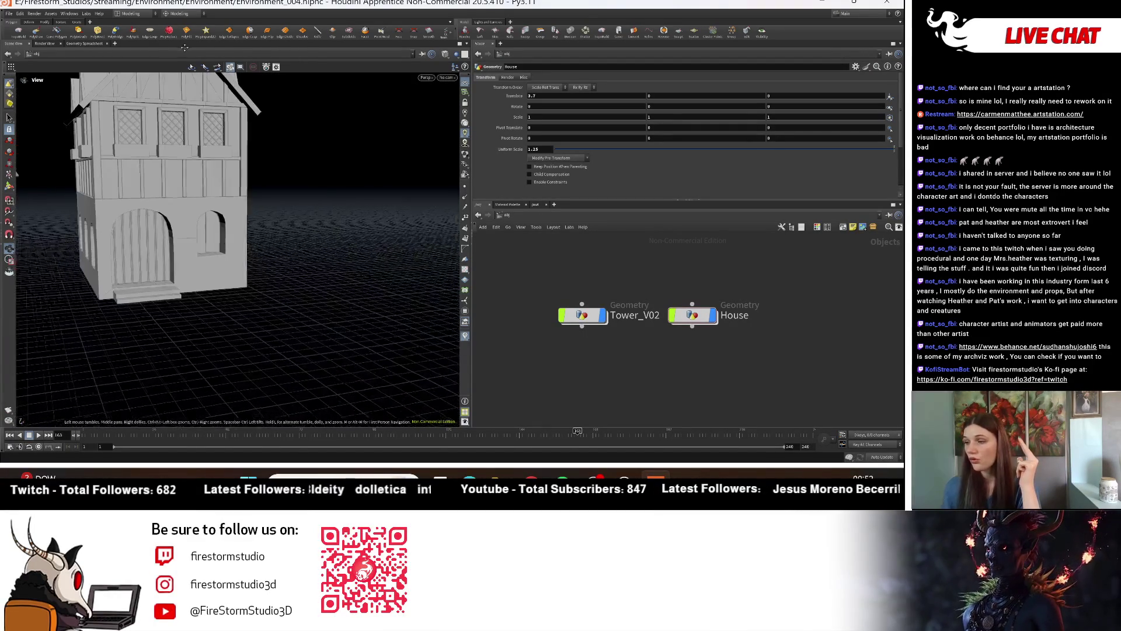
{"action": "left_click_drag", "start_coordinate": [210, 287], "coordinate": [197, 266]}
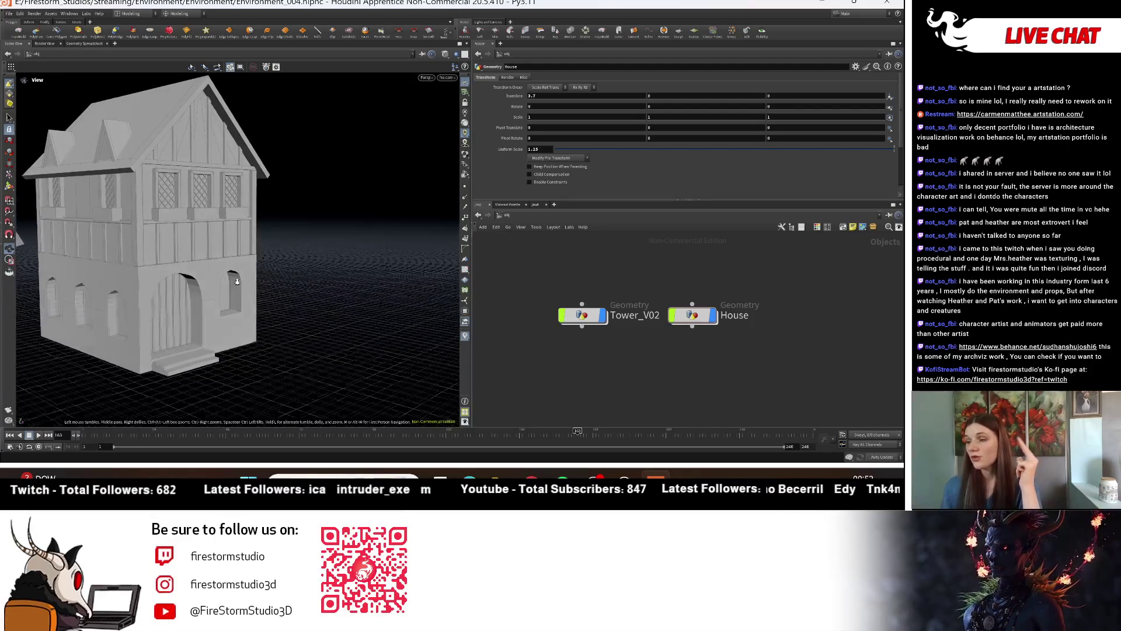
{"action": "scroll", "coordinate": [196, 265], "scroll_direction": "up", "scroll_amount": 3}
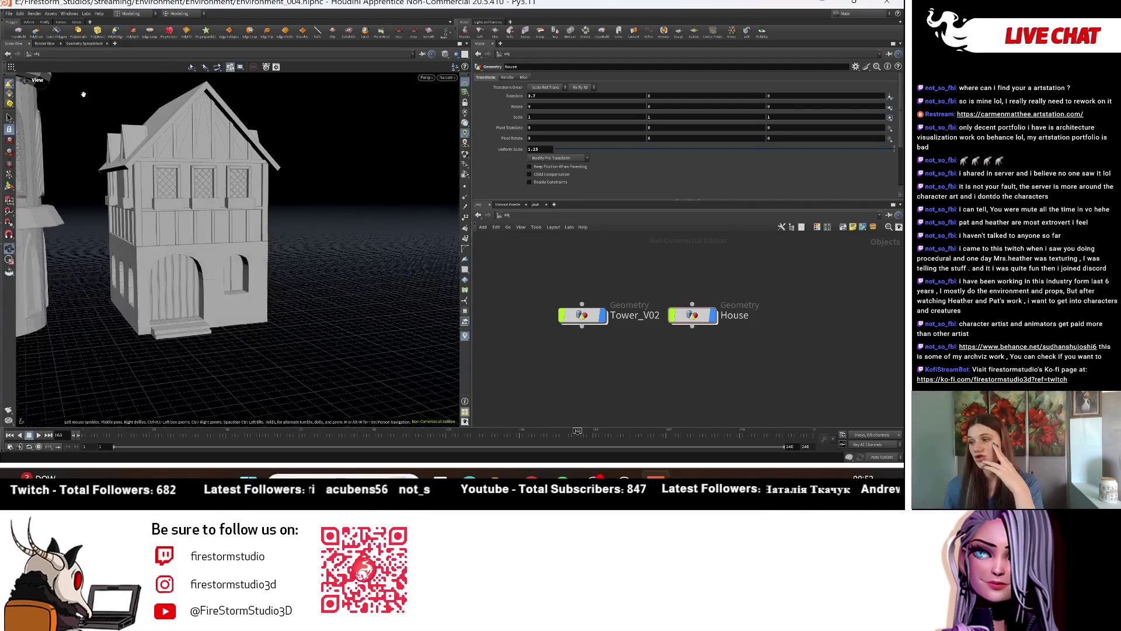
{"action": "mouse_move", "coordinate": [258, 104]}
{"action": "left_mouse_down"}
{"action": "mouse_move", "coordinate": [198, 169]}
{"action": "mouse_move", "coordinate": [146, 141]}
{"action": "mouse_move", "coordinate": [217, 183]}
{"action": "mouse_move", "coordinate": [199, 185]}
{"action": "mouse_move", "coordinate": [245, 163]}
{"action": "left_mouse_up"}
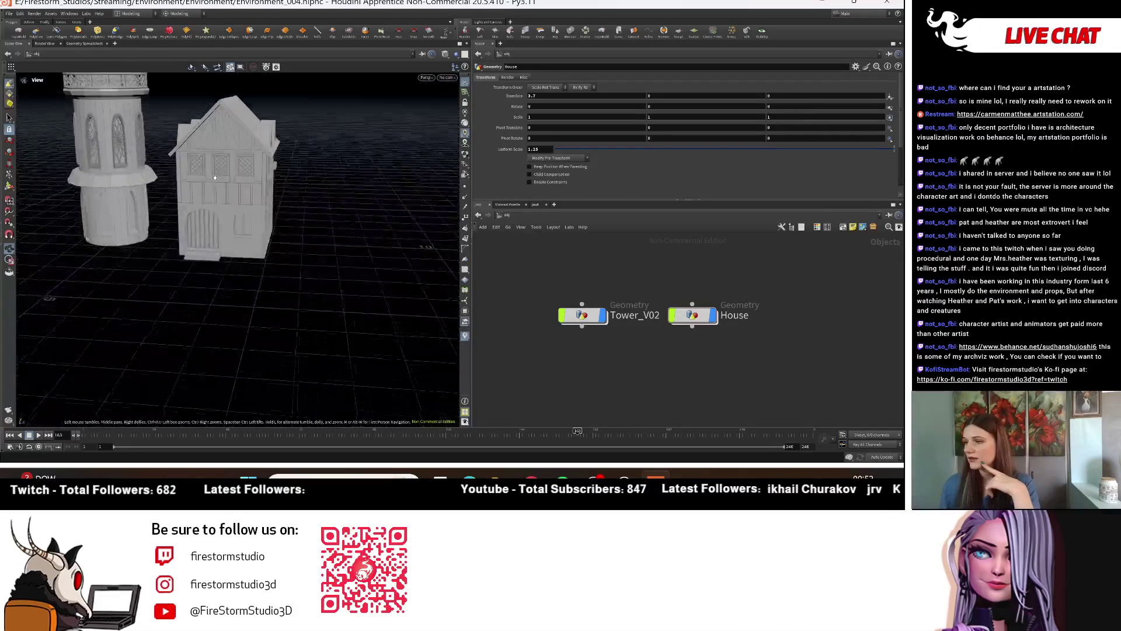
{"action": "left_click_drag", "start_coordinate": [214, 177], "coordinate": [230, 238]}
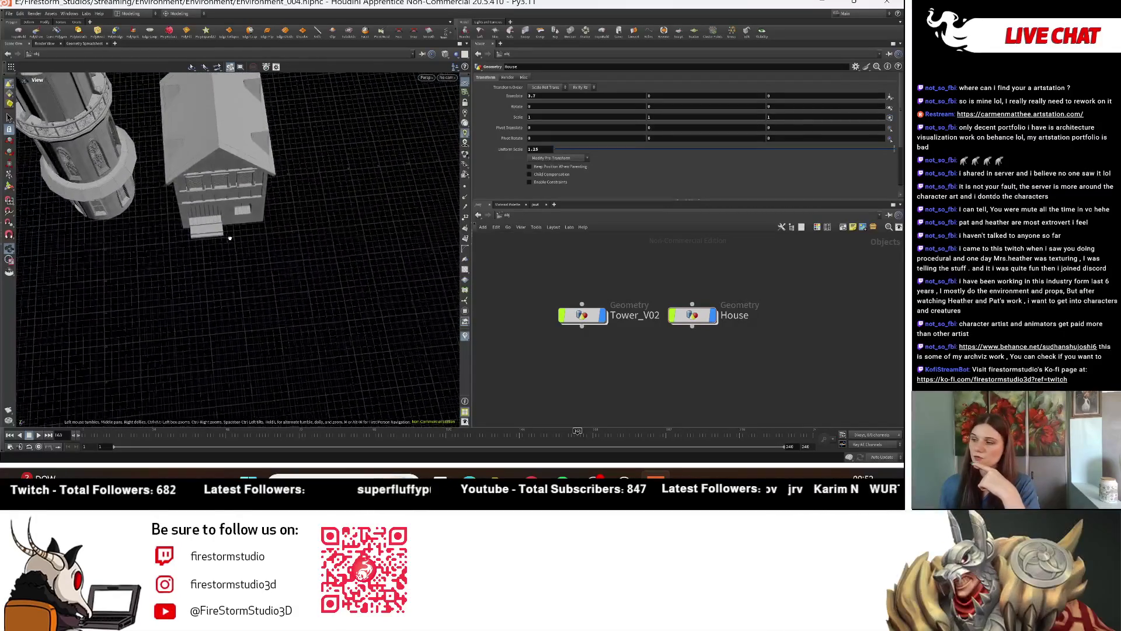